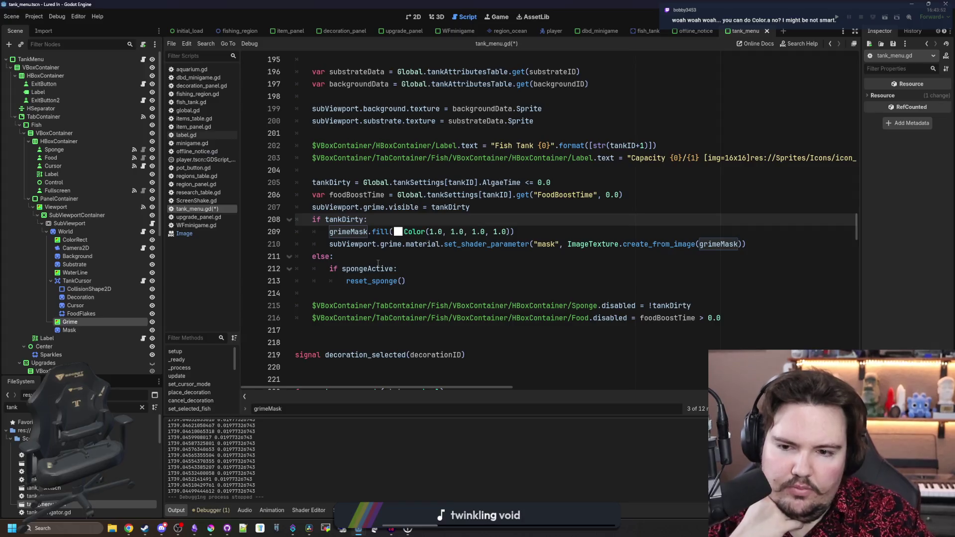
Review the grime-mask fill line and the else branch around lines 208–211 in tank_menu.gd.
left_click(390, 257)
left_click(434, 222)
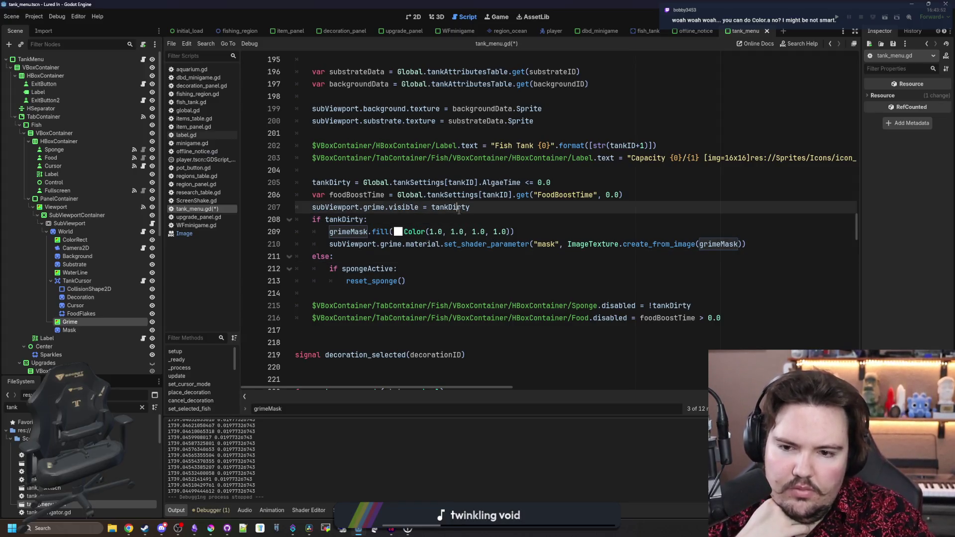
left_click(402, 260)
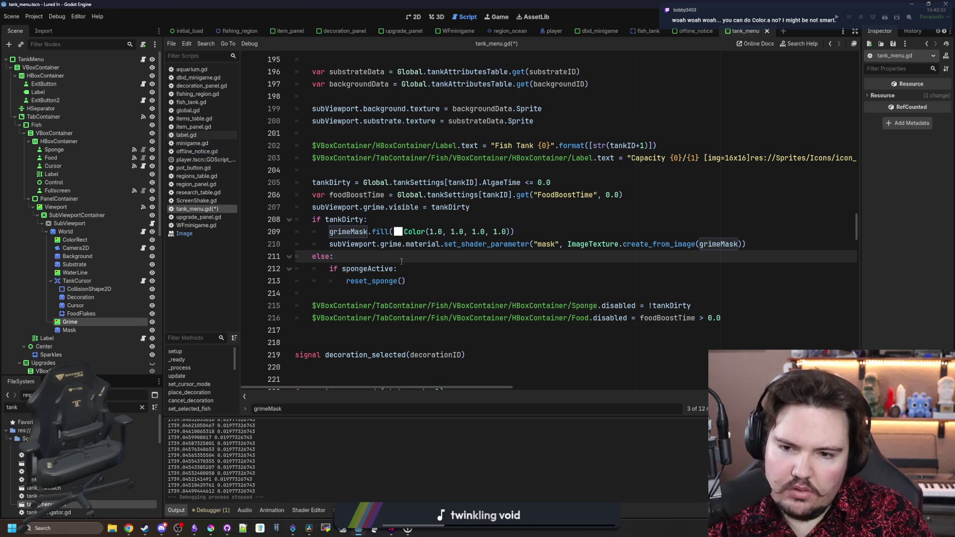
scroll(408, 252, "down", 6)
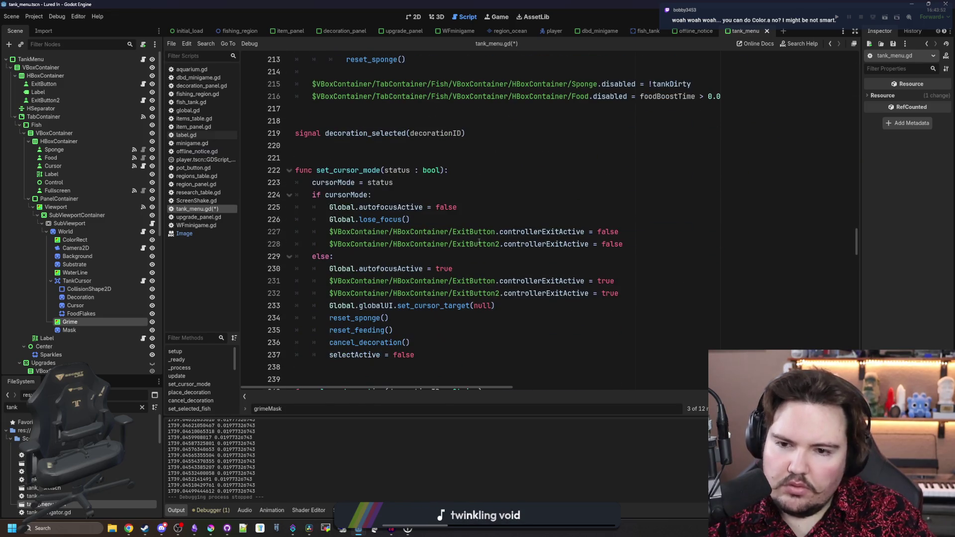
left_click(453, 268)
Search for grimeMask, check the cursorMode line 223, save the script and launch the game.
key("ctrl+f")
left_click(494, 181)
key("ctrl+s")
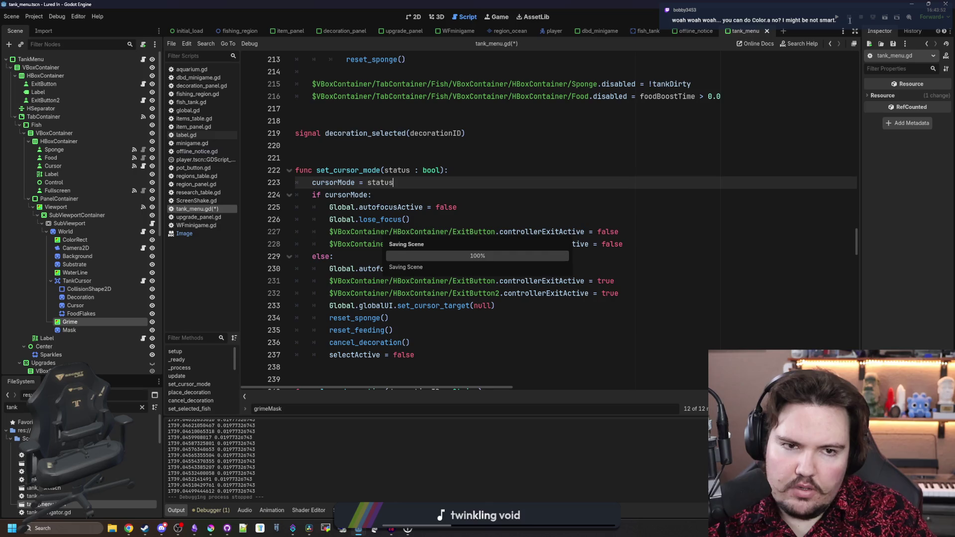
left_click(838, 16)
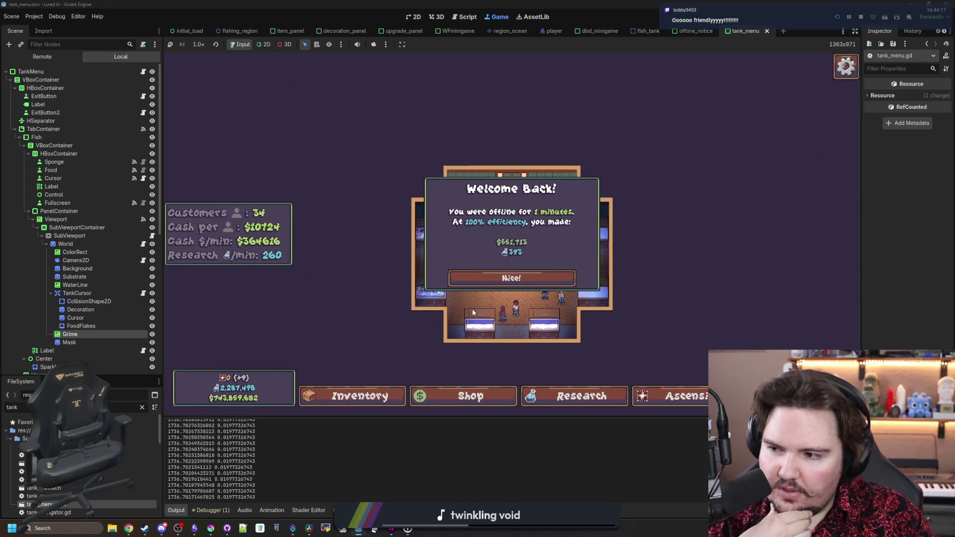
Dismiss the offline earnings notice, open Fish Tank 2 and pick up fish food.
left_click(511, 278)
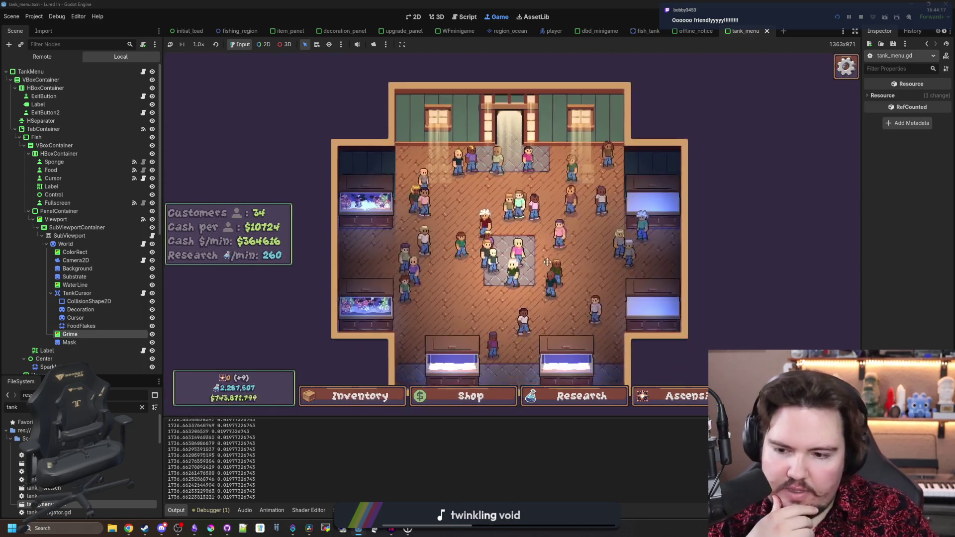
scroll(507, 284, "up", 1)
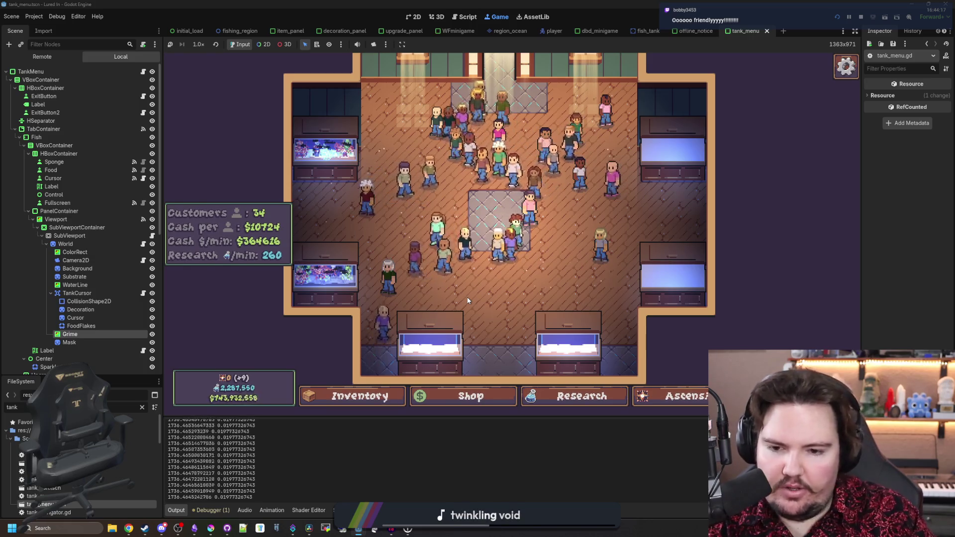
left_click(657, 161)
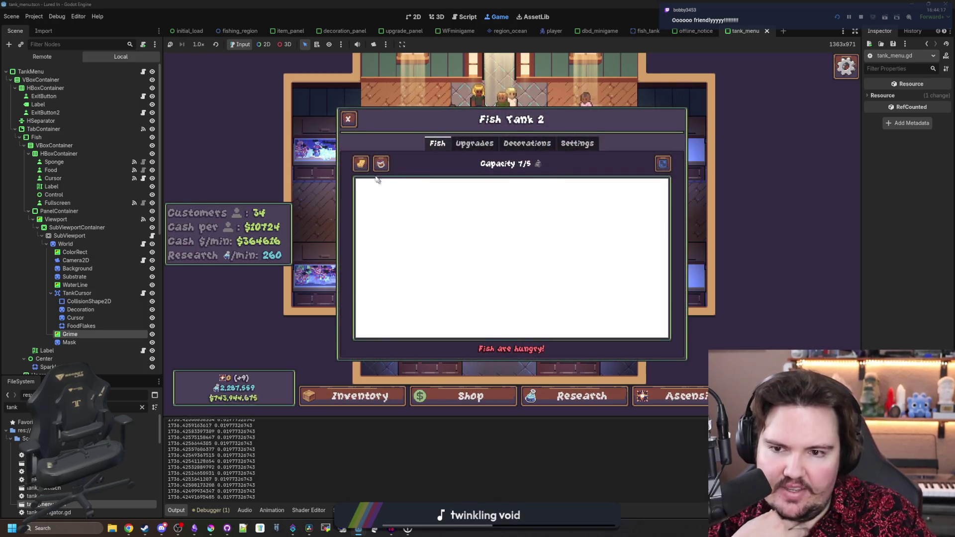
left_click(360, 163)
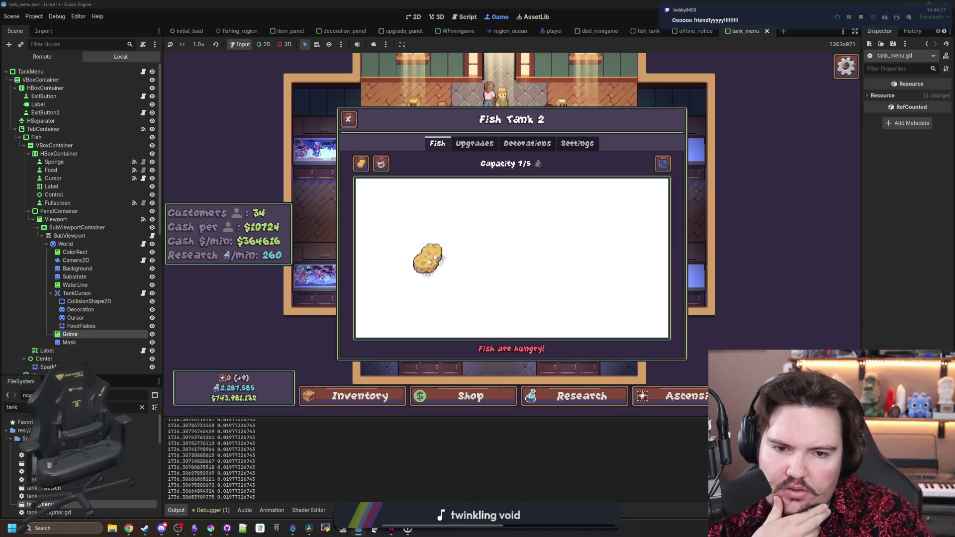
Scrub the tank with the sponge, then select the Grime node to inspect its shader.
left_click_drag(459, 267, 513, 262)
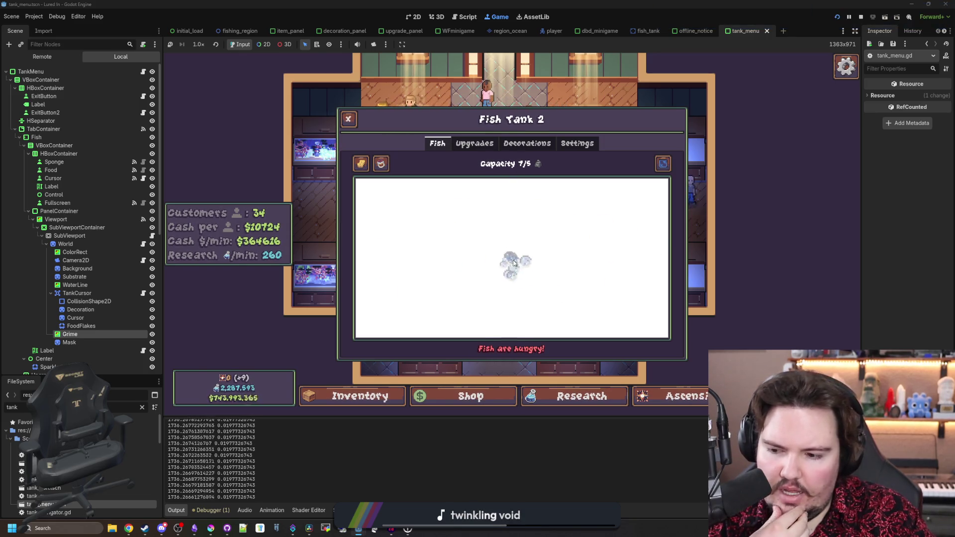
left_click(105, 334)
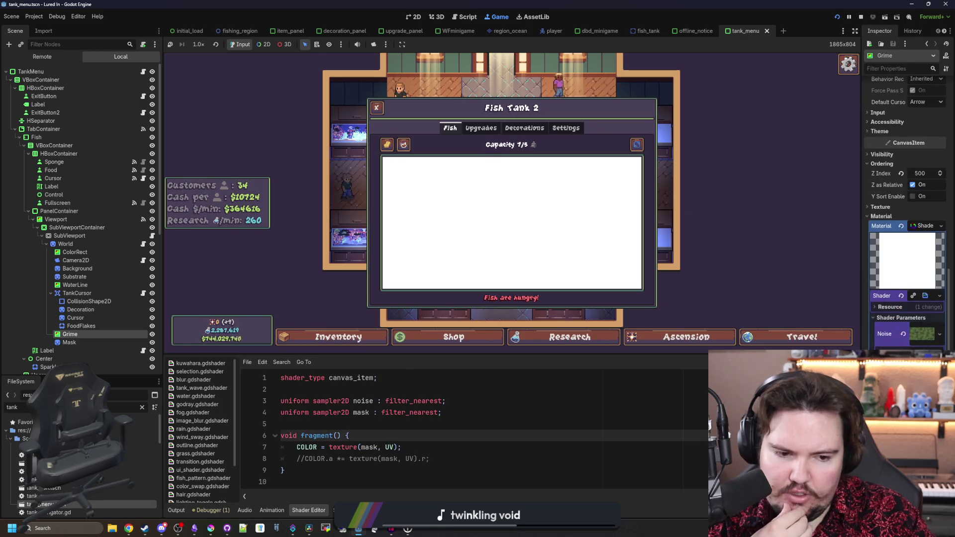
Return from the grime shader to tank_menu.gd and search for the _process function.
left_click(429, 457)
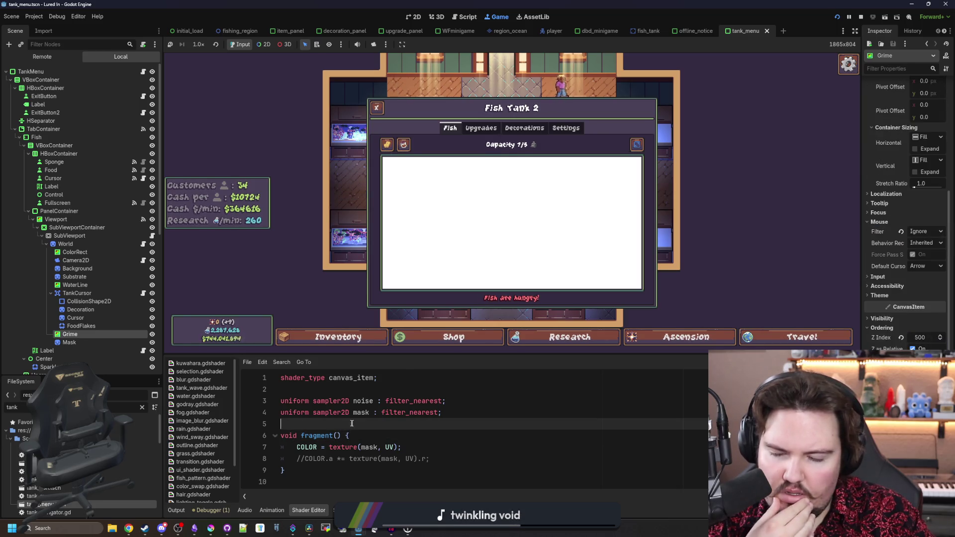
left_click(143, 71)
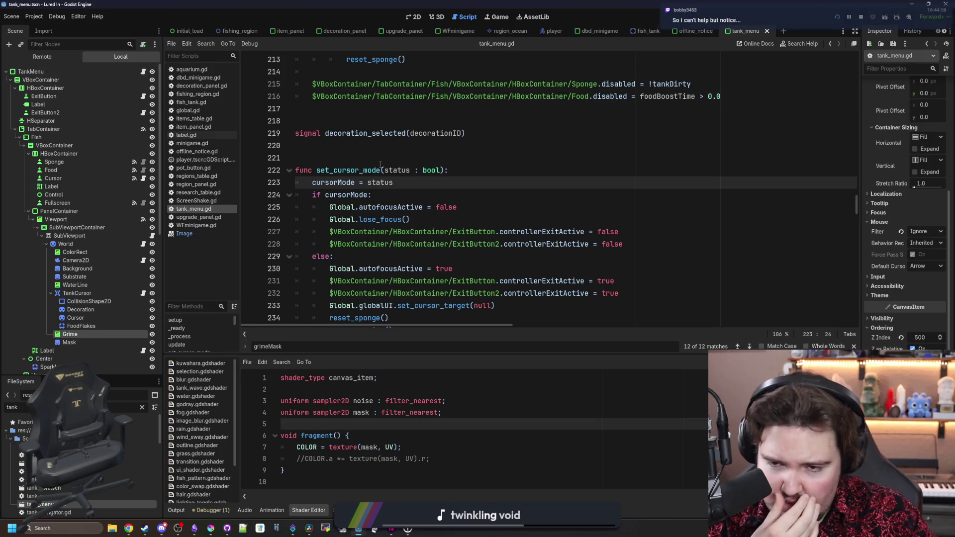
left_click(391, 161)
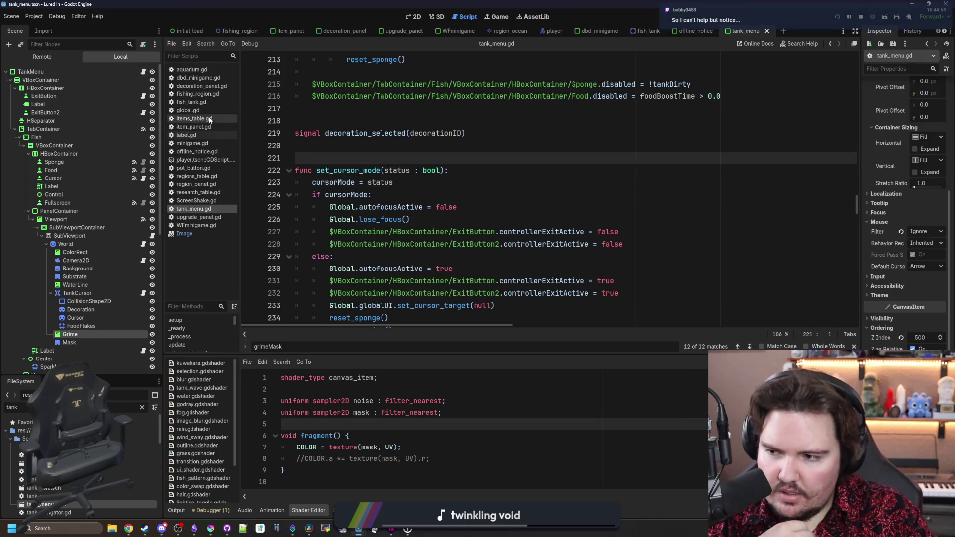
scroll(415, 164, "down", 6)
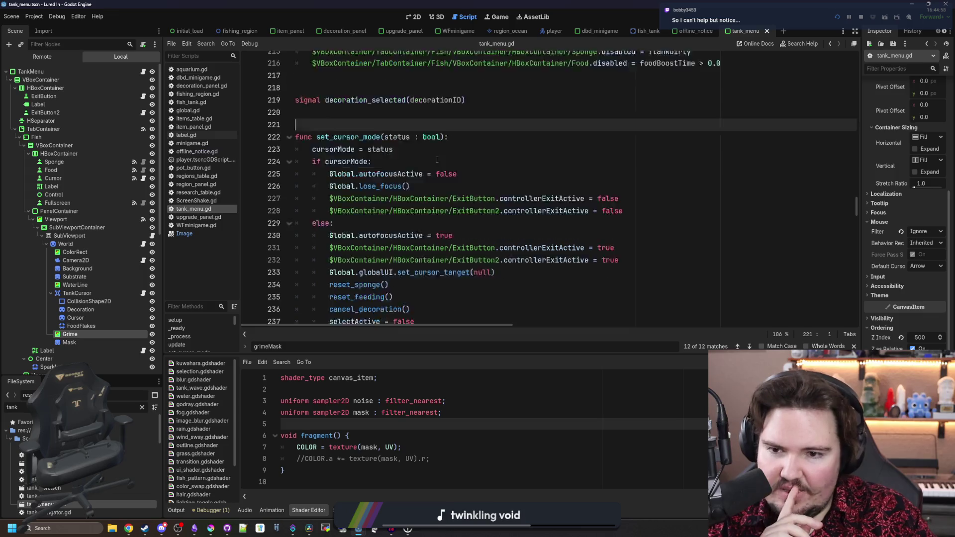
left_click(565, 185)
key("ctrl+f")
type("_")
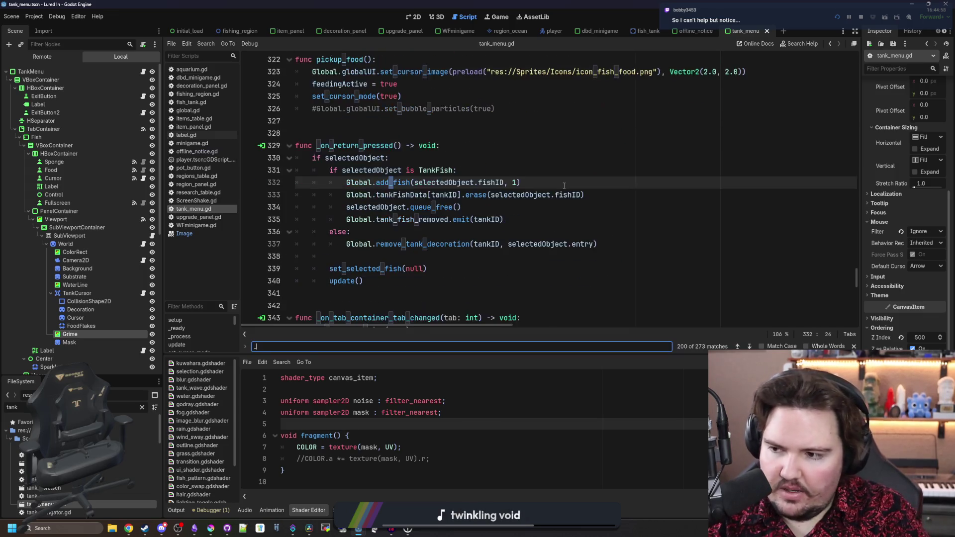
type("process")
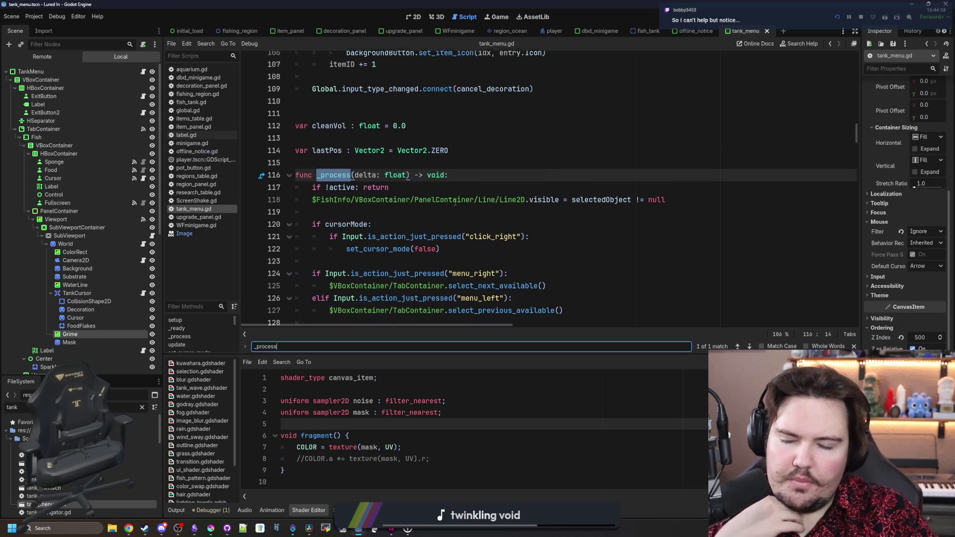
scroll(523, 179, "down", 4)
scroll(478, 173, "up", 4)
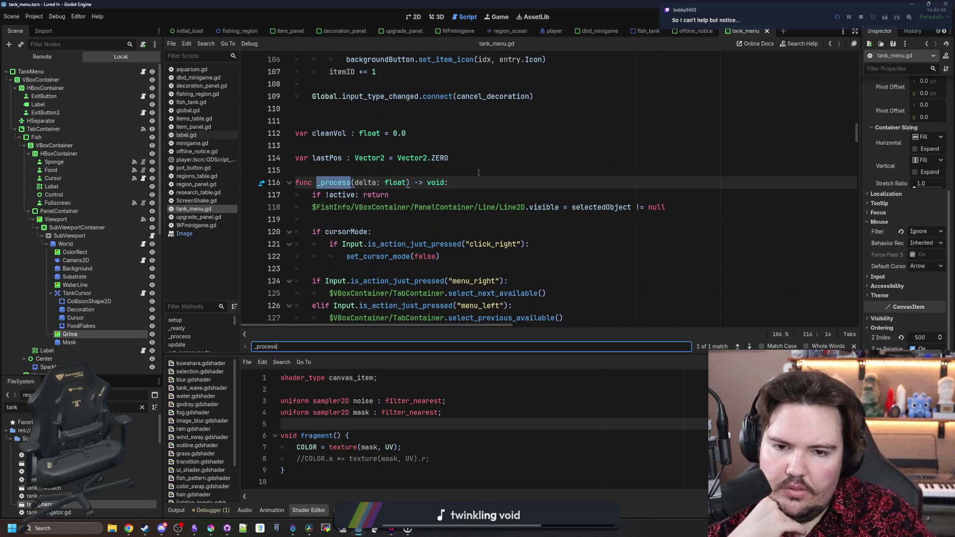
scroll(478, 173, "down", 6)
scroll(447, 187, "down", 5)
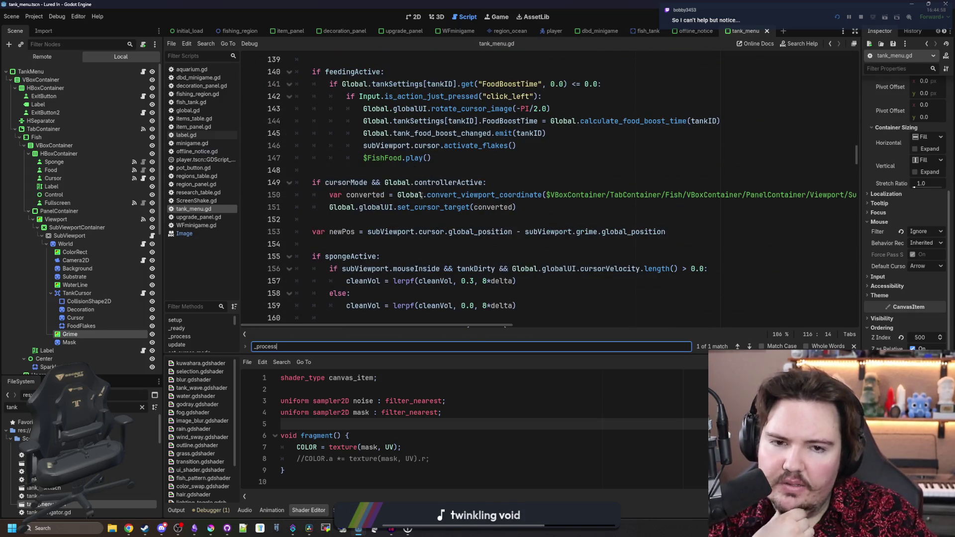
scroll(423, 195, "down", 2)
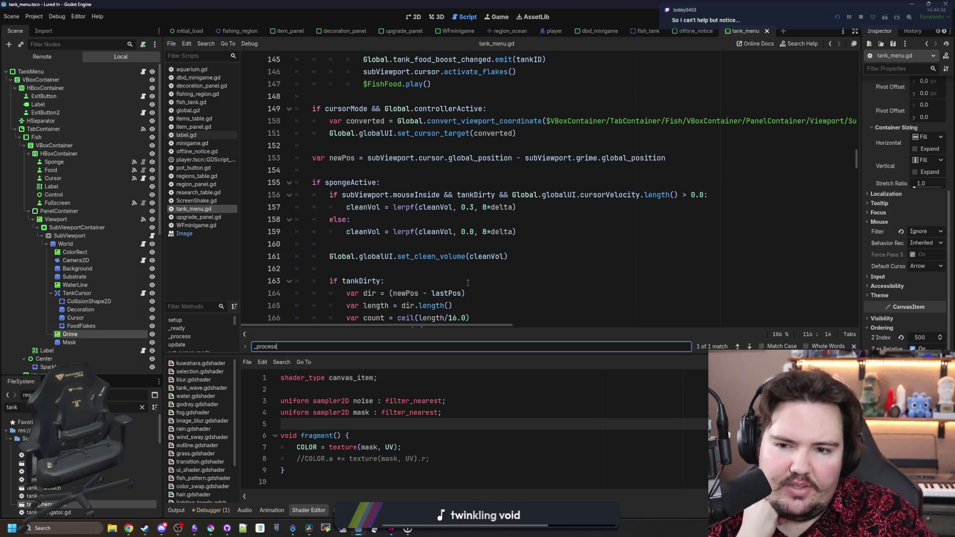
Locate the spongeActive blend_rect block around line 155 and look up the blend_rect documentation.
left_click(448, 182)
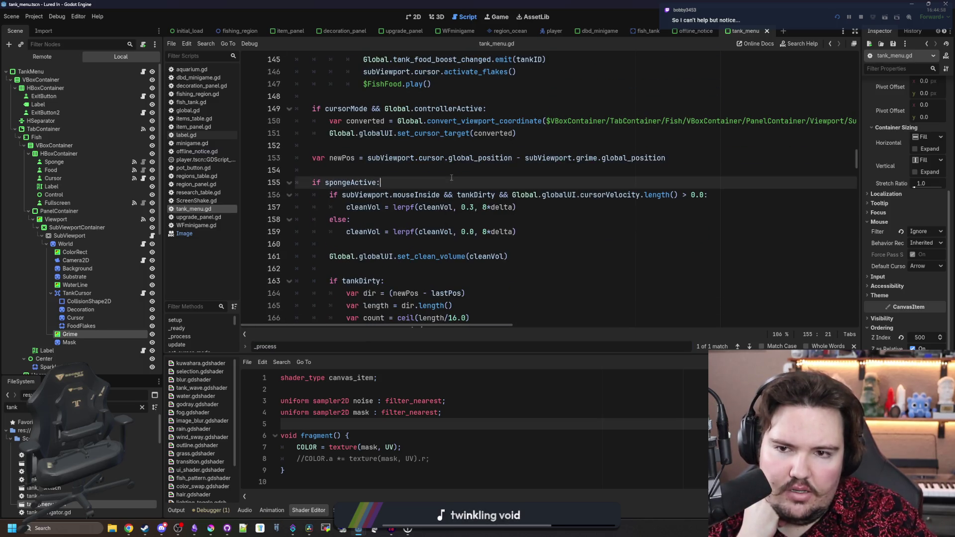
scroll(448, 182, "up", 4)
scroll(422, 215, "down", 2)
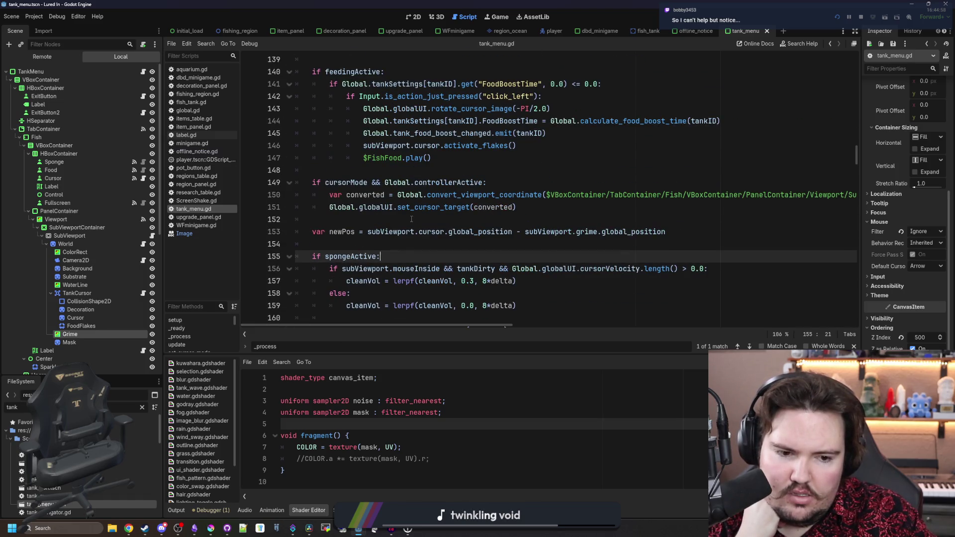
scroll(411, 218, "down", 2)
scroll(412, 219, "down", 3)
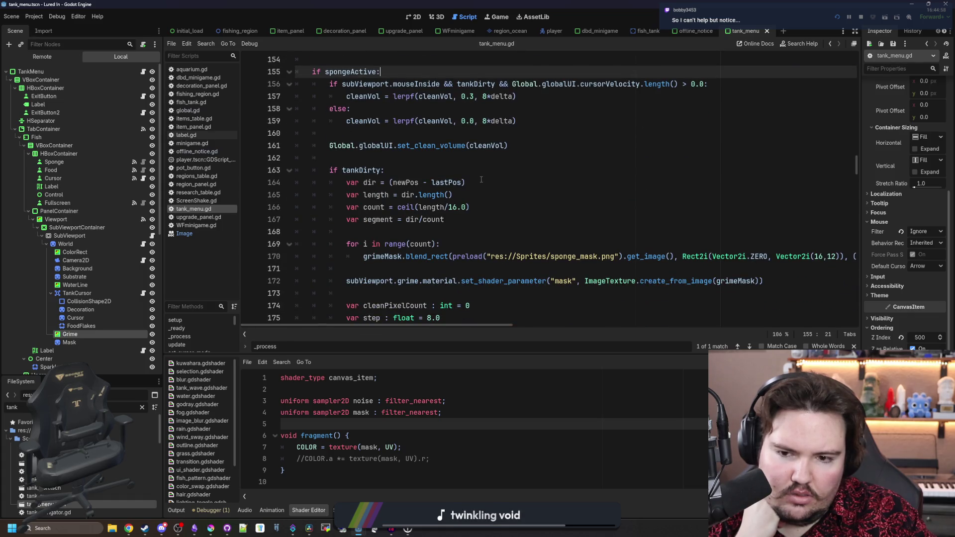
scroll(482, 180, "down", 1)
left_click(440, 233)
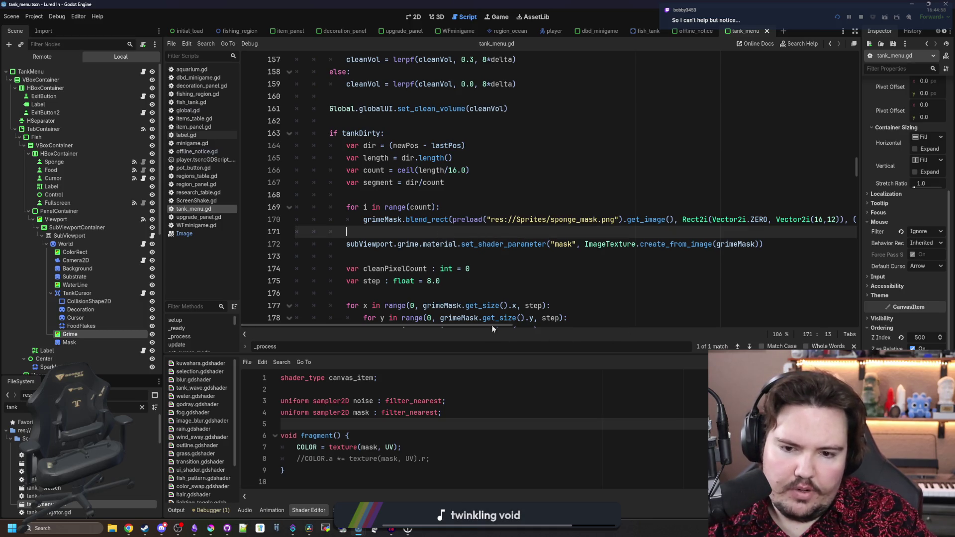
left_click_drag(575, 326, 367, 306)
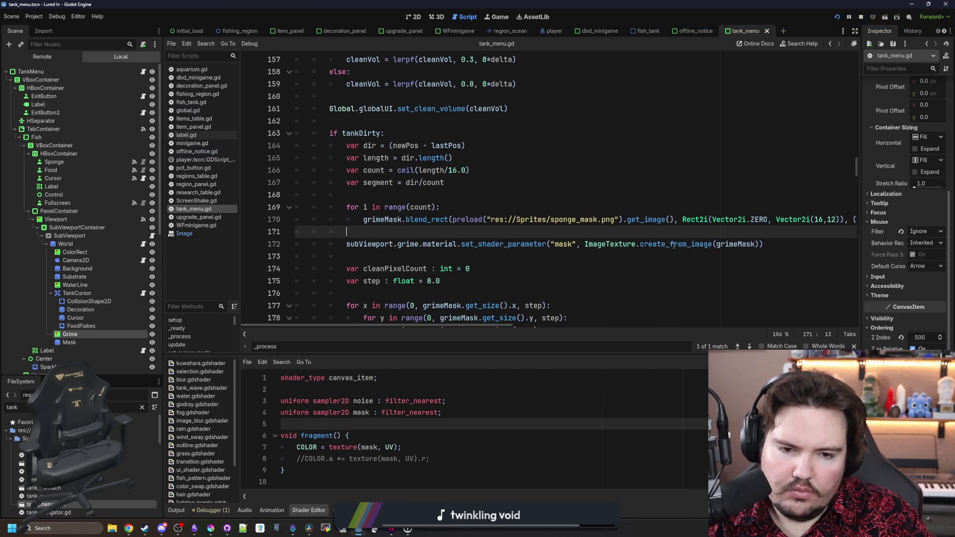
left_click(430, 220, "ctrl")
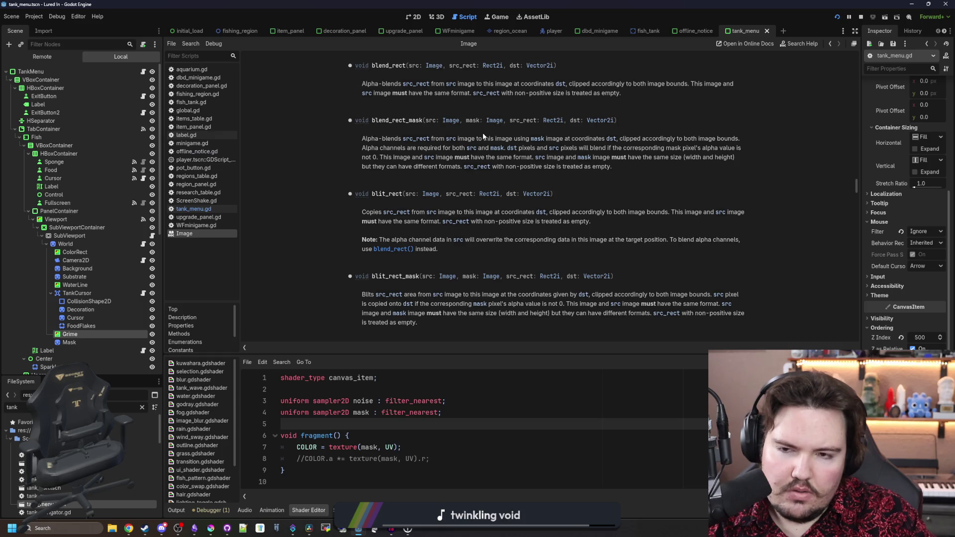
Go back from the Image docs to tank_menu.gd, save and rerun the game.
key("alt+Left")
key("Up")
key("Up")
key("ctrl+s")
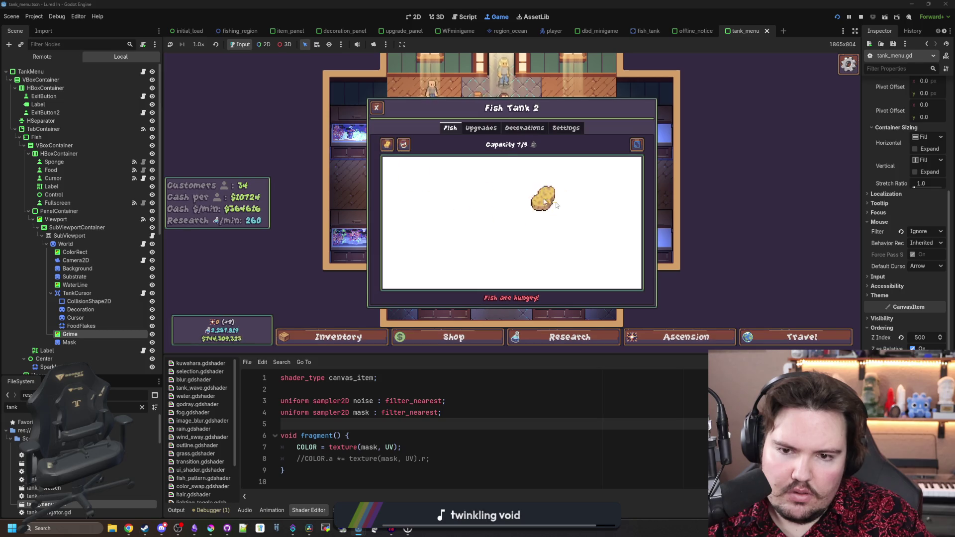
Scrub Fish Tank 2 with the sponge again and bring up the sponge_mask.png window.
left_click_drag(538, 224, 507, 233)
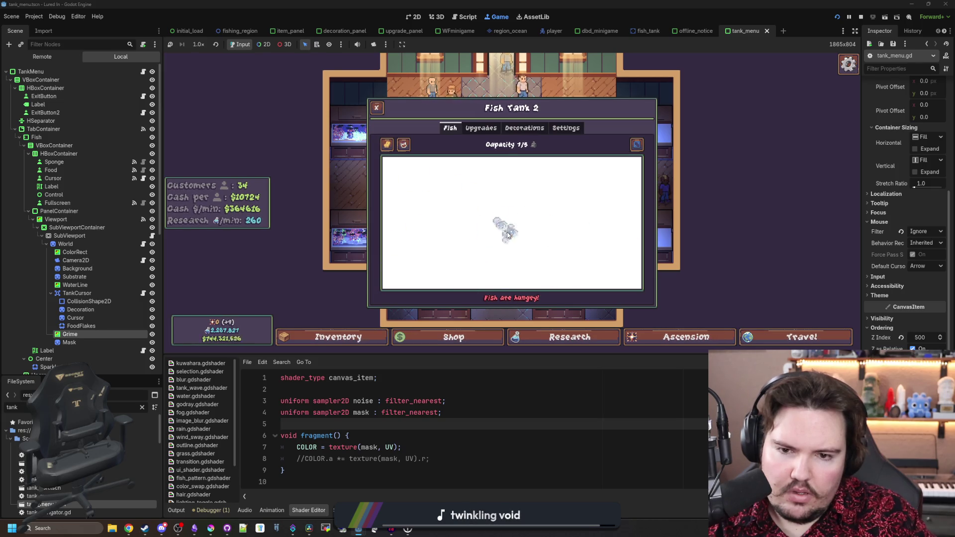
left_click_drag(345, 366, 344, 4)
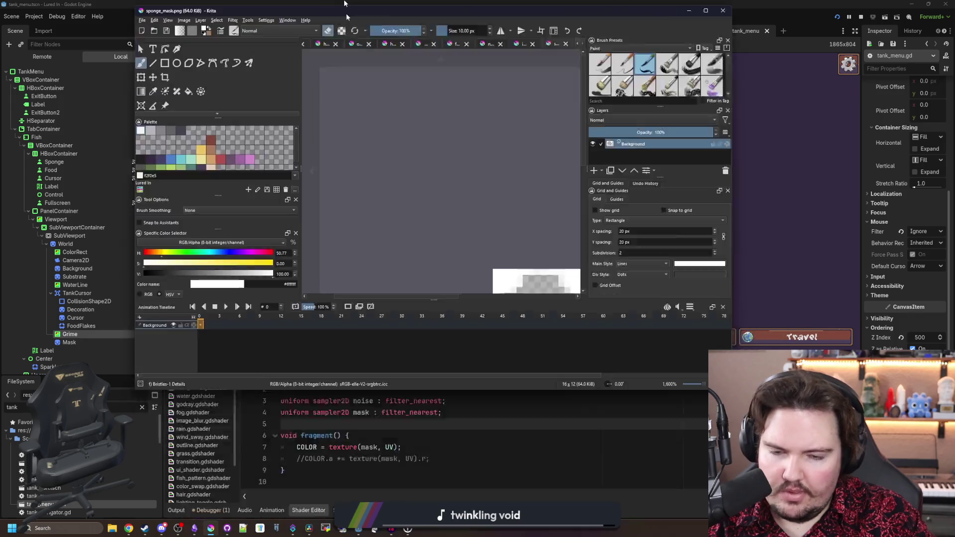
scroll(408, 321, "up", 2)
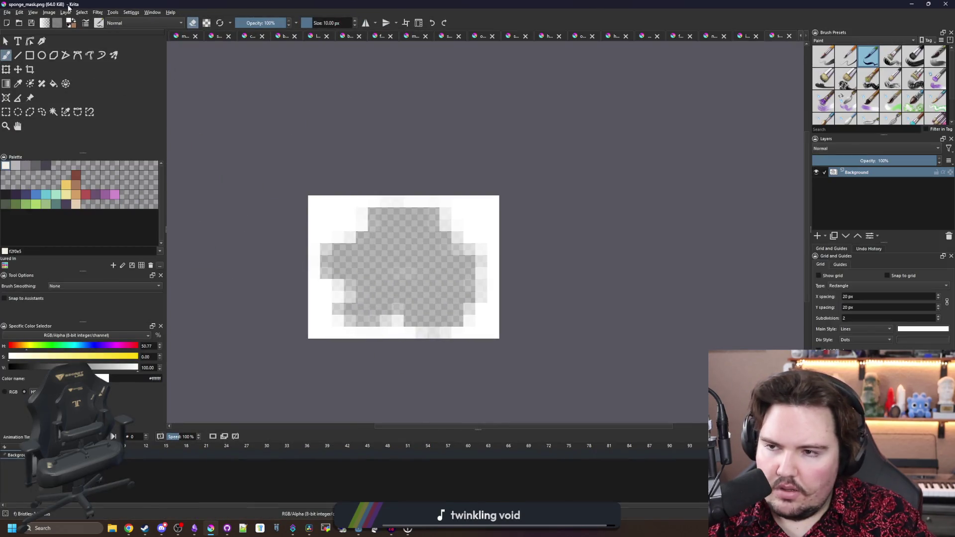
Glance at tank_menu.gd line 167 in Godot, then return to Krita and browse the filter menu without choosing one.
left_click(98, 13)
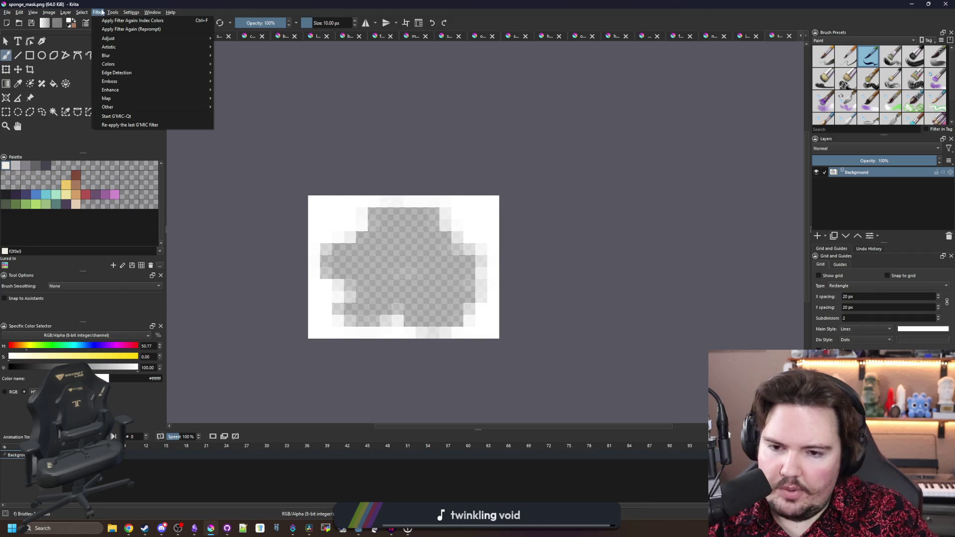
left_click(211, 528)
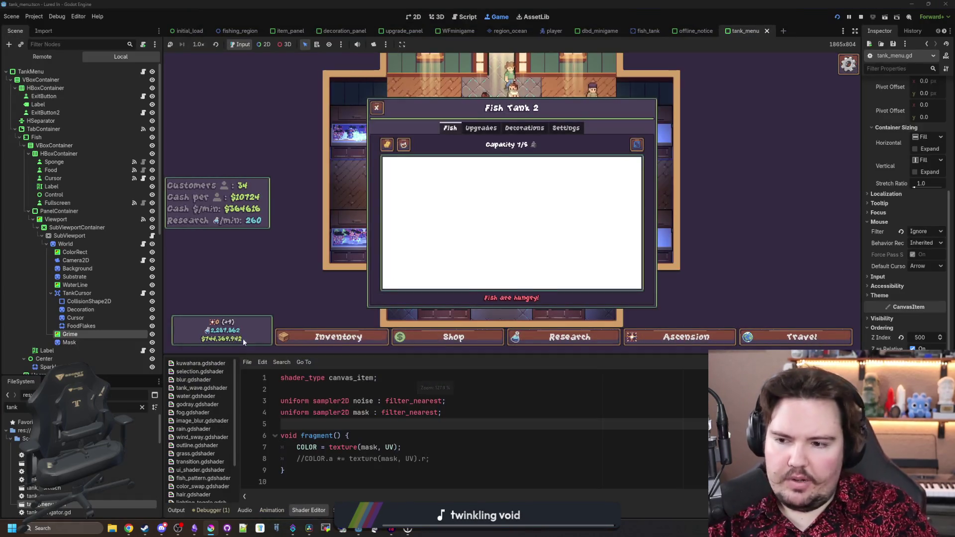
left_click(144, 71)
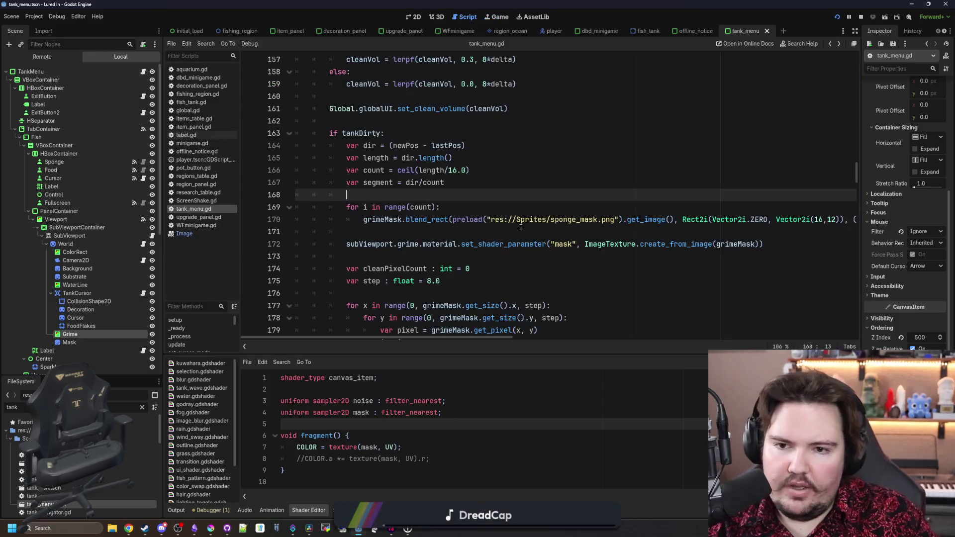
left_click(633, 186)
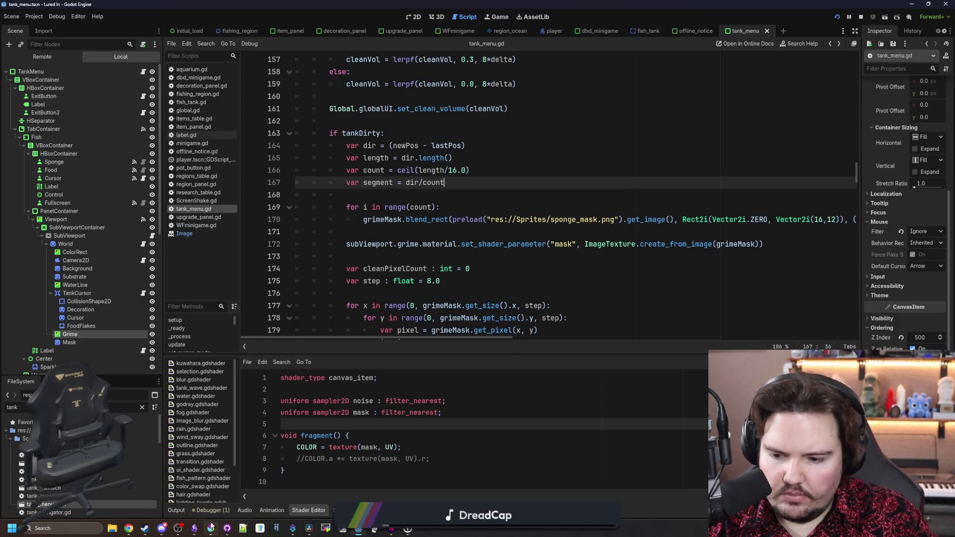
key("alt+Tab")
double_click(449, 366)
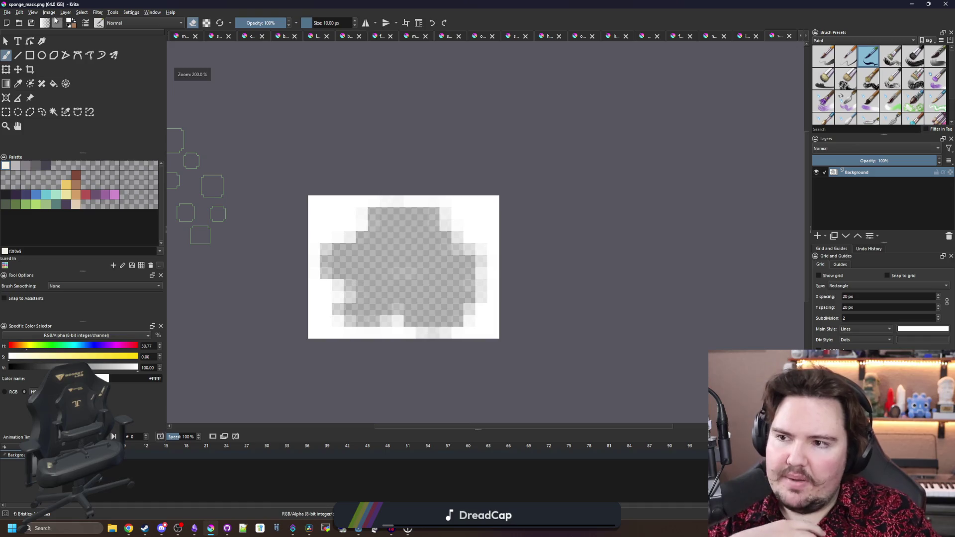
left_click(51, 14)
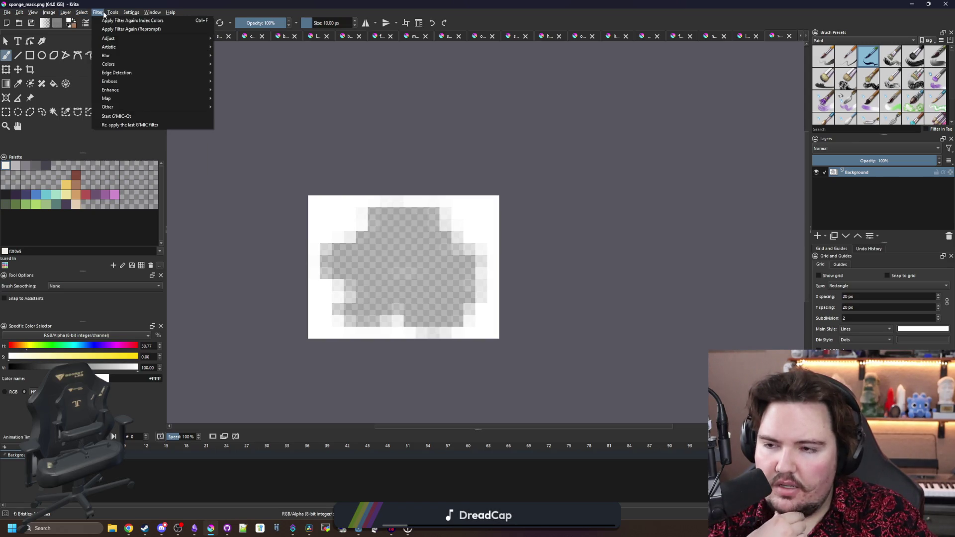
left_click(292, 228)
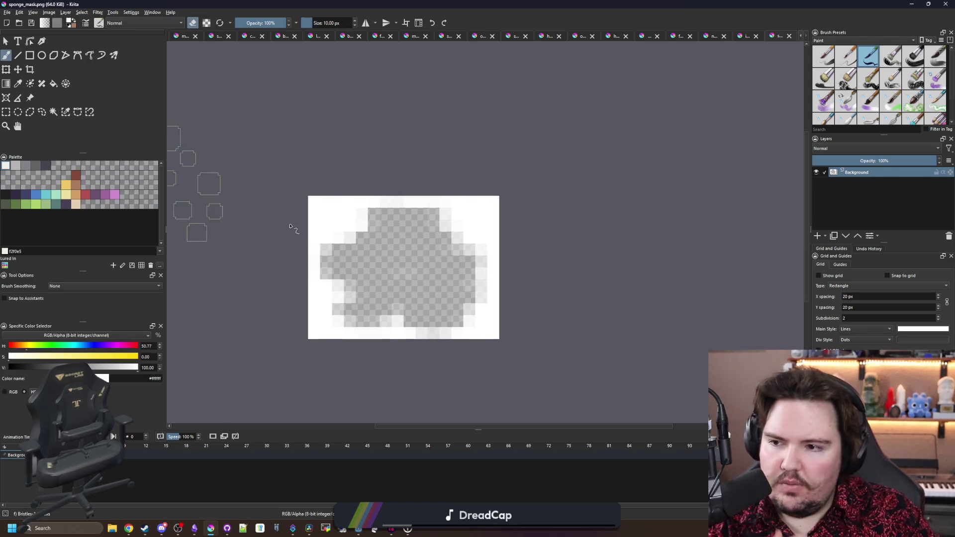
Paint a white rectangle over the mask, undo stray steps and erase a transparent strip down the right edge.
left_click(30, 55)
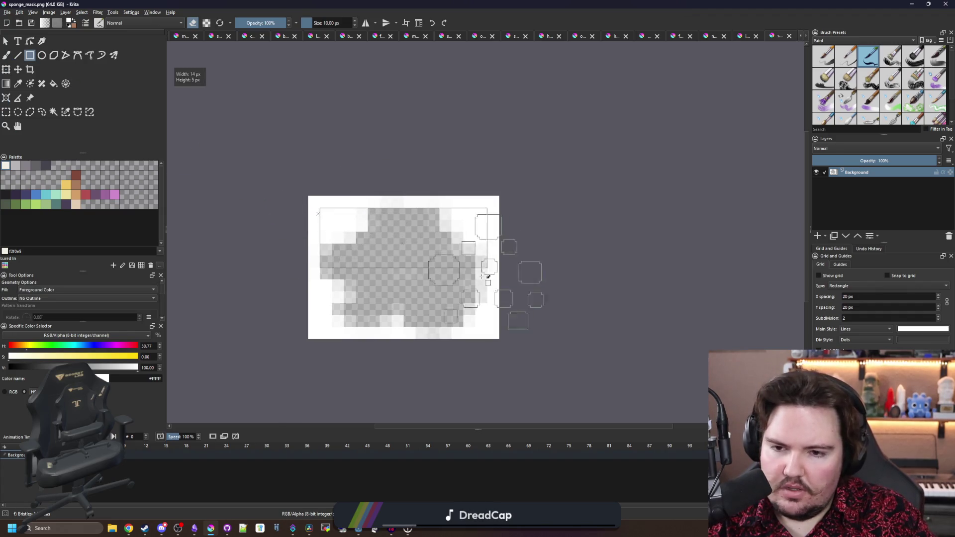
left_click_drag(320, 208, 451, 280)
key("ctrl+z")
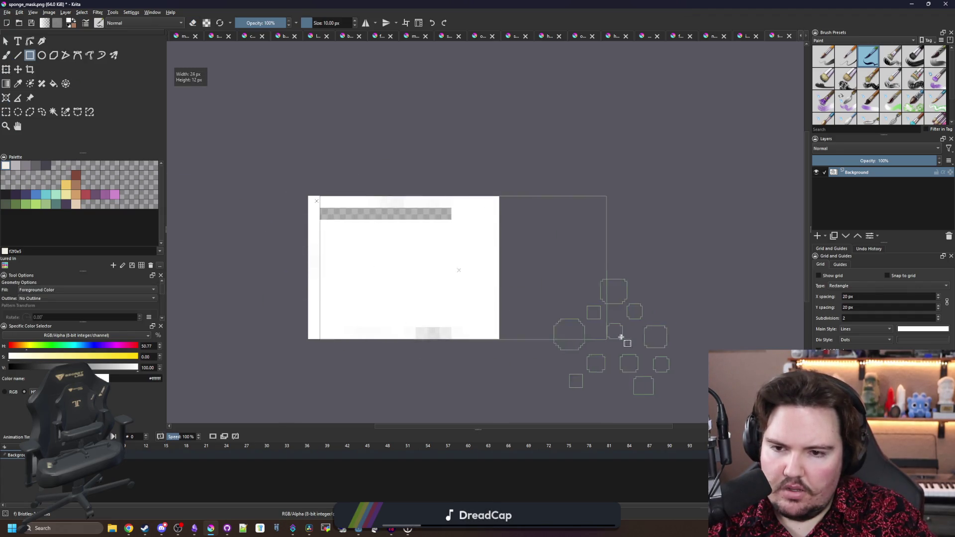
key("ctrl+z")
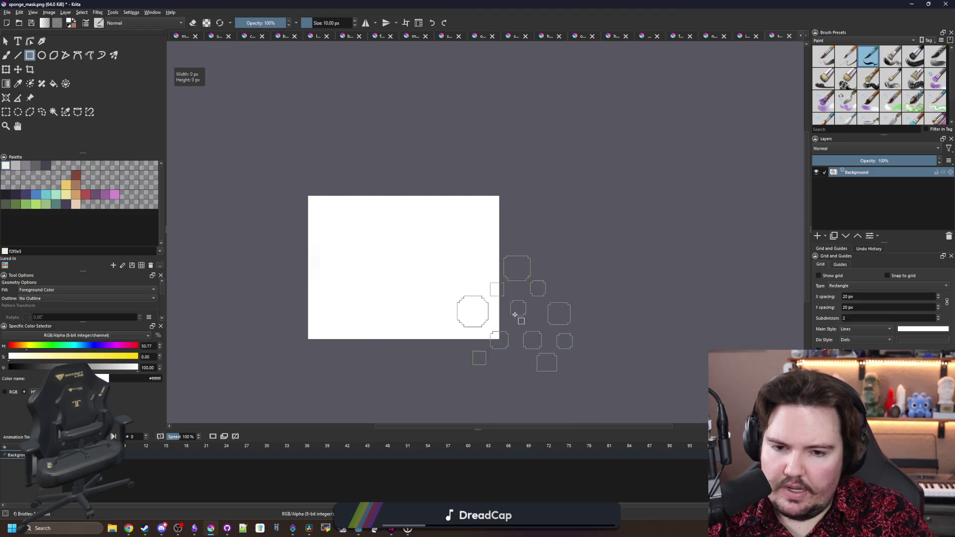
key("b")
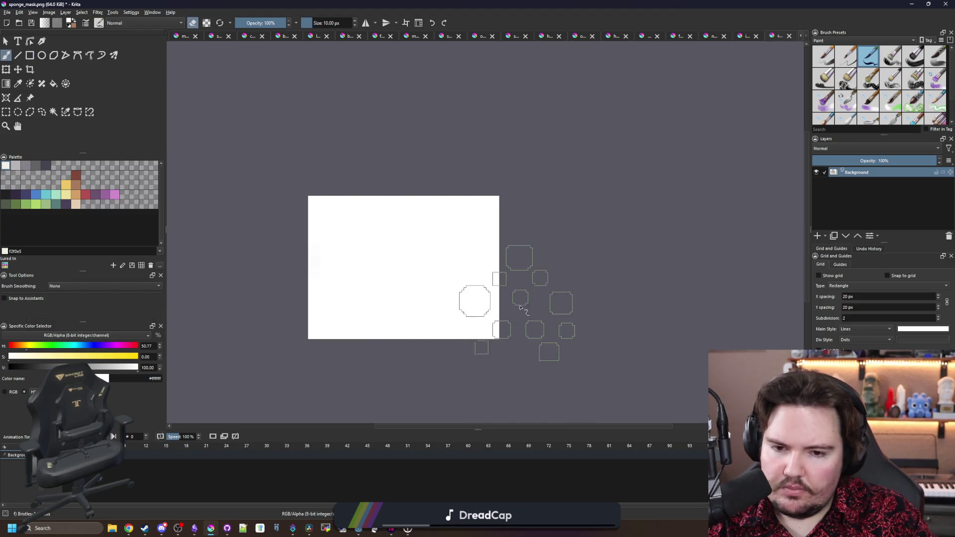
mouse_move(518, 303)
left_mouse_down()
mouse_move(508, 153)
mouse_move(331, 390)
left_mouse_up()
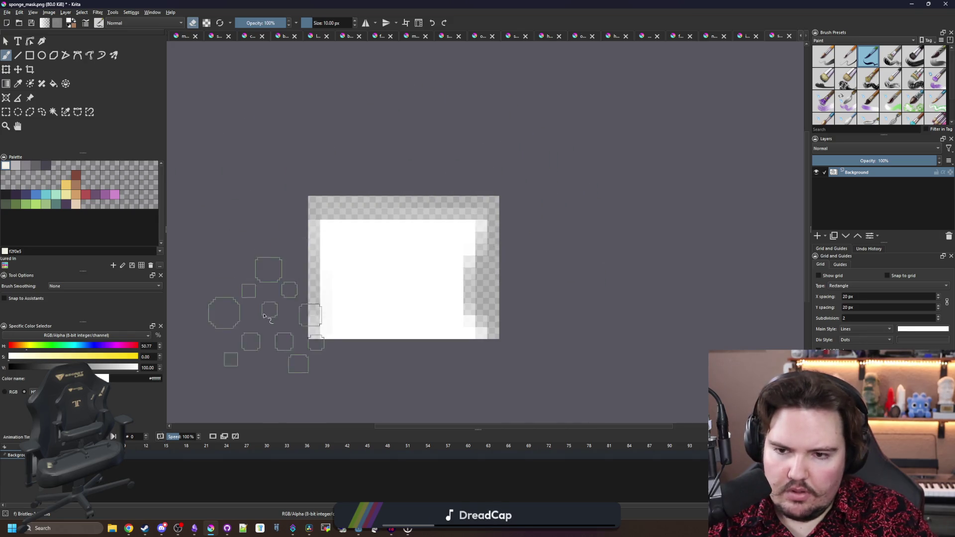
Save the mask back to sponge_mask.png, confirming the PNG export settings.
key("ctrl+s")
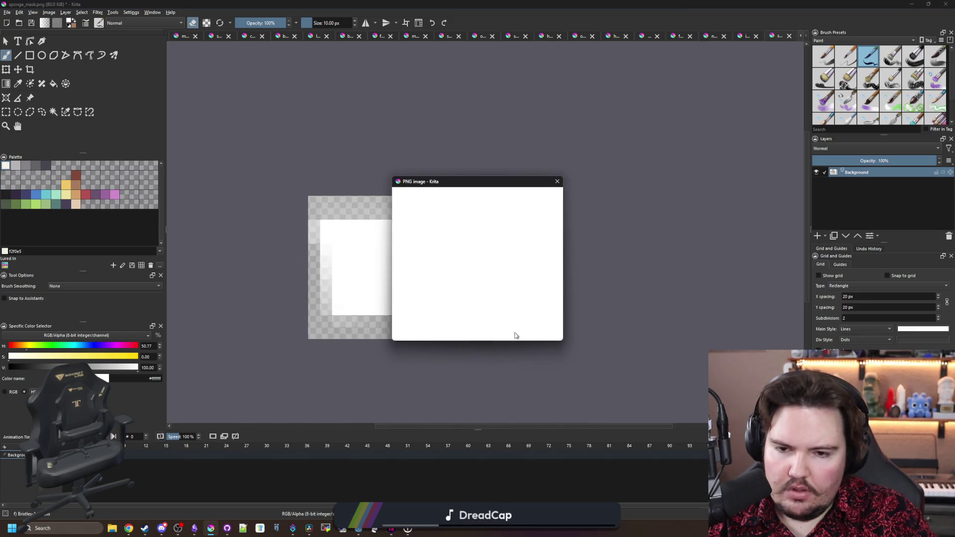
left_click(513, 336)
In tank_menu.gd, find the grimeMask fill on line 209 and set its Color alpha to 0.0.
key("alt+Tab")
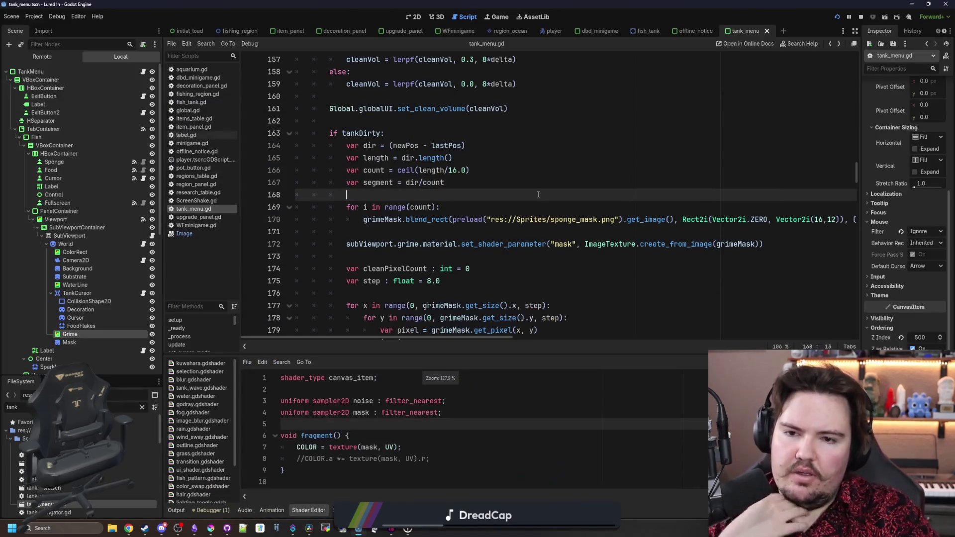
key("ctrl+f")
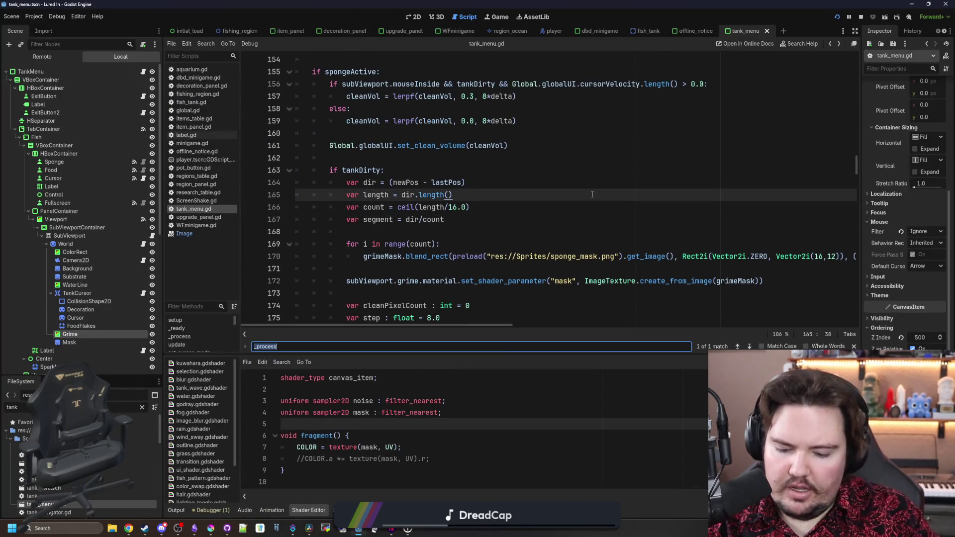
type("grimeMask")
key("Return")
key("Return")
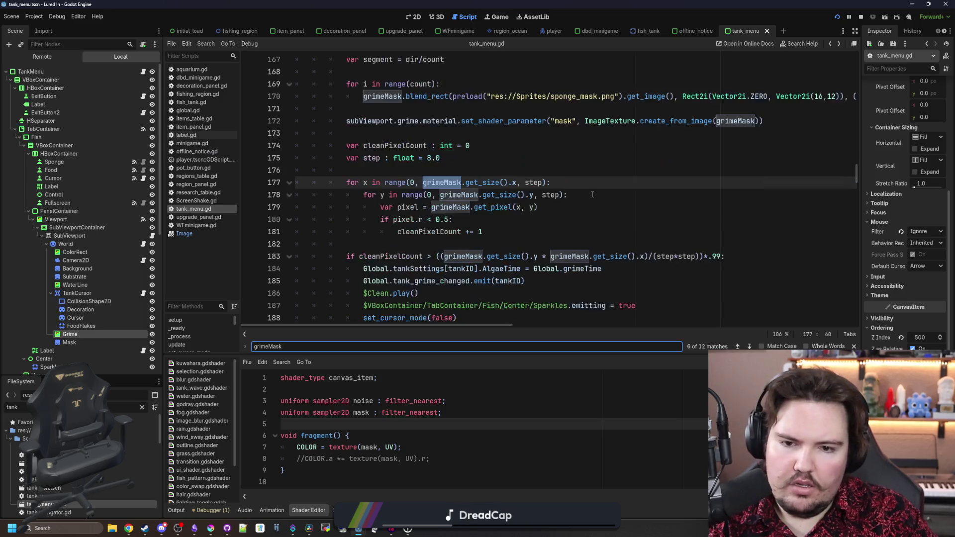
key("Return")
key("Return")
key("Return")
key("Return")
key("Return")
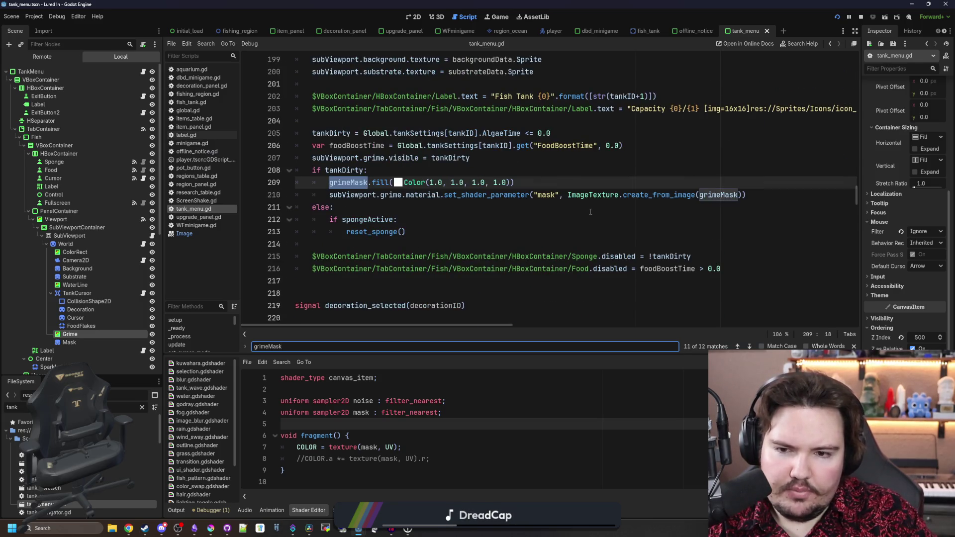
left_click(495, 183)
type("0")
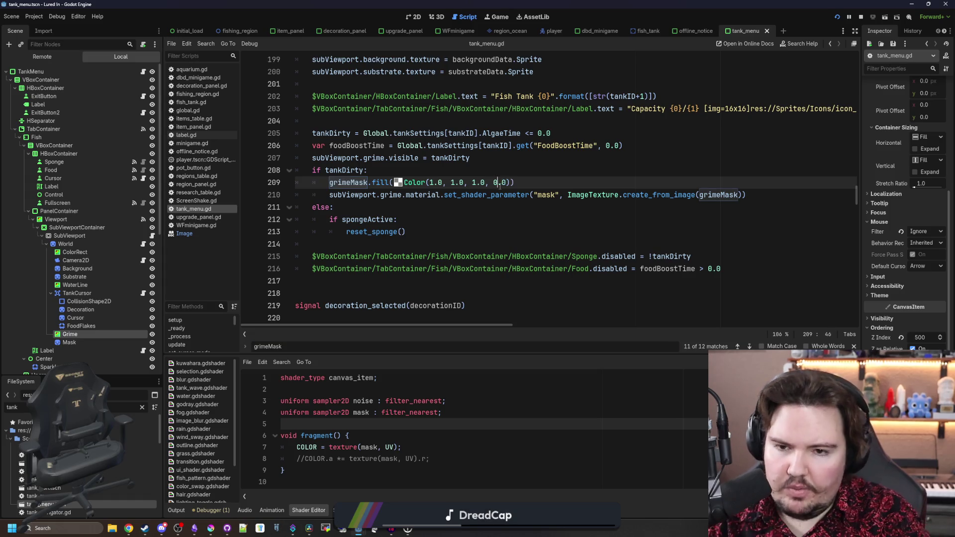
key("Up")
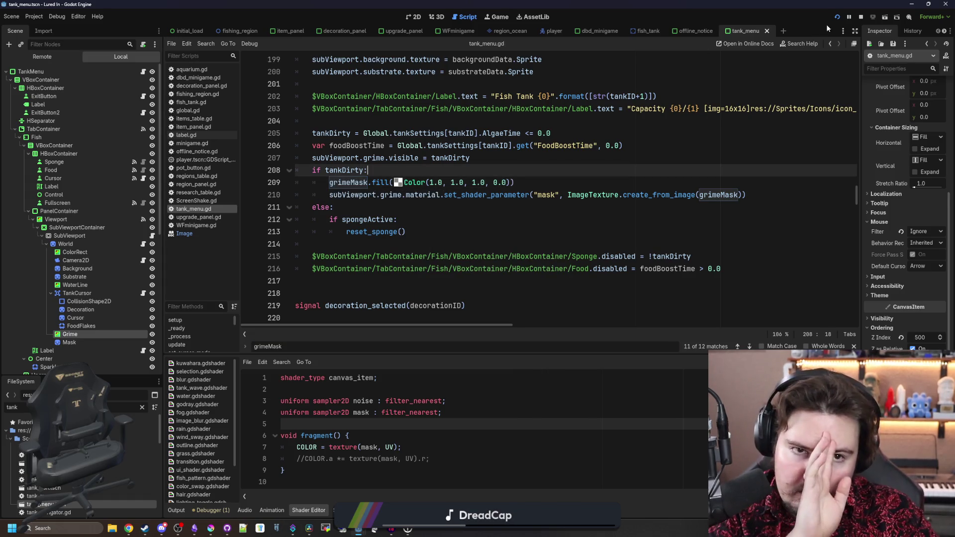
Wipe the sponge across Fish Tank 2 in the running game, then bring Krita back up.
left_click(508, 21)
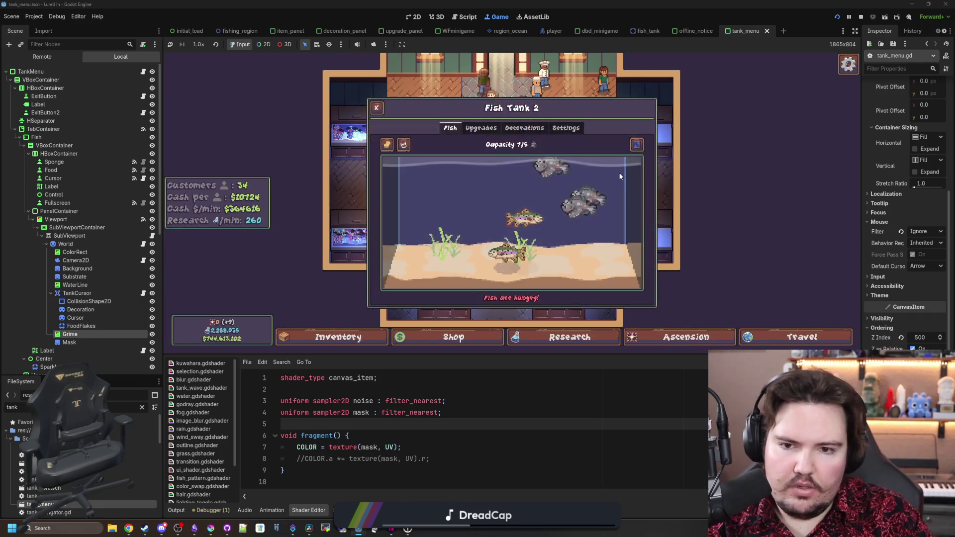
mouse_move(409, 151)
left_mouse_down()
mouse_move(556, 214)
mouse_move(602, 181)
mouse_move(565, 224)
mouse_move(451, 180)
mouse_move(589, 184)
mouse_move(448, 186)
mouse_move(437, 207)
mouse_move(575, 204)
mouse_move(459, 203)
mouse_move(552, 214)
left_mouse_up()
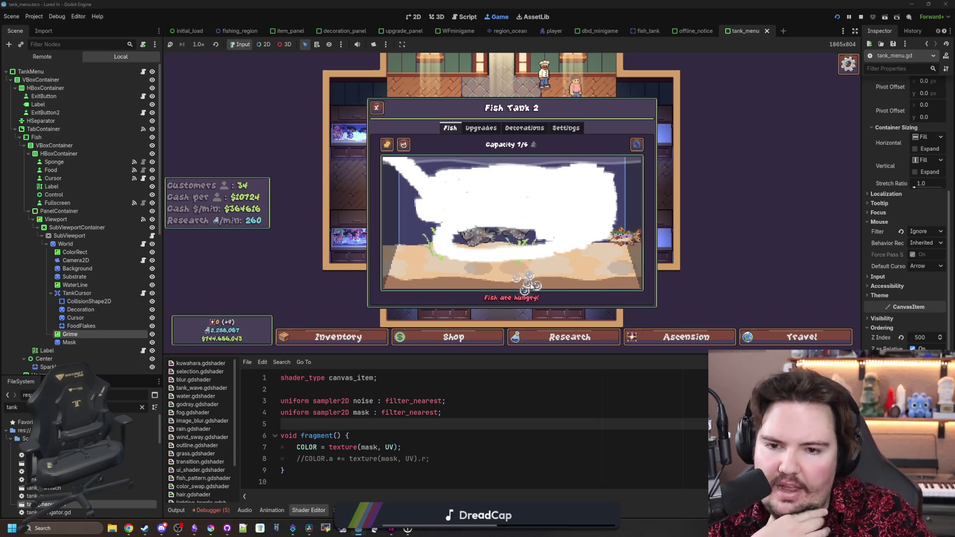
left_click(211, 527)
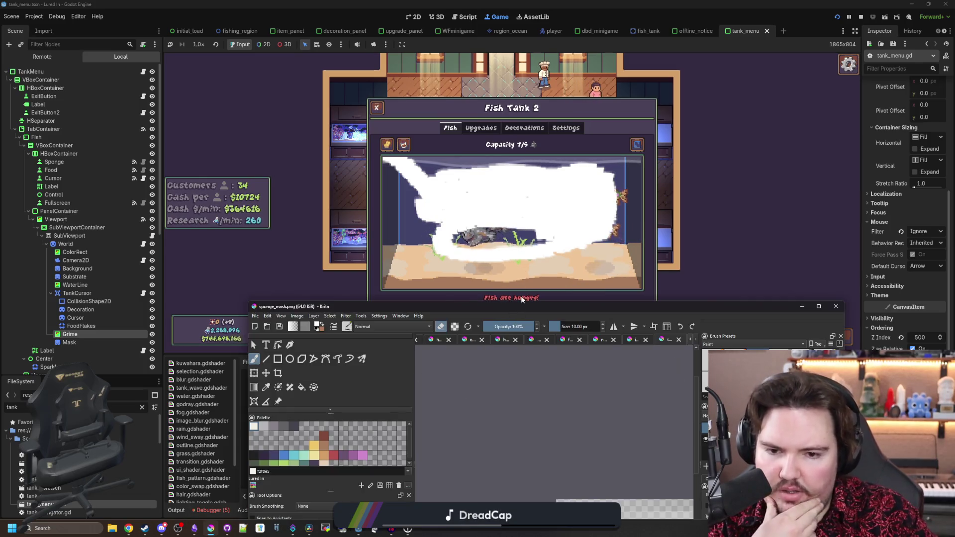
Choose the Rectangle tool at 5 px and pick a 1 px Pixel Art brush preset, testing a small rectangle.
double_click(527, 305)
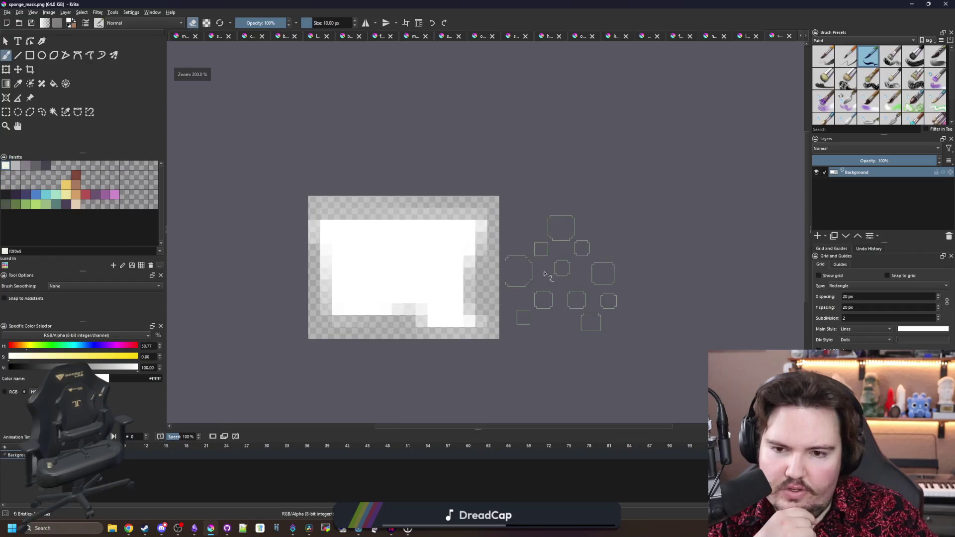
scroll(388, 290, "up", 1)
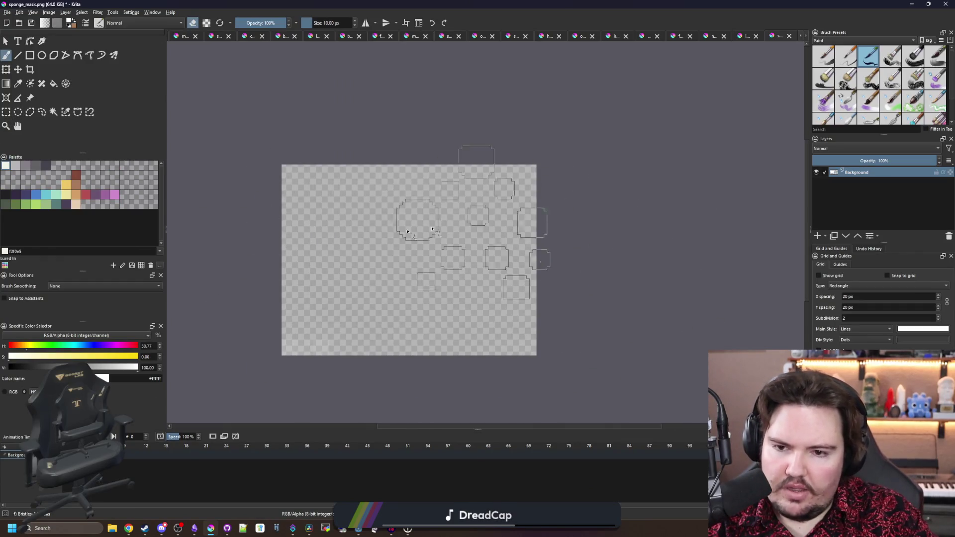
left_click(29, 55)
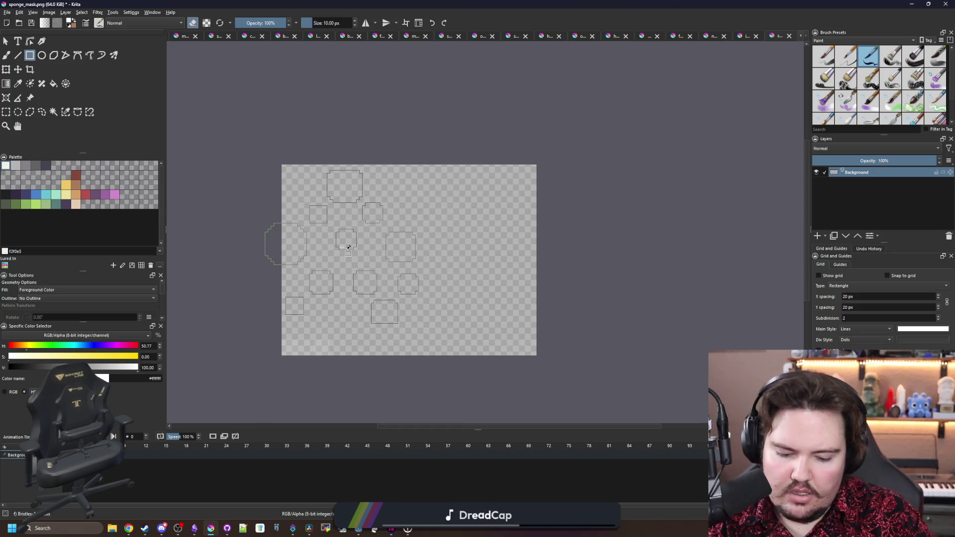
key("bracketleft")
key("bracketleft")
key("bracketleft")
left_click(865, 41)
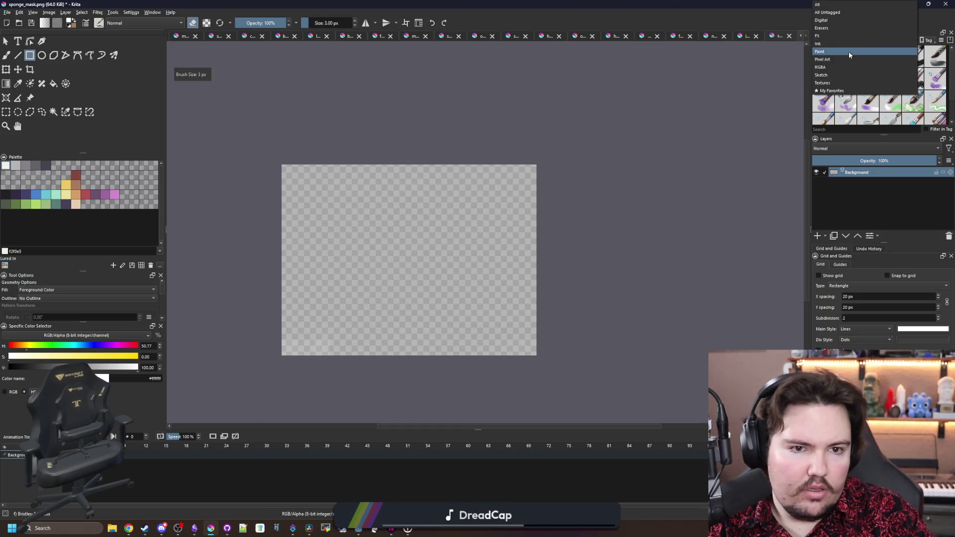
left_click(842, 59)
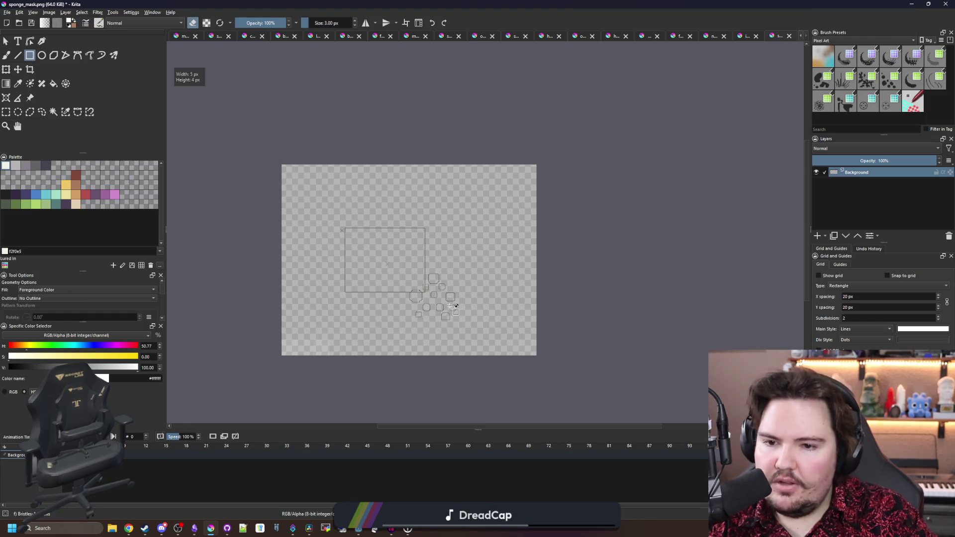
left_click_drag(341, 224, 422, 278)
left_click(824, 55)
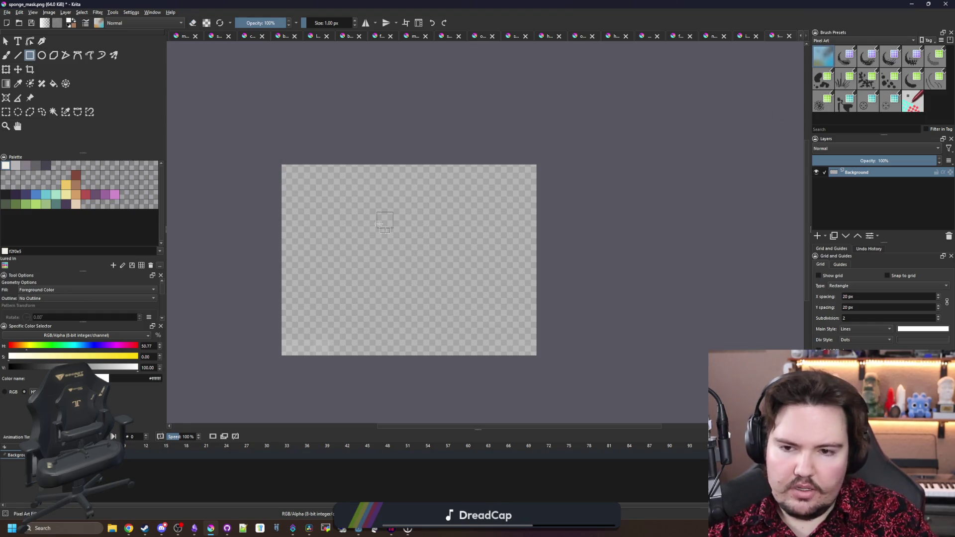
Fill the whole sponge mask canvas with solid white and switch to the freehand brush.
left_click_drag(360, 228, 433, 284)
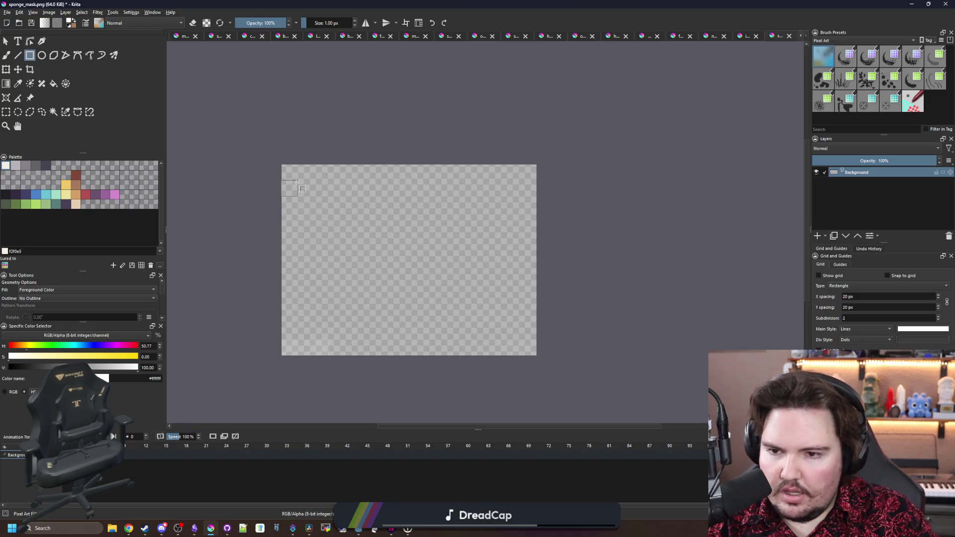
left_click_drag(287, 170, 558, 366)
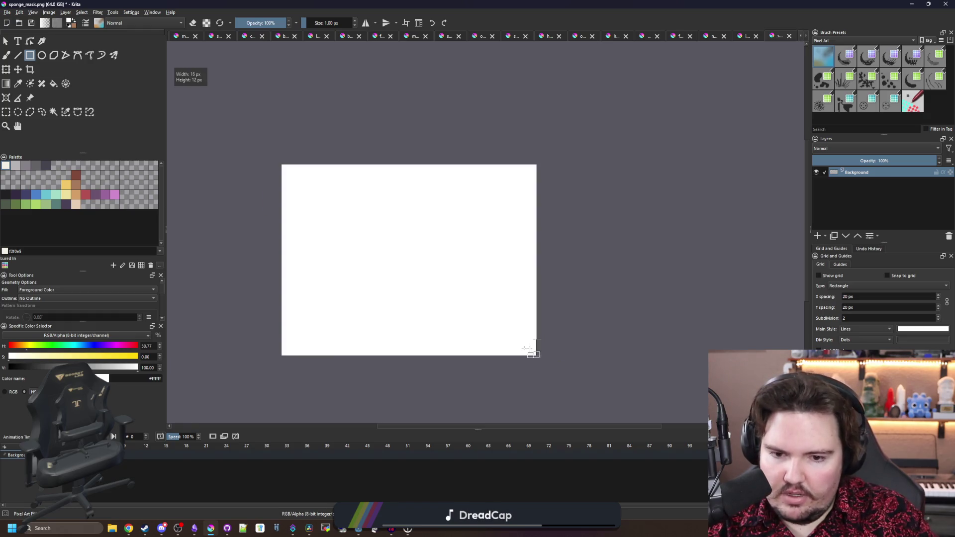
scroll(326, 352, "up", 1)
key("b")
scroll(272, 355, "down", 1)
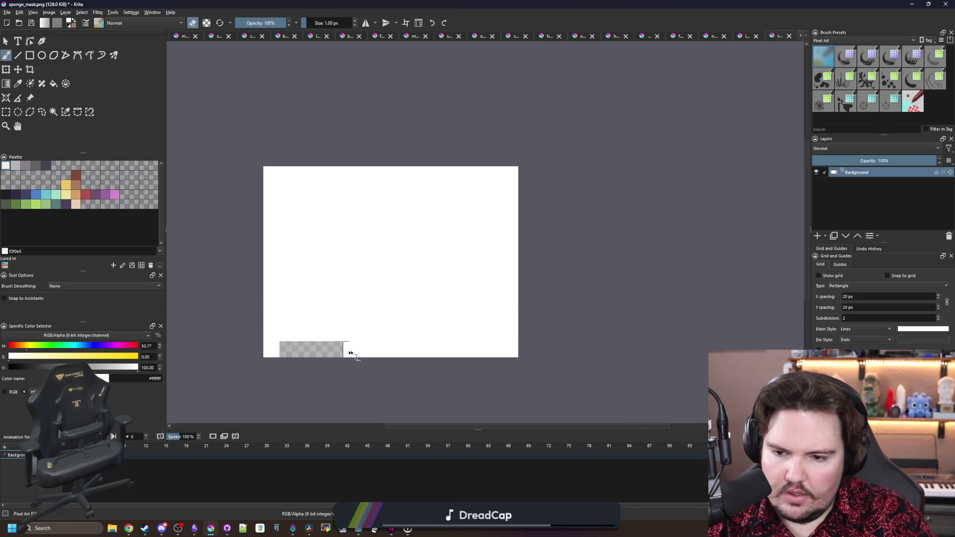
Erase transparent strips along the bottom, left and right edges of the white mask.
left_click_drag(351, 353, 516, 355)
mouse_move(270, 330)
left_mouse_down()
mouse_move(276, 202)
mouse_move(532, 166)
left_mouse_up()
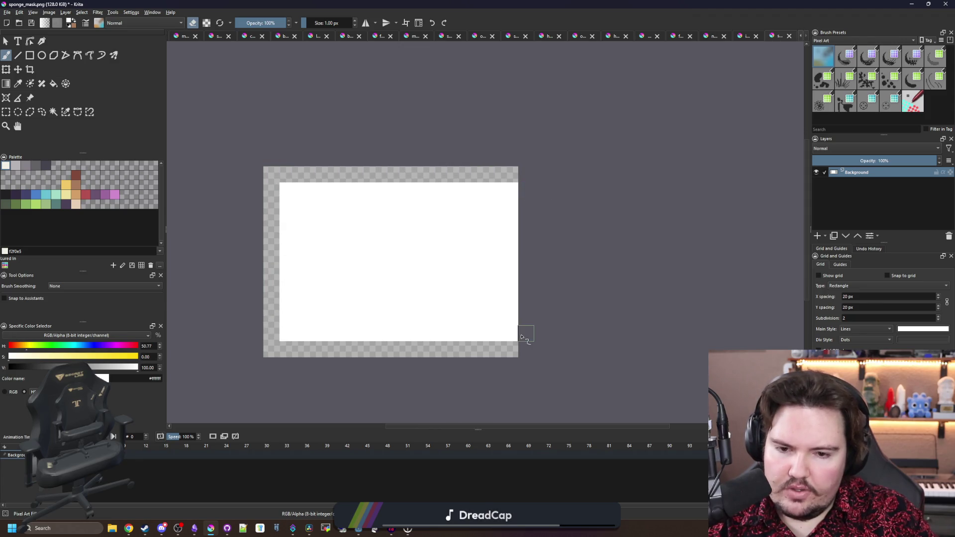
left_click_drag(521, 337, 518, 181)
scroll(305, 247, "up", 2)
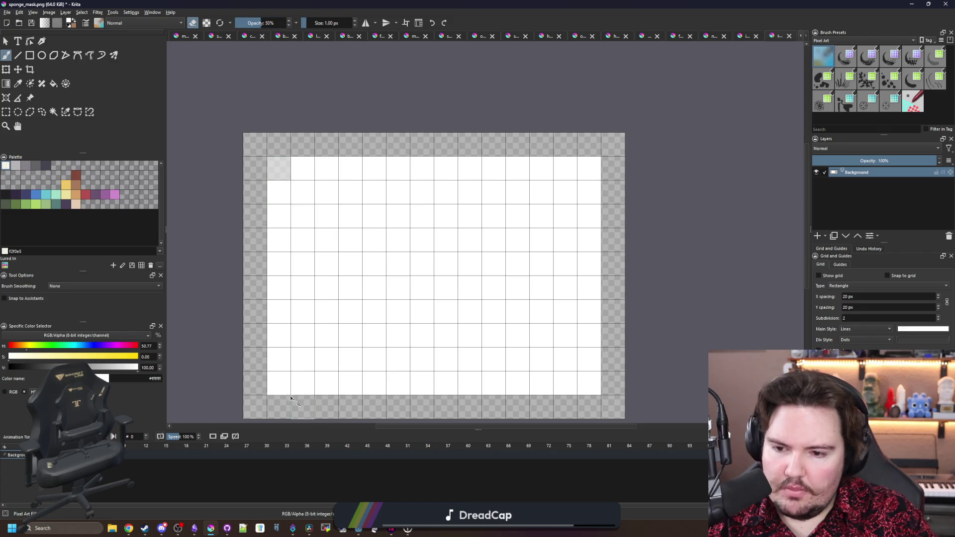
scroll(333, 291, "up", 1)
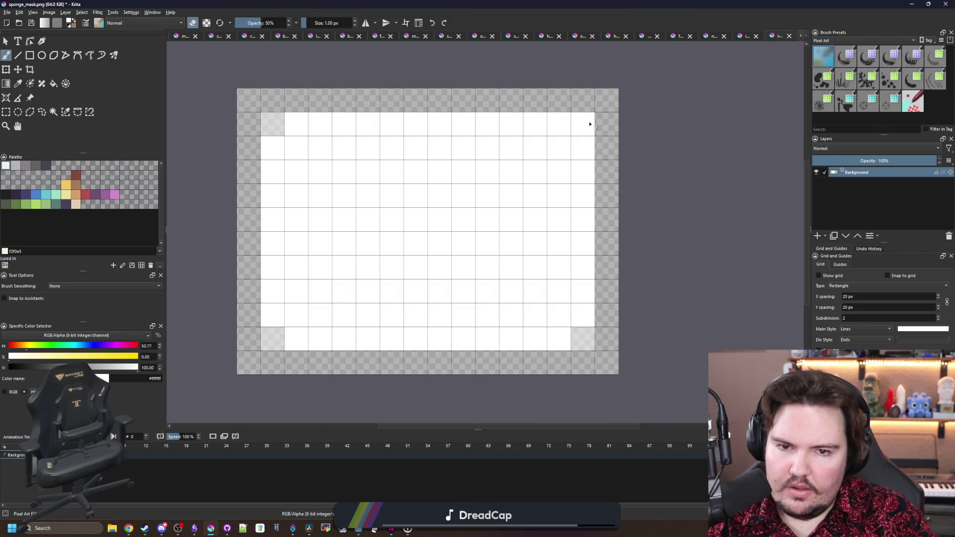
scroll(450, 222, "down", 1)
scroll(490, 196, "up", 1)
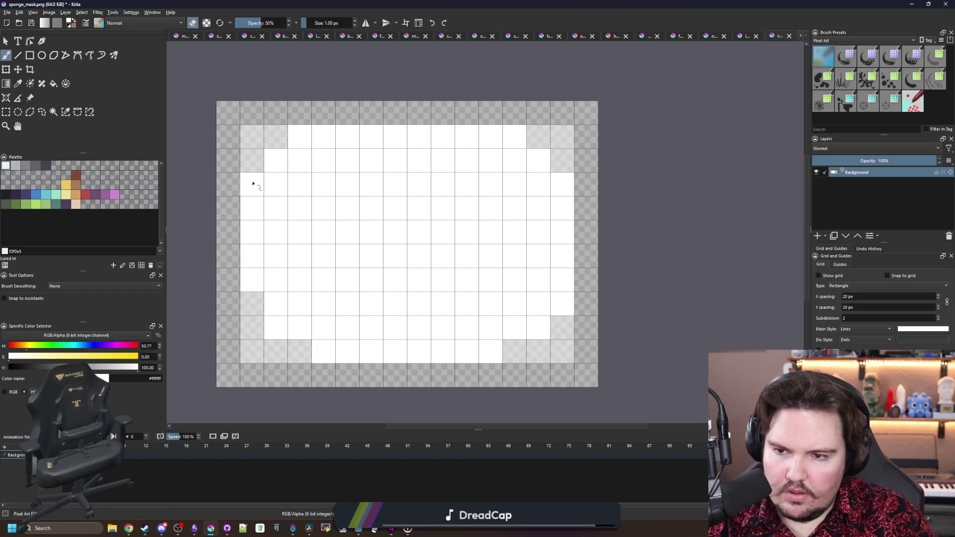
Erase single pixels at the corners and along the top and bottom rows to round the blob.
left_click(563, 183)
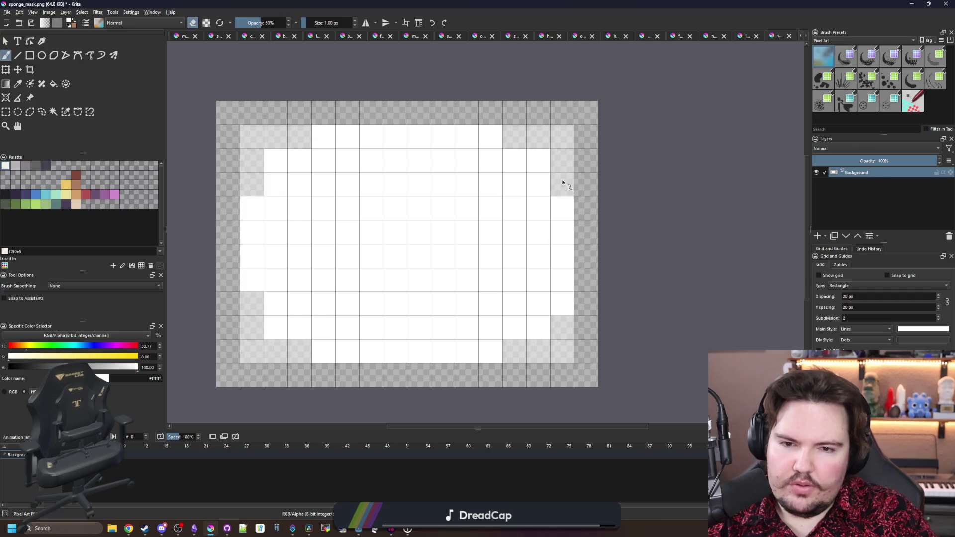
left_click(538, 160)
left_click(277, 161)
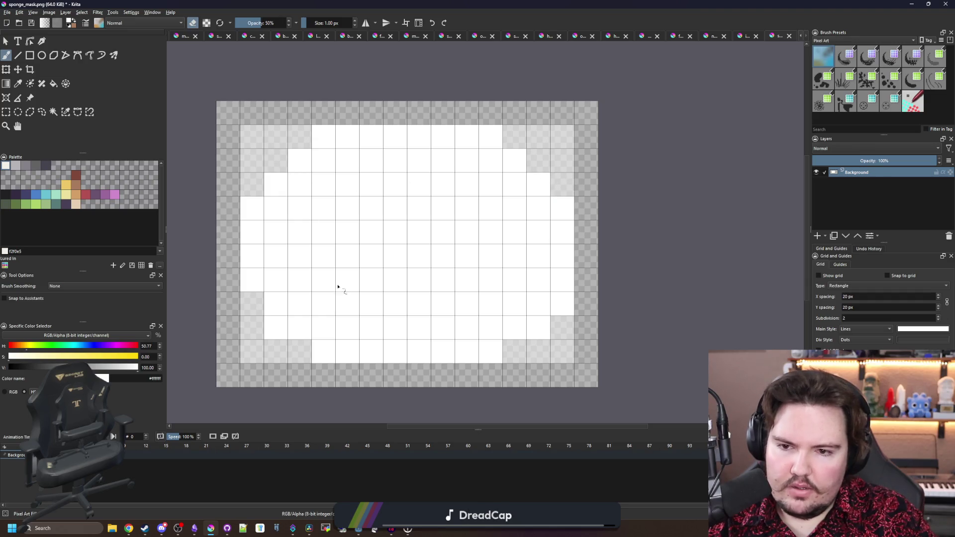
left_click(283, 338)
left_click(499, 358)
left_click(327, 354)
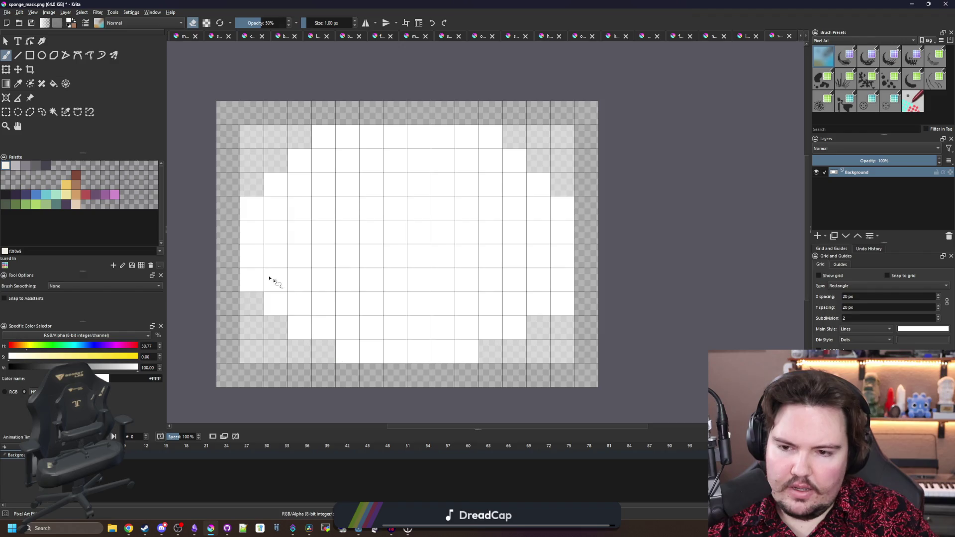
left_click(334, 136)
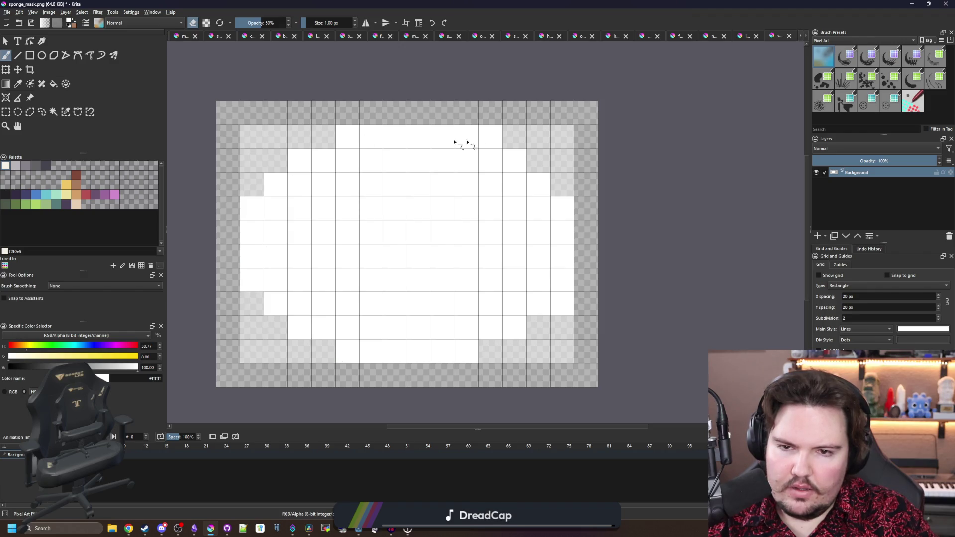
Erase left-edge pixels, undo one, then clear the top-left and faint bottom-right corner pixels.
left_click(254, 208)
left_click(254, 281)
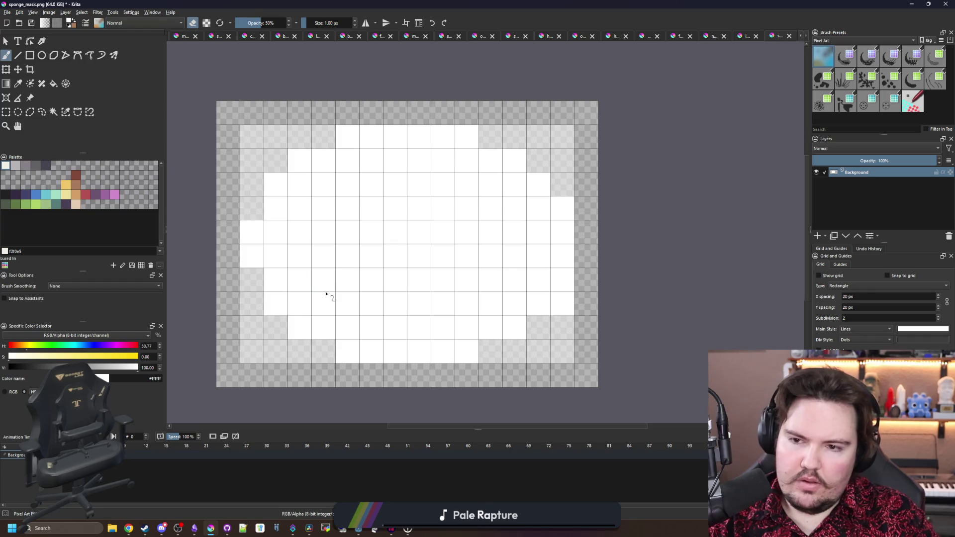
key("ctrl+z")
key("ctrl+z")
left_click(253, 137)
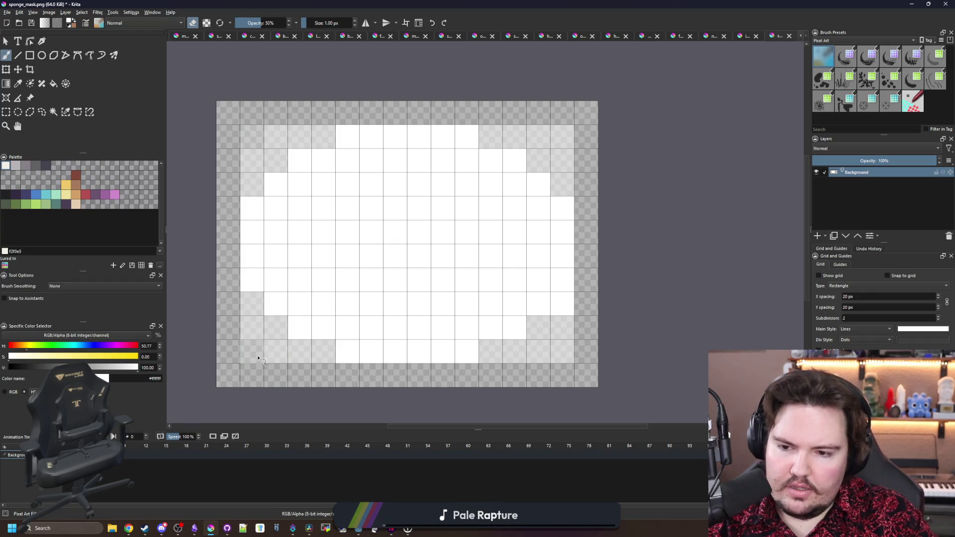
left_click(563, 357)
scroll(410, 277, "down", 2)
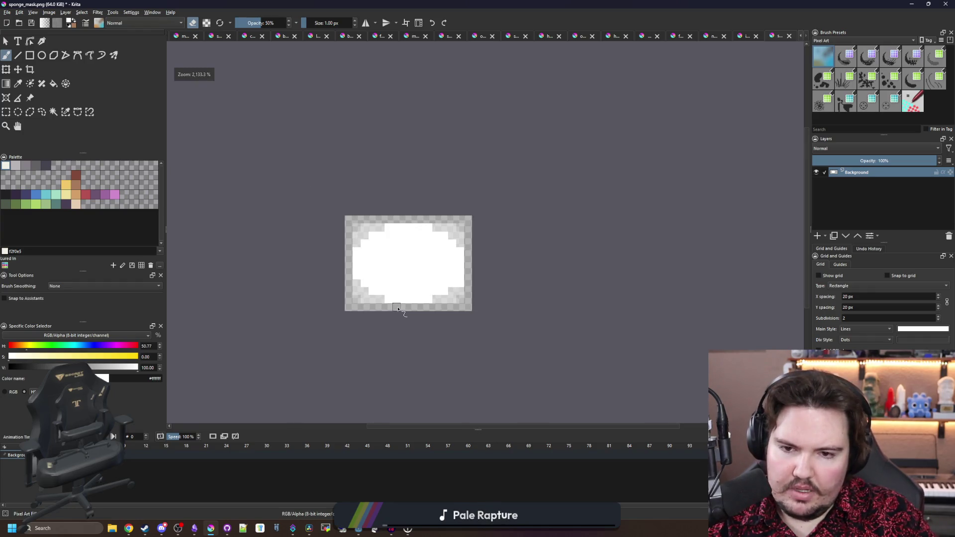
Undo several recent edge erasures to restore some border pixels.
key("ctrl+z")
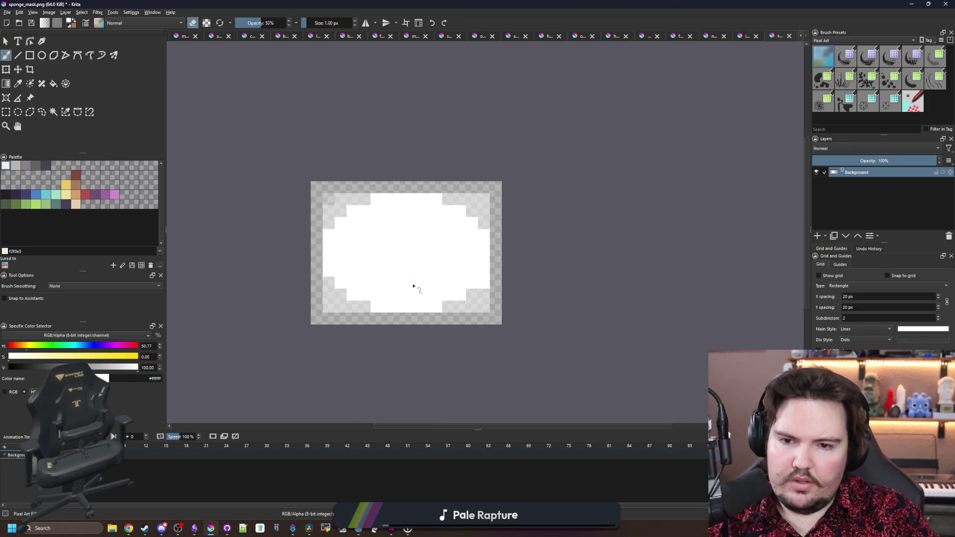
key("ctrl+z")
key("ctrl+z")
key("ctrl+z")
key("ctrl+z")
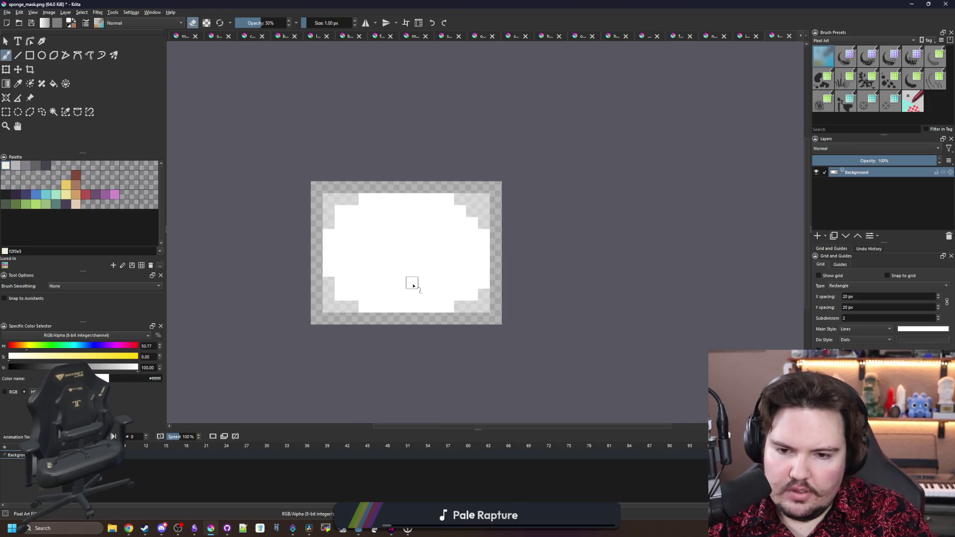
key("ctrl+z")
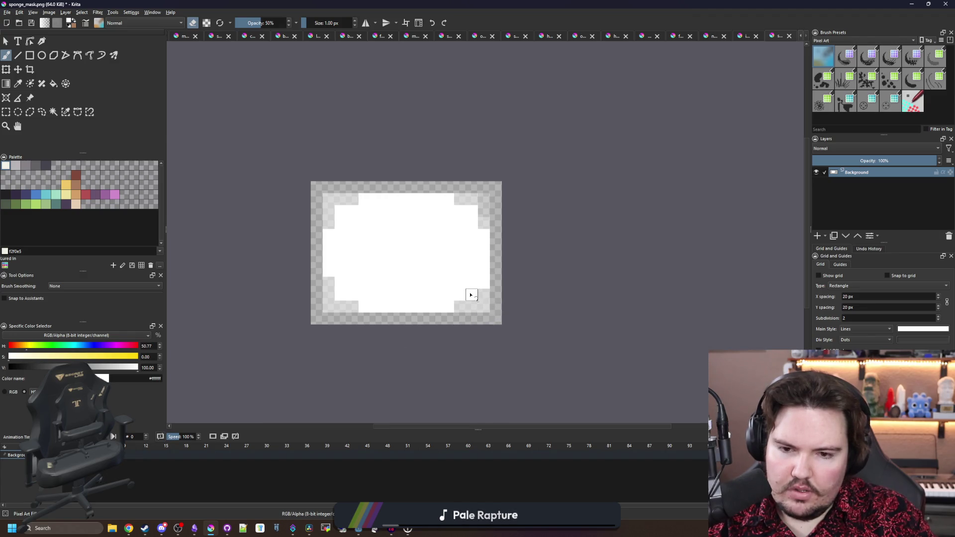
scroll(481, 292, "up", 1, "ctrl")
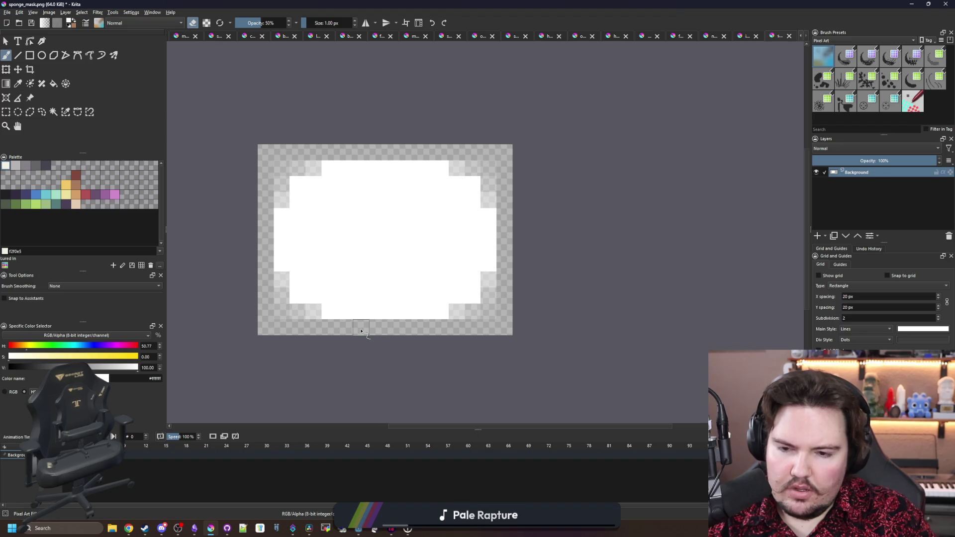
Leave eraser mode, paint a faint strip along the bottom edge and undo the left-edge patch.
key("e")
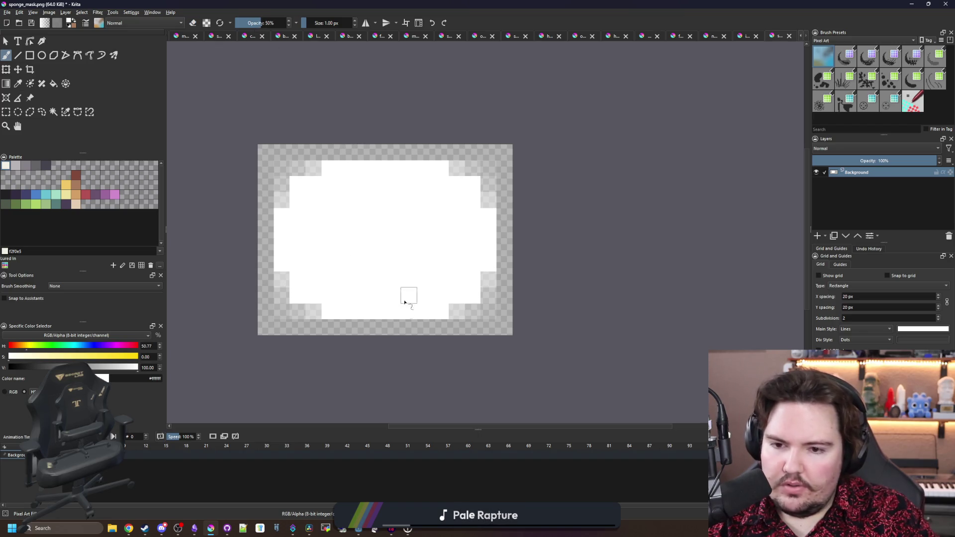
left_click_drag(367, 327, 410, 325)
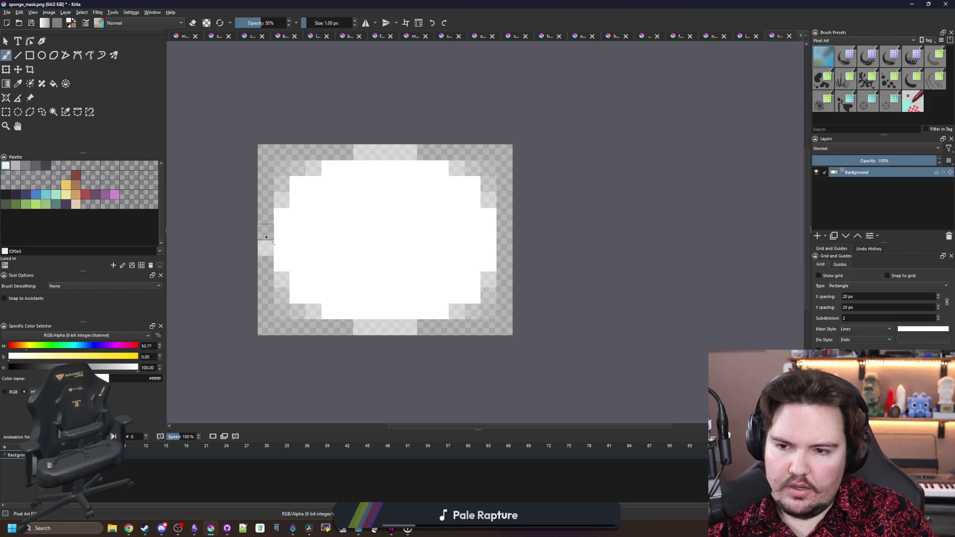
key("ctrl+z")
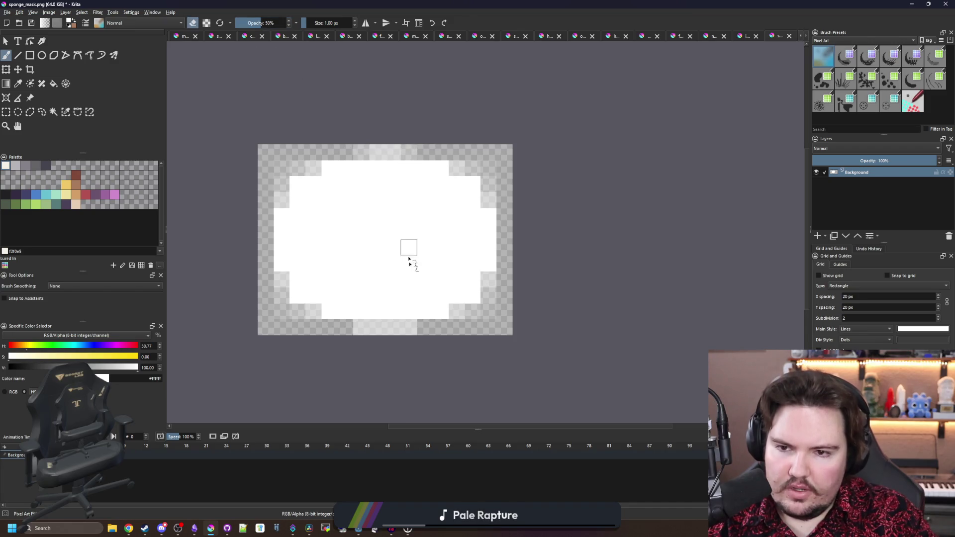
scroll(394, 261, "down", 3)
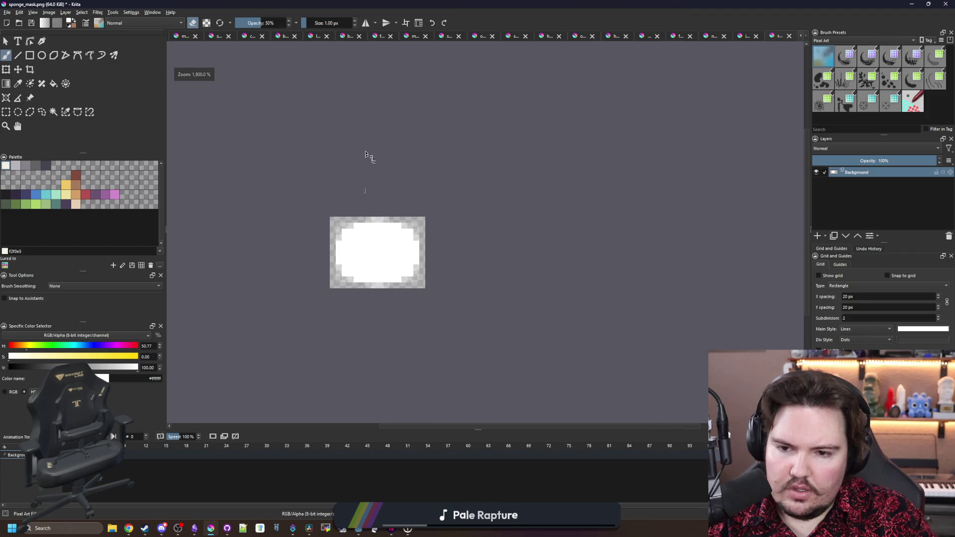
scroll(376, 273, "up", 2)
scroll(377, 274, "up", 1)
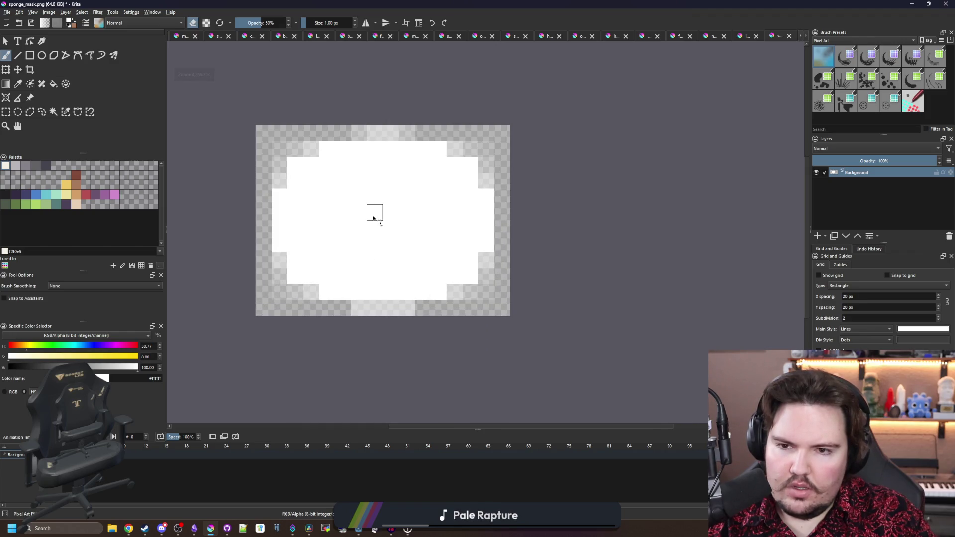
scroll(360, 131, "up", 1)
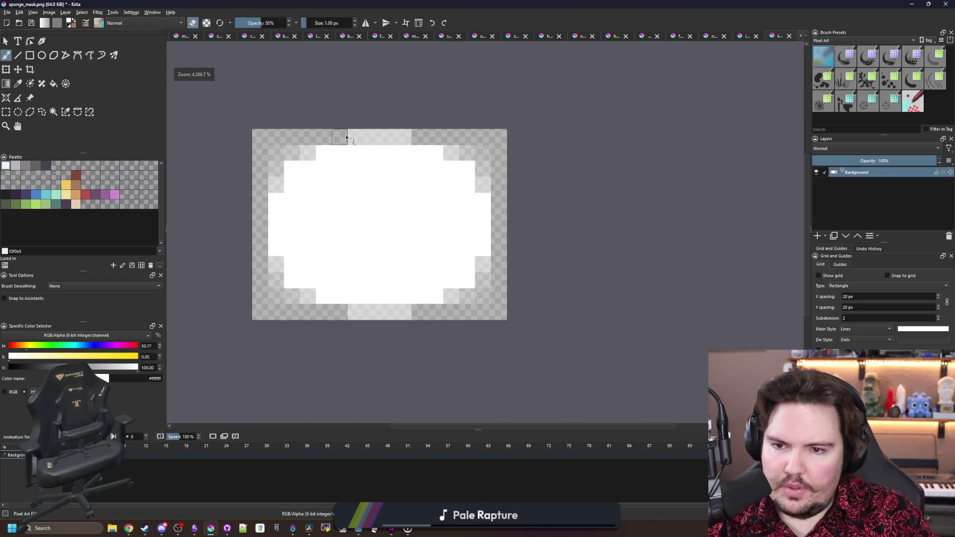
scroll(341, 137, "down", 1)
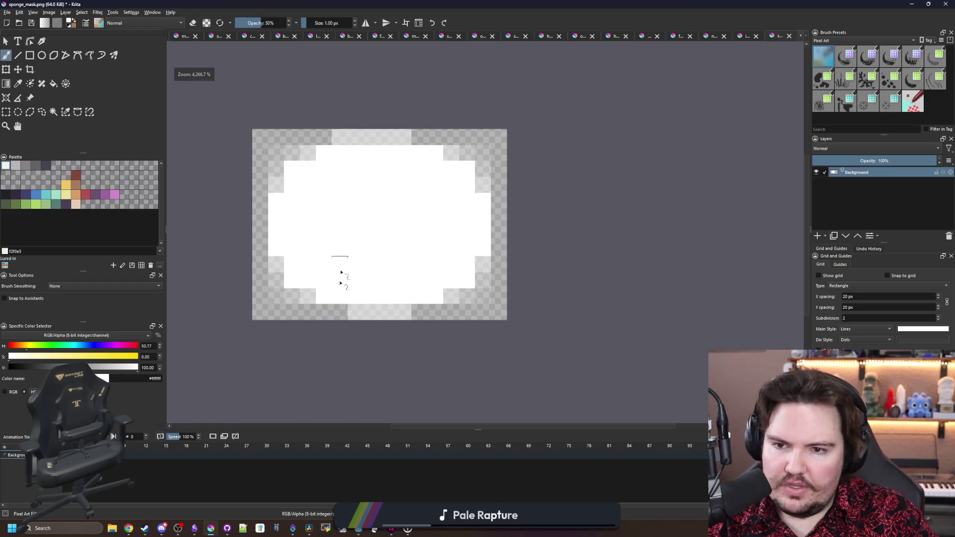
Add a faint top-row pixel, save the mask as sponge_mask.png and switch to the running game.
left_click(420, 138)
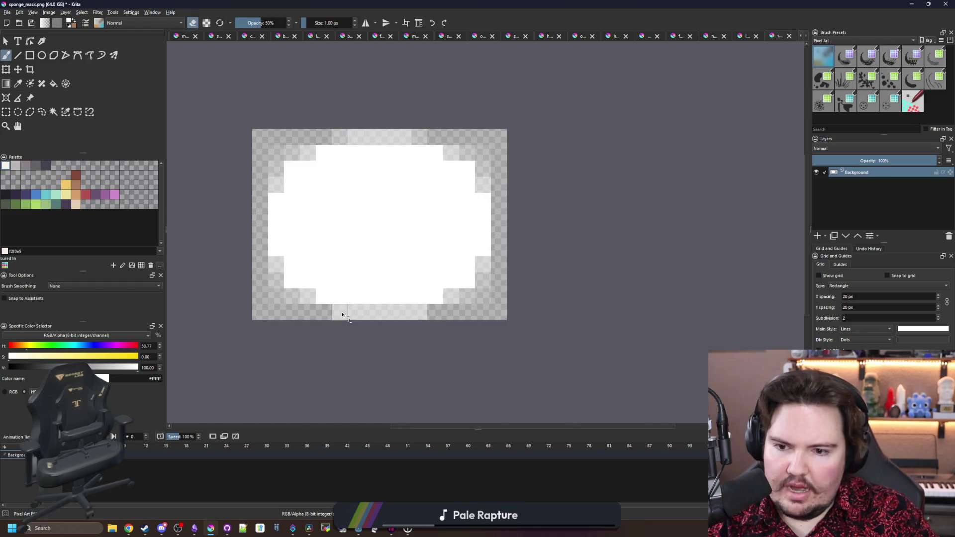
key("ctrl+s")
key("Return")
scroll(407, 294, "down", 3)
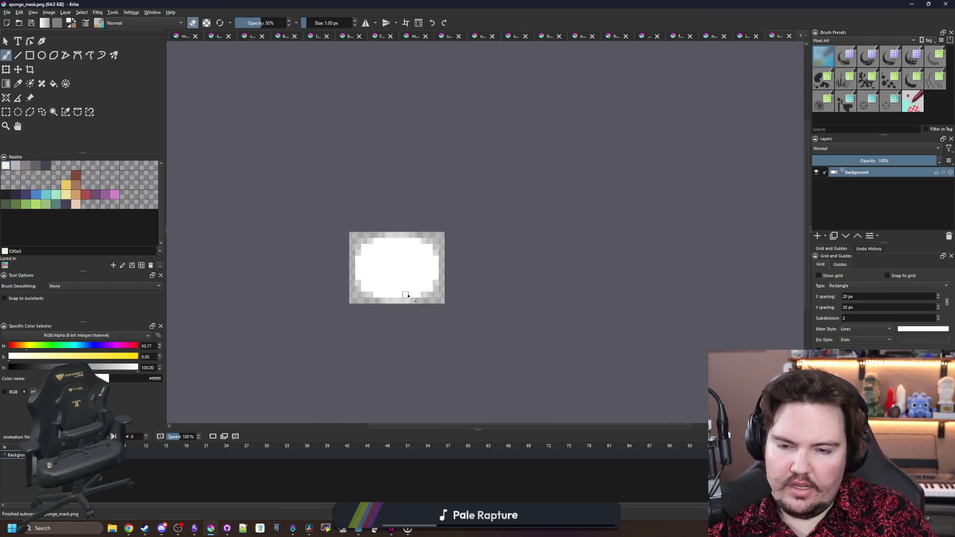
scroll(407, 294, "down", 4)
key("alt+Tab")
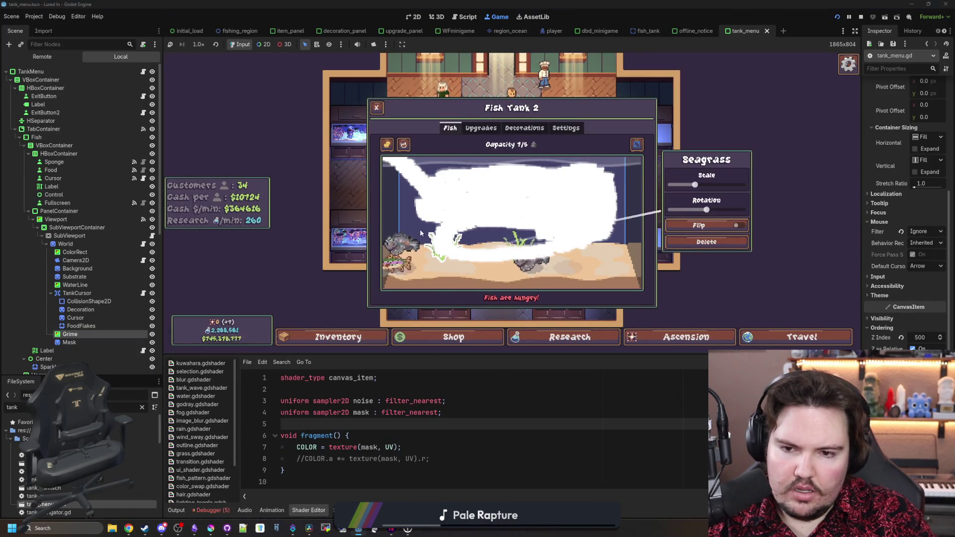
Scrub Fish Tank 2's grime nearly white with the sponge, then return to tank_menu.gd.
left_click(432, 243)
left_click(387, 144)
mouse_move(388, 157)
left_mouse_down()
mouse_move(449, 257)
mouse_move(522, 271)
mouse_move(634, 261)
mouse_move(618, 196)
mouse_move(606, 225)
mouse_move(619, 234)
mouse_move(603, 256)
mouse_move(437, 269)
mouse_move(411, 262)
mouse_move(714, 267)
mouse_move(311, 212)
mouse_move(586, 202)
left_mouse_up()
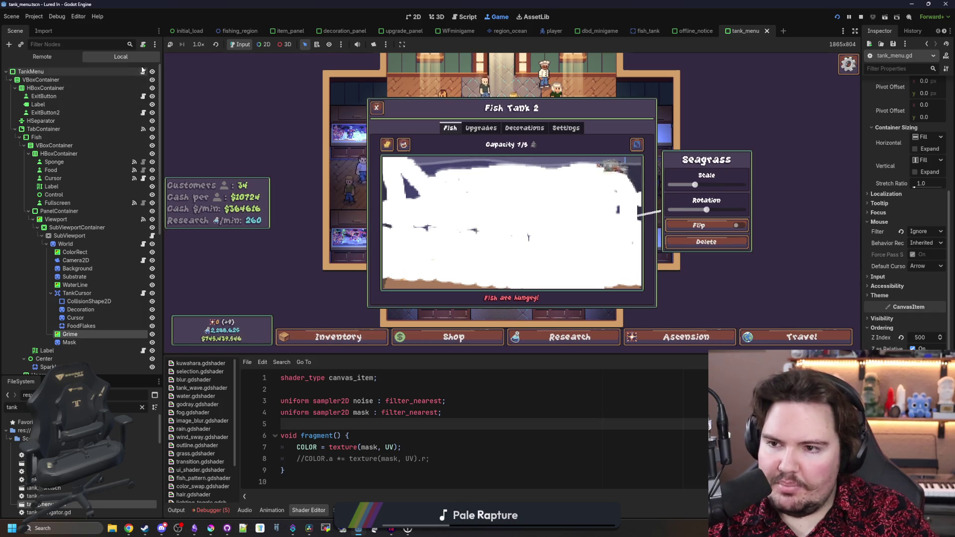
key("F8")
scroll(485, 215, "up", 4)
left_click(483, 216)
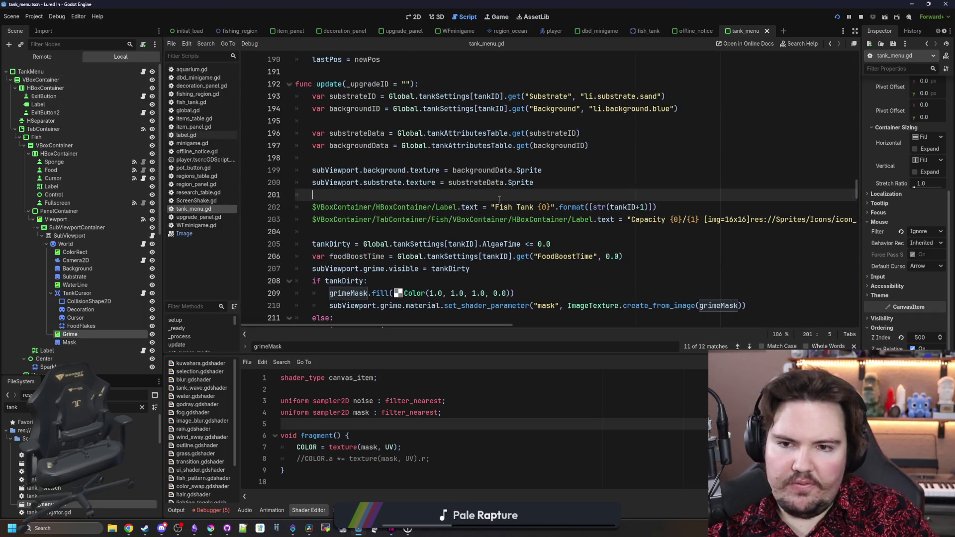
scroll(463, 213, "up", 3)
Look through tank_menu.gd and search the script for grimeMask.
left_click(435, 209)
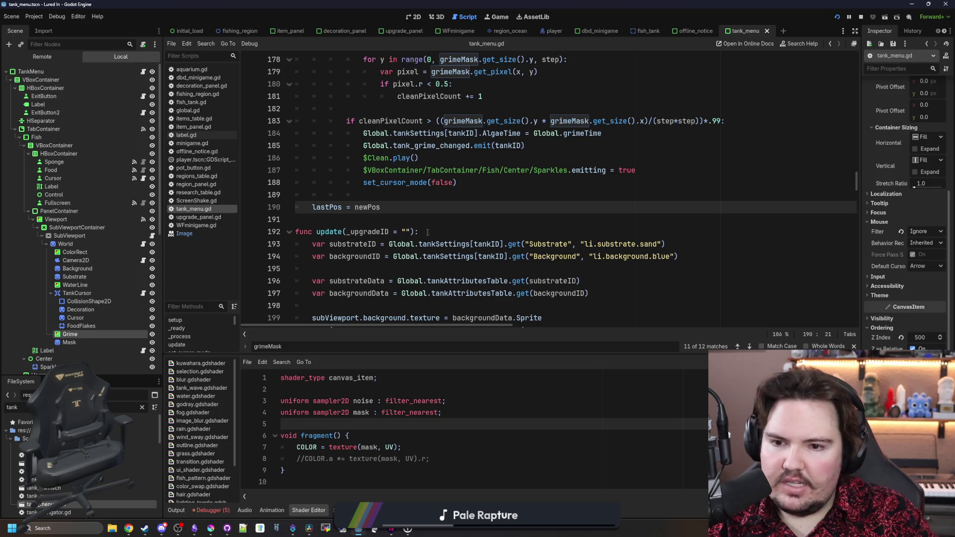
scroll(523, 221, "down", 3)
left_click(523, 221)
scroll(523, 220, "down", 3)
scroll(515, 194, "down", 5)
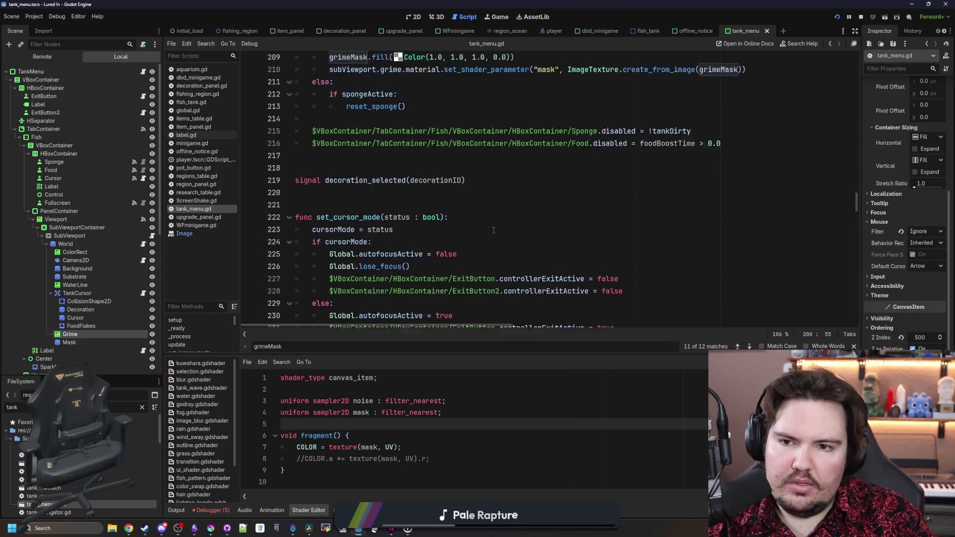
scroll(500, 167, "up", 2)
left_click(500, 166)
key("ctrl+f")
scroll(500, 166, "down", 6)
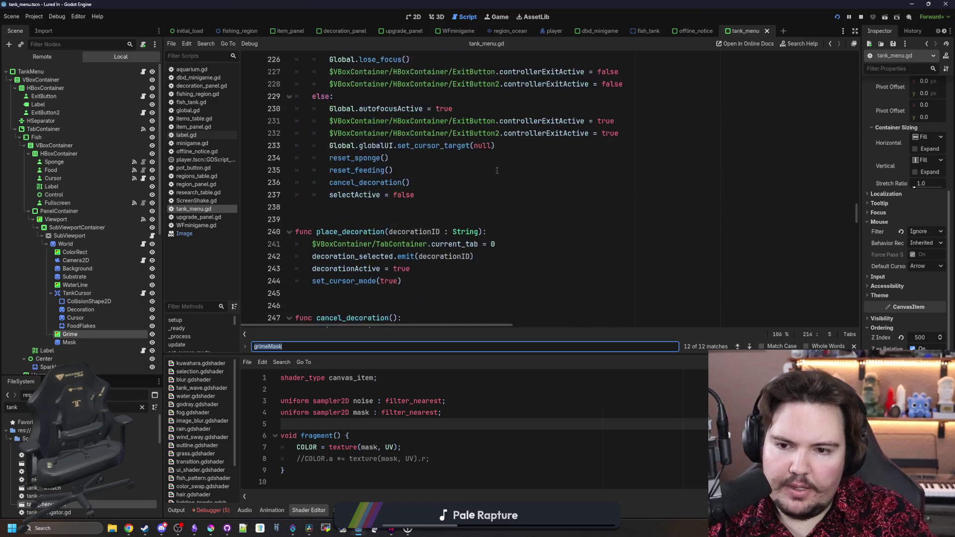
scroll(523, 176, "down", 9)
scroll(552, 186, "down", 6)
scroll(579, 200, "down", 5)
scroll(580, 200, "down", 7)
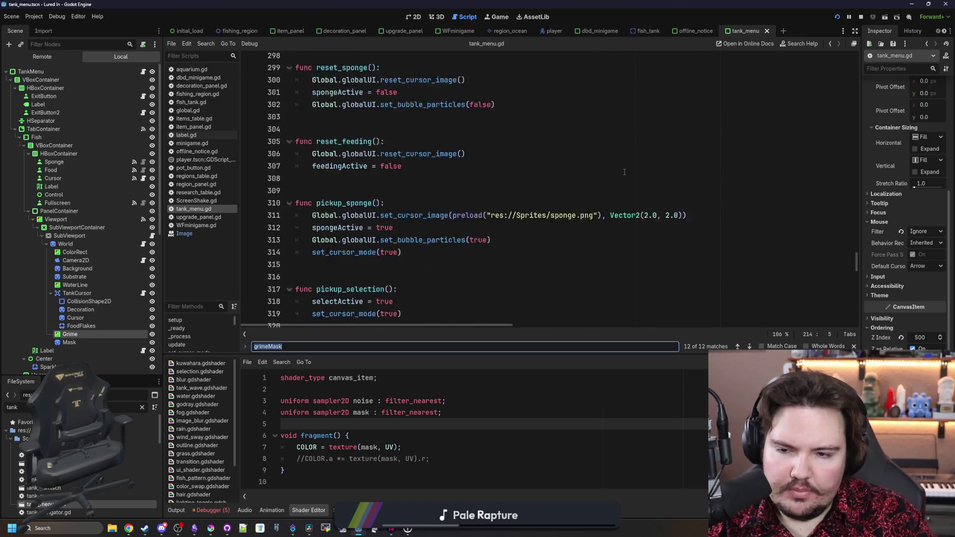
scroll(597, 172, "down", 7)
type("blend")
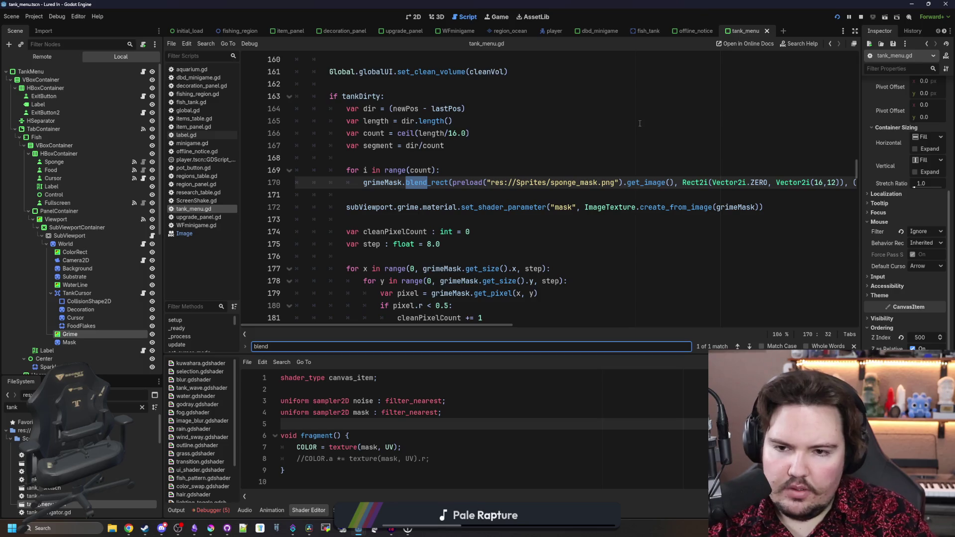
Change the stroke count divisor on line 166 from 16.0 to 8.0, save and launch the game.
left_click(452, 133)
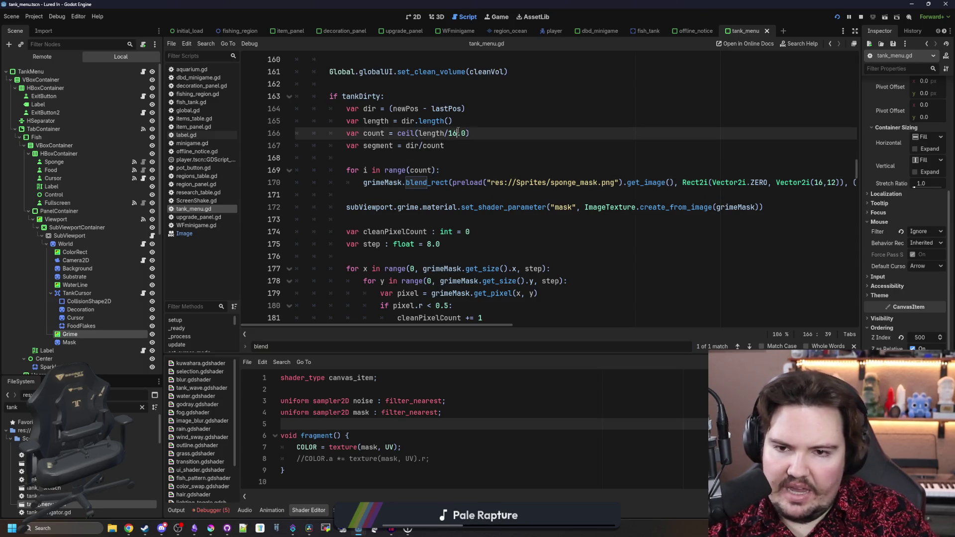
type("8")
key("Up")
key("ctrl+s")
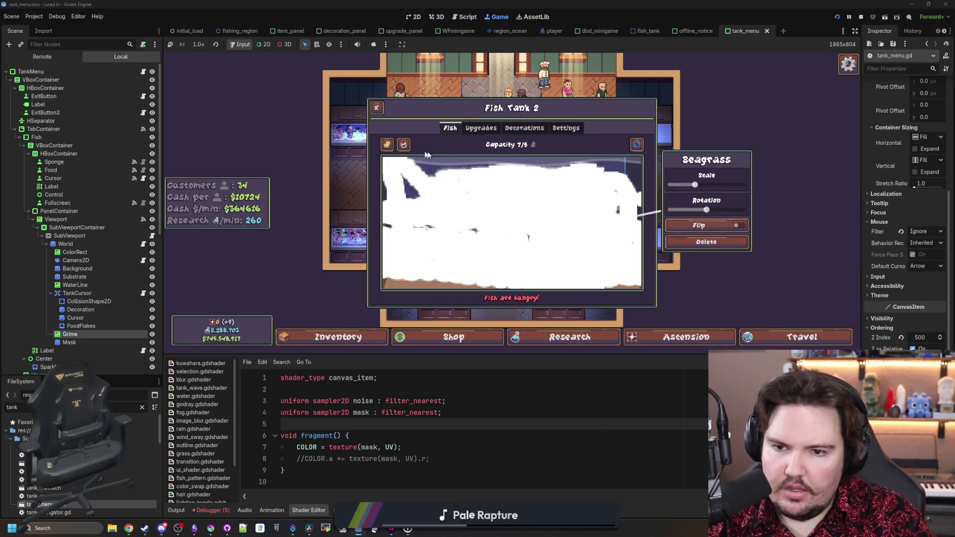
Scrub Fish Tank 2 completely white, stop the game and return to the sponge code.
left_click_drag(426, 153, 656, 160)
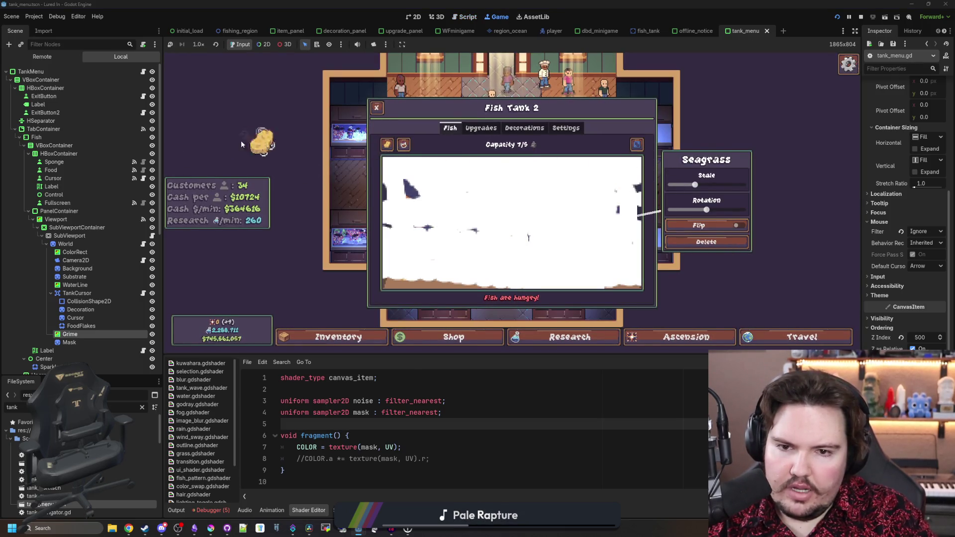
mouse_move(262, 141)
left_mouse_down()
mouse_move(433, 262)
mouse_move(405, 192)
mouse_move(437, 192)
mouse_move(380, 207)
mouse_move(409, 272)
mouse_move(684, 274)
mouse_move(420, 283)
mouse_move(385, 270)
mouse_move(420, 270)
left_mouse_up()
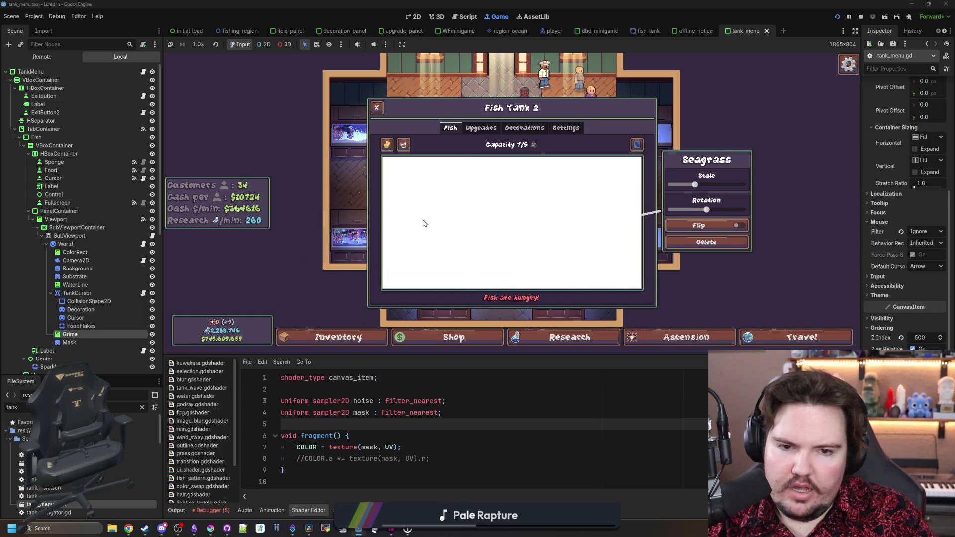
left_click(385, 182)
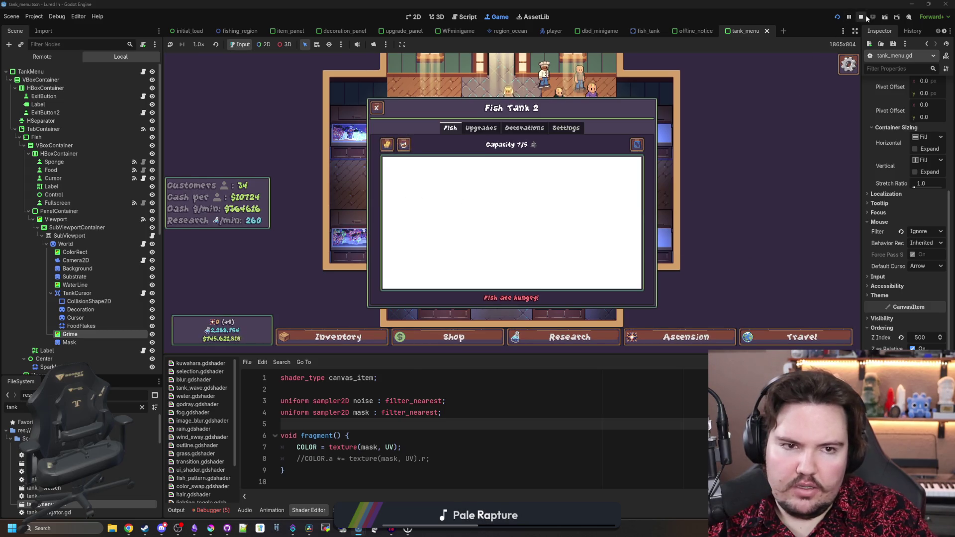
left_click(862, 17)
left_click(438, 157)
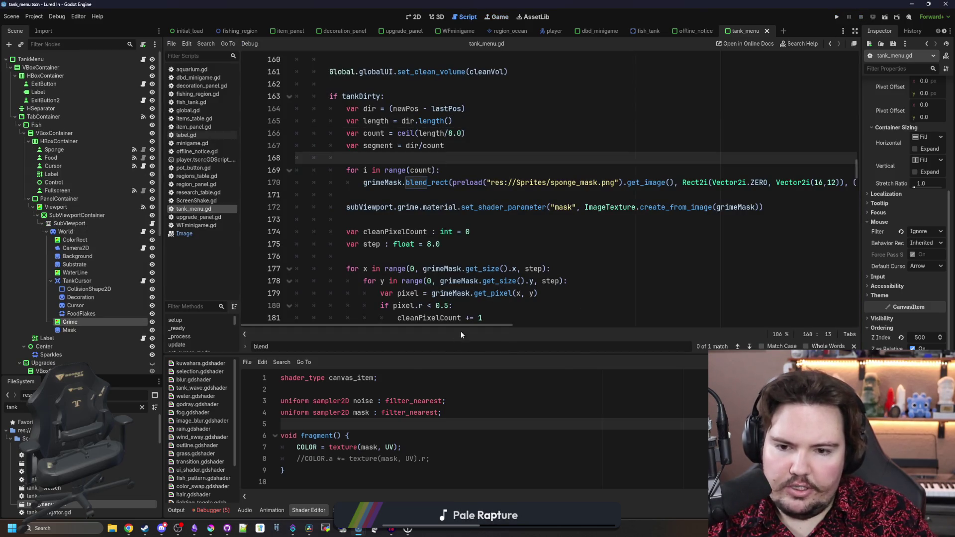
scroll(460, 298, "down", 2)
Change line 180's clean-pixel check to pixel.a > 0.5, save, and widen the Inspector dock.
left_click(493, 244)
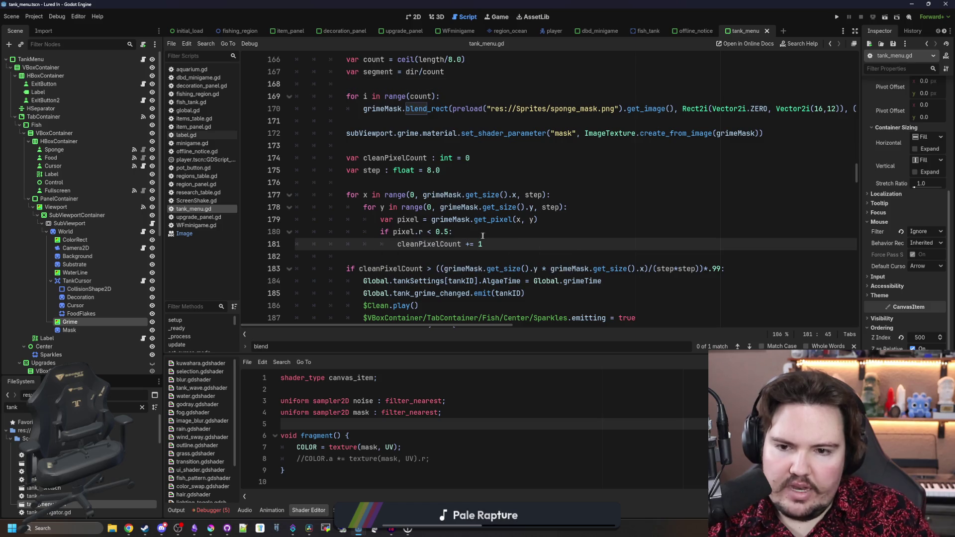
left_click(481, 235)
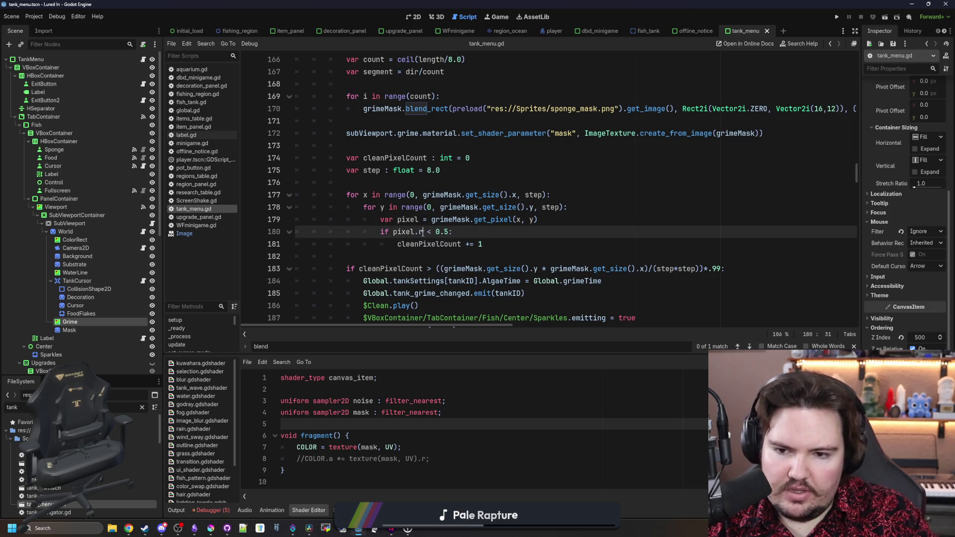
key("BackSpace")
type("a")
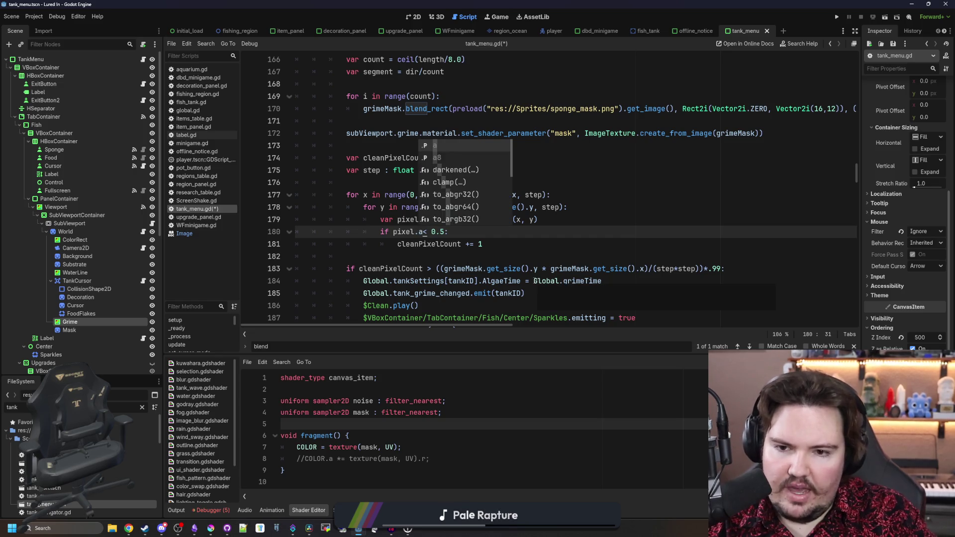
key("Right")
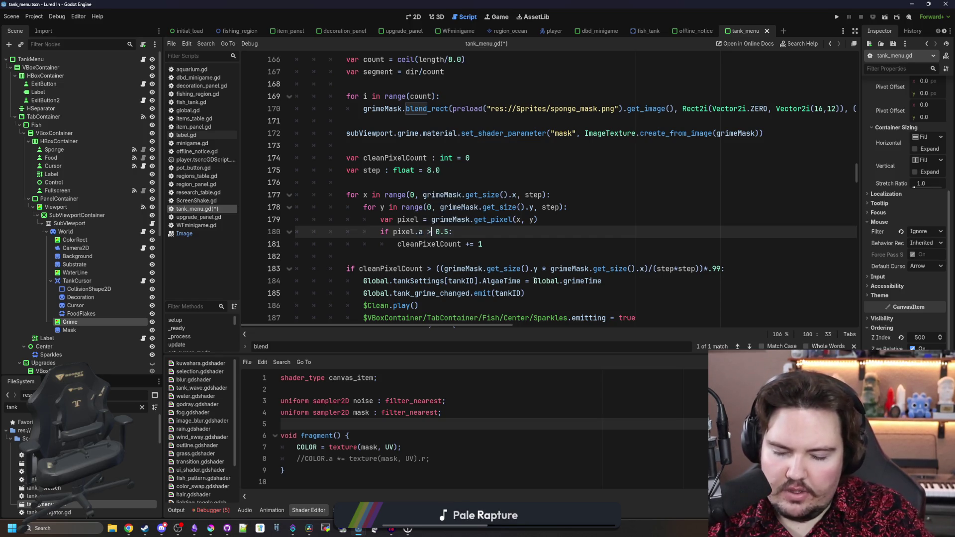
key("ctrl+s")
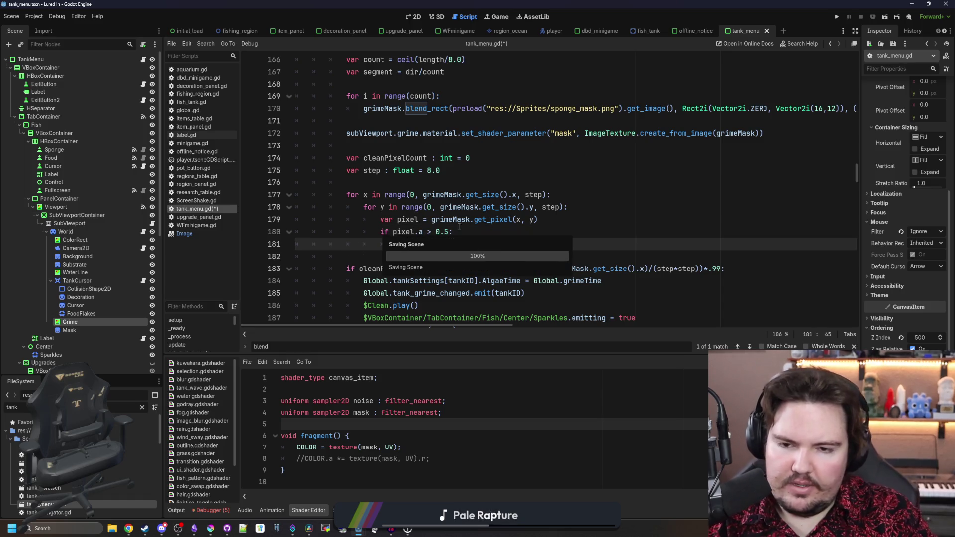
left_click(409, 184)
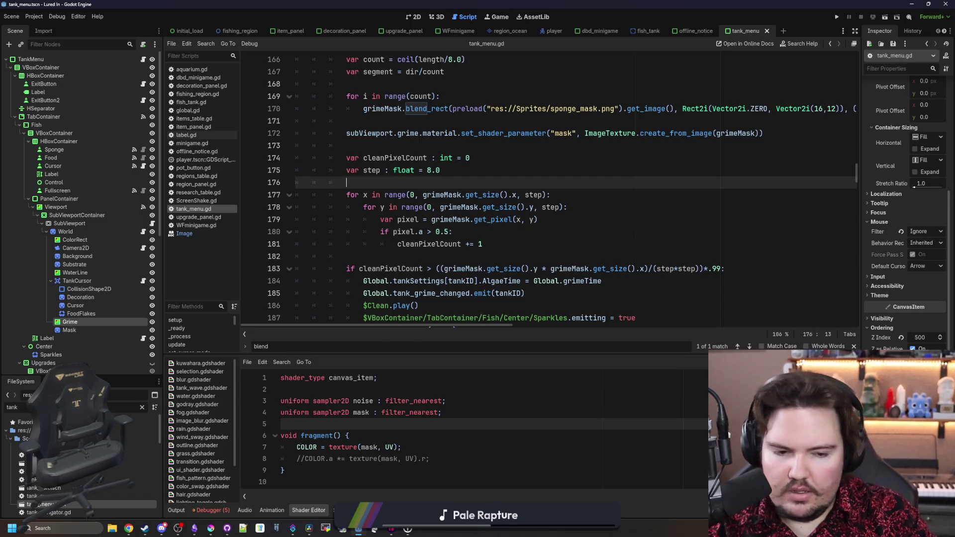
left_click_drag(862, 224, 750, 224)
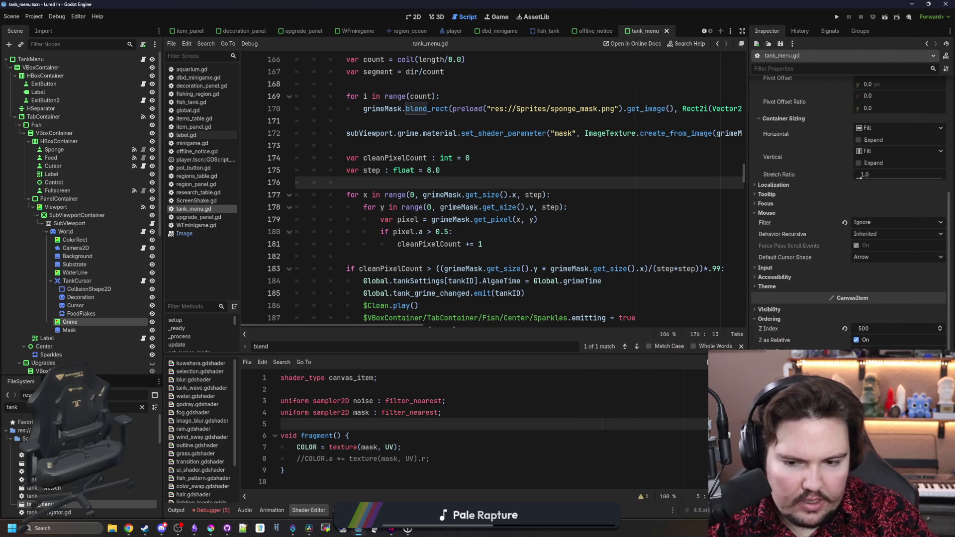
Uncomment shader line 8 and set line 7 to sample texture(noise, UV).
left_click(412, 449)
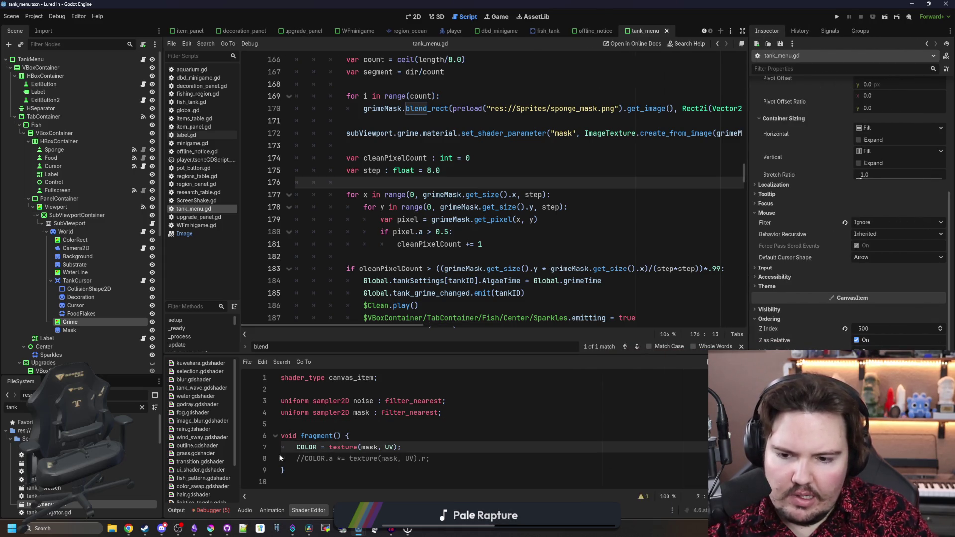
left_click(303, 459)
key("ctrl+k")
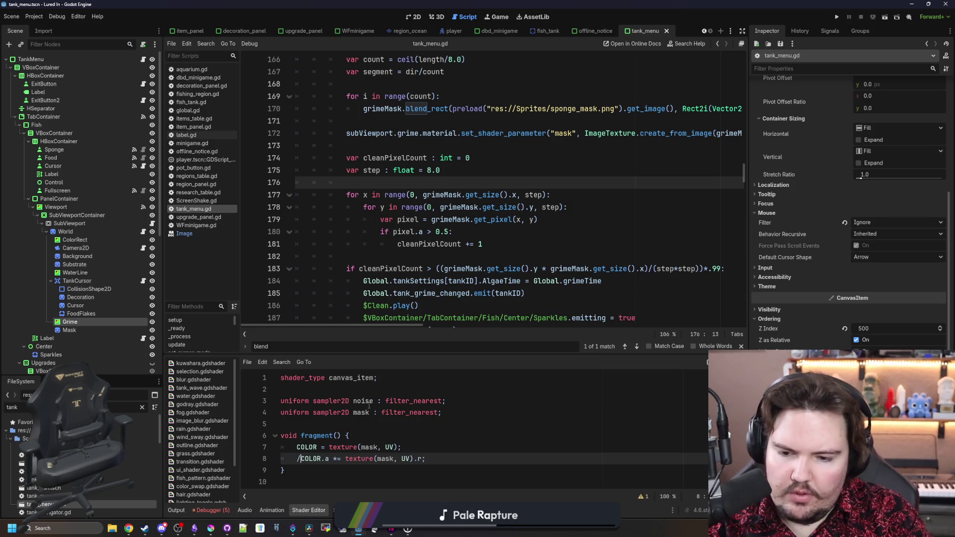
key("Up")
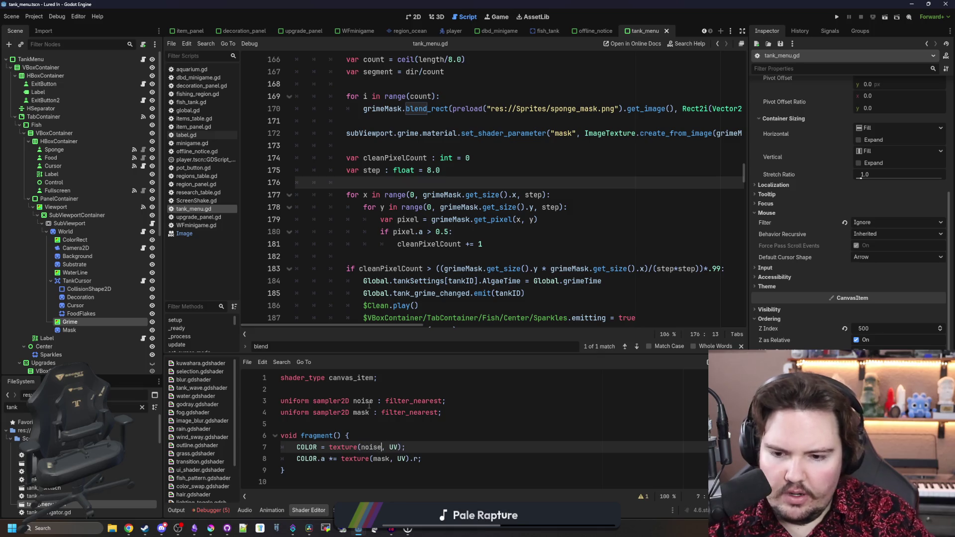
key("Down")
Make line 8 COLOR.a *= (1.0 - texture(mask, UV).a) and run the game.
key("ctrl+Left")
key("ctrl+Left")
key("ctrl+Left")
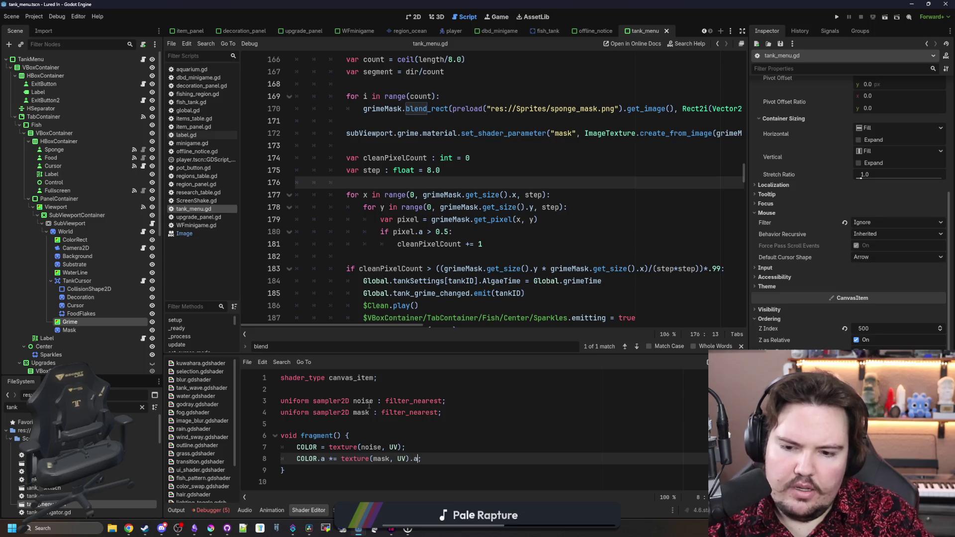
key("Left")
key("Left")
key("Left")
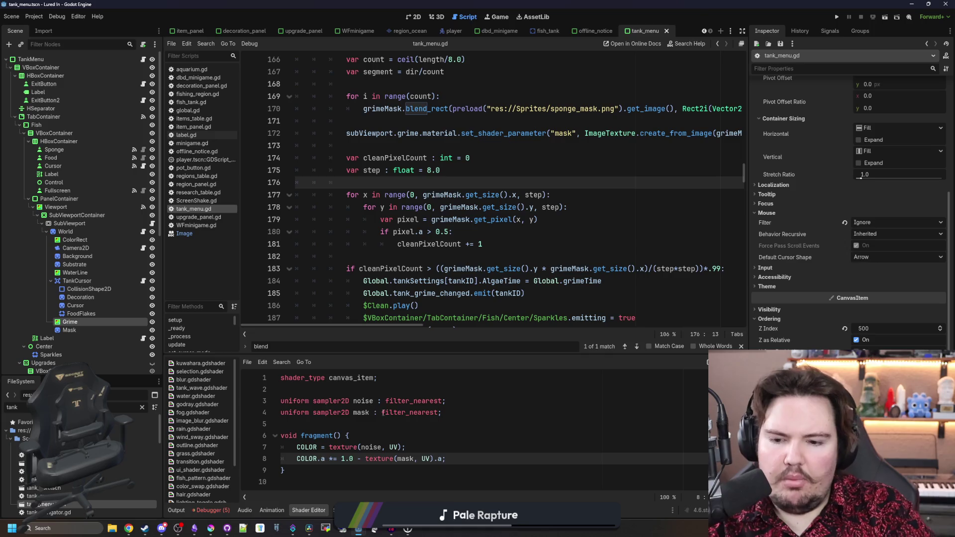
type("(")
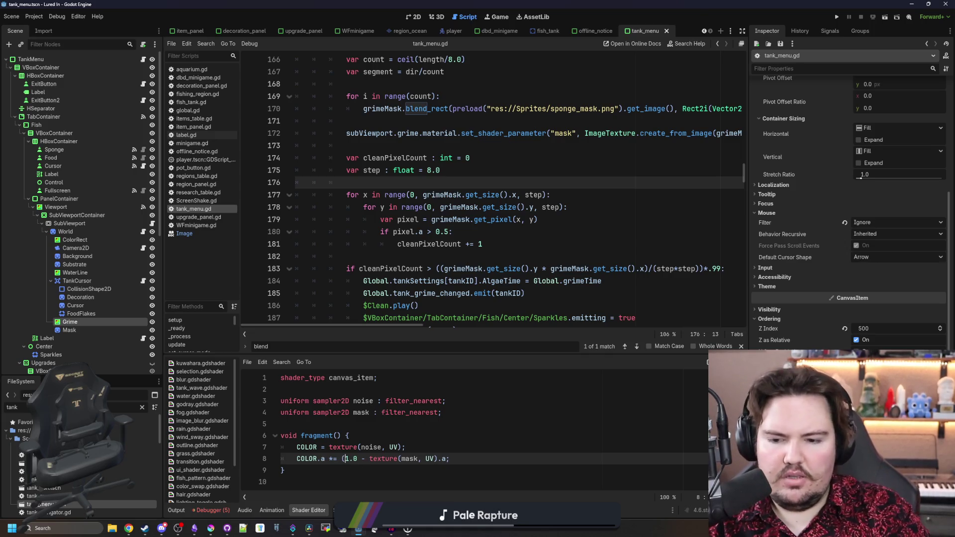
left_click(449, 458)
type(")")
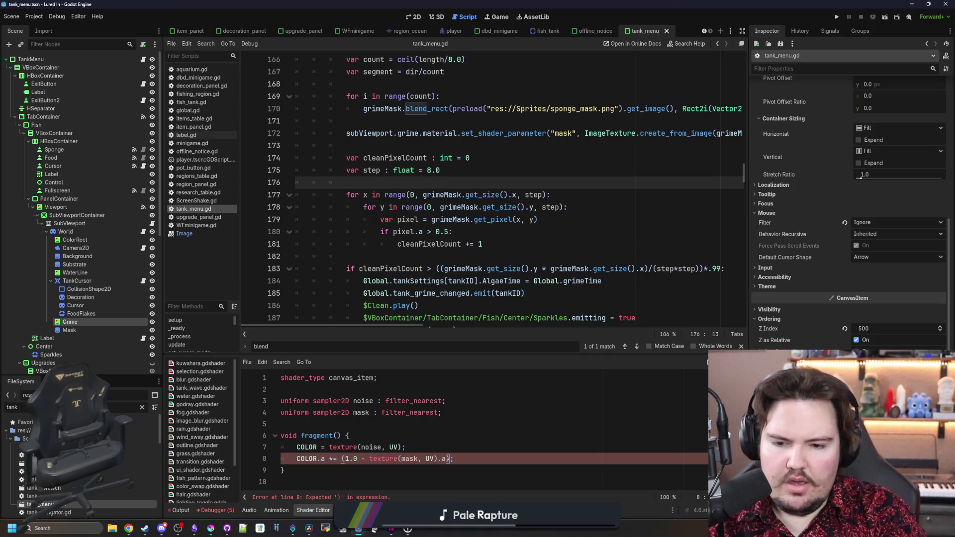
left_click(417, 425)
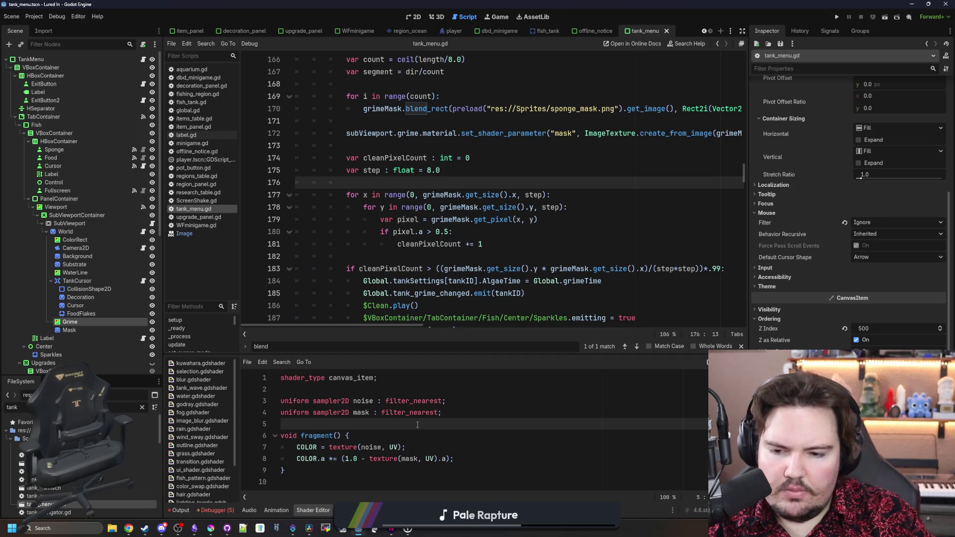
key("F5")
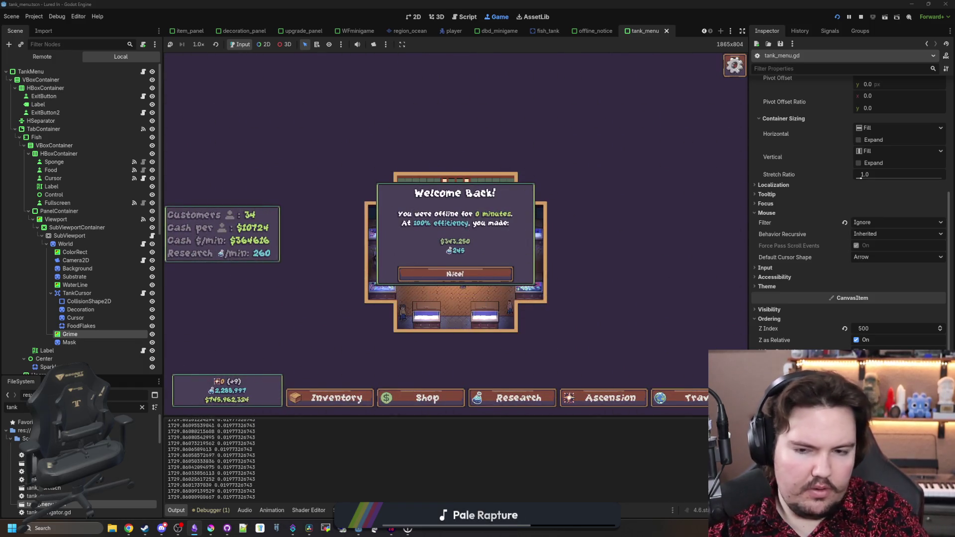
Dismiss the Welcome Back popup and sponge the grime off Fish Tank 4.
left_click(514, 301)
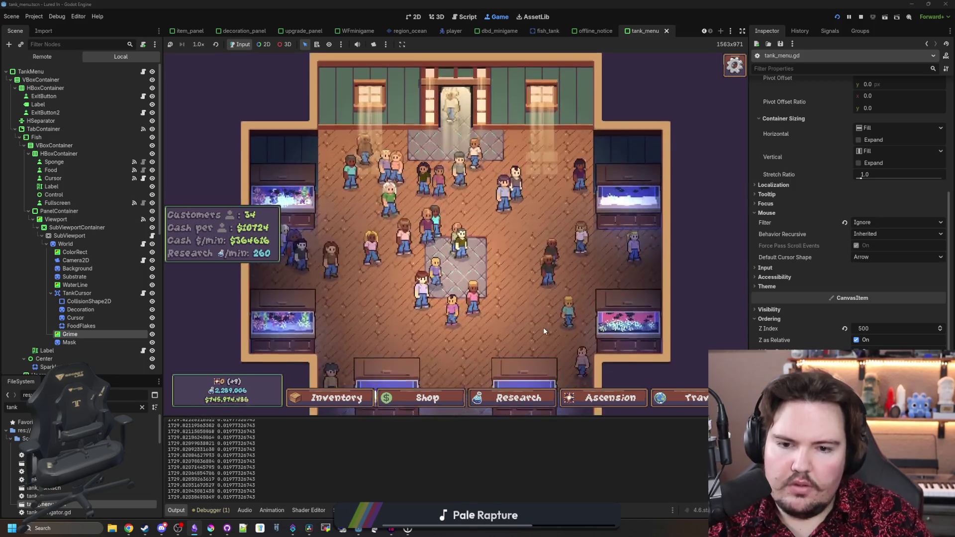
left_click(613, 314)
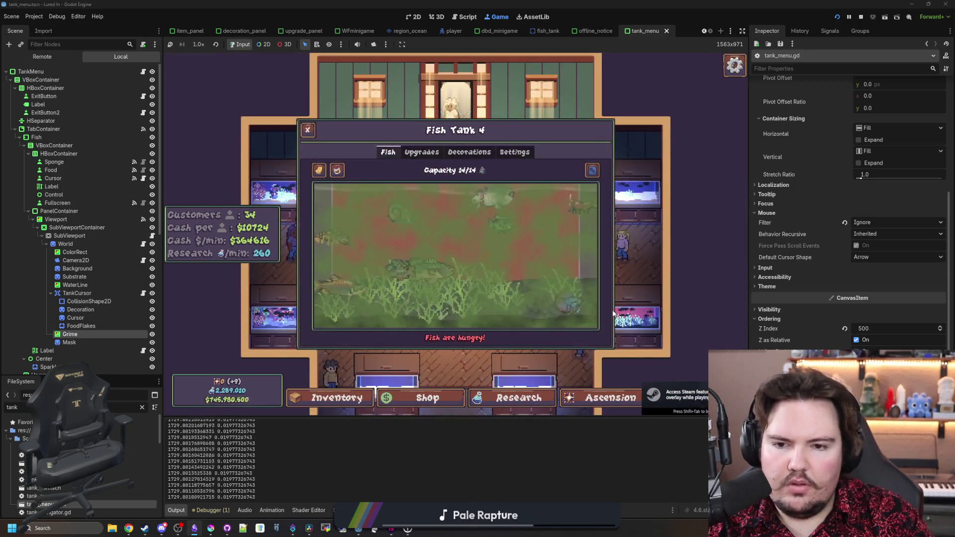
left_click(319, 170)
mouse_move(357, 205)
left_mouse_down()
mouse_move(382, 270)
mouse_move(446, 218)
mouse_move(611, 230)
mouse_move(526, 333)
mouse_move(502, 296)
mouse_move(438, 335)
mouse_move(459, 320)
mouse_move(387, 247)
mouse_move(336, 256)
mouse_move(327, 242)
left_mouse_up()
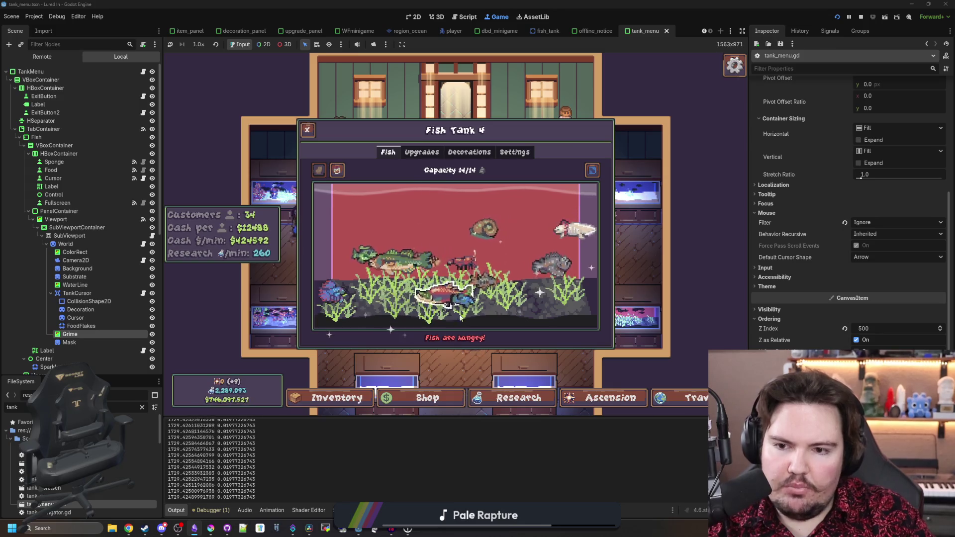
Close and reopen the Fish Tank 4 panel, then return to tank_menu.gd.
key("Escape")
left_click(631, 251)
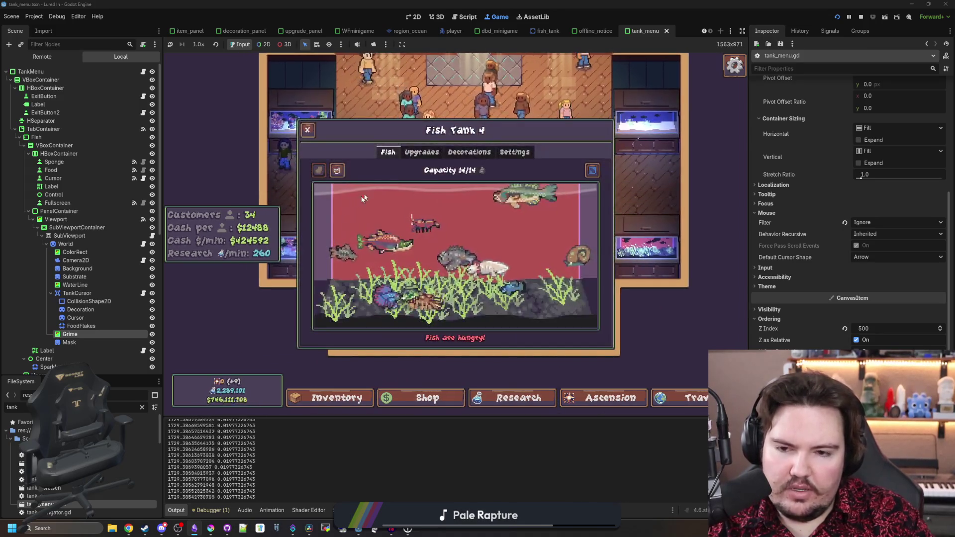
left_click(142, 71)
Click through tank_menu.gd's cleaning code lines and save the script and scene.
left_click(410, 251)
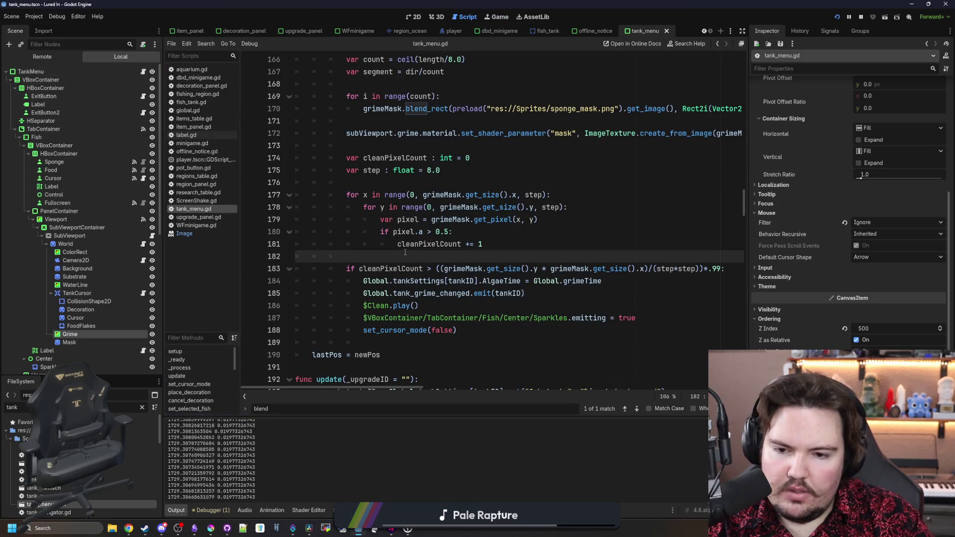
scroll(407, 263, "up", 4)
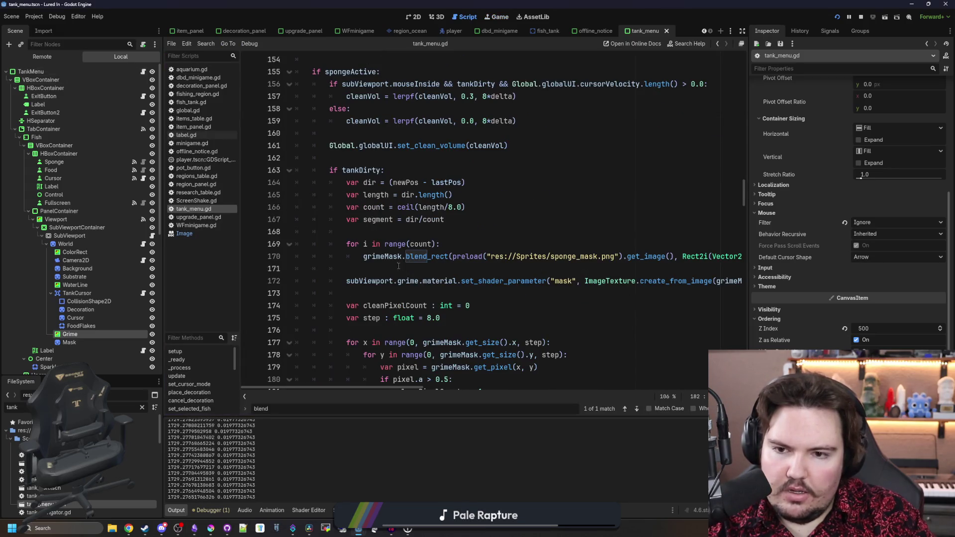
left_click(358, 232)
scroll(364, 232, "up", 1)
left_click(397, 309)
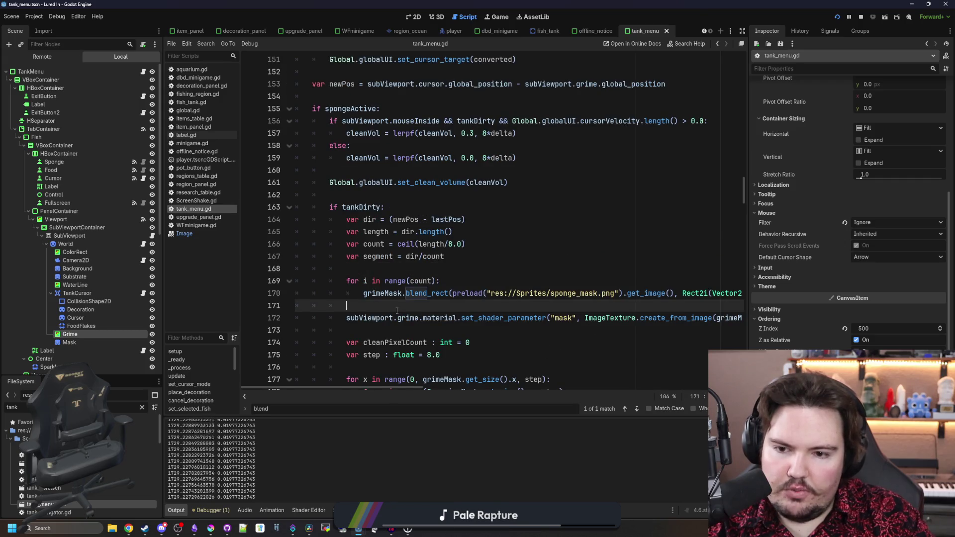
scroll(397, 309, "down", 2)
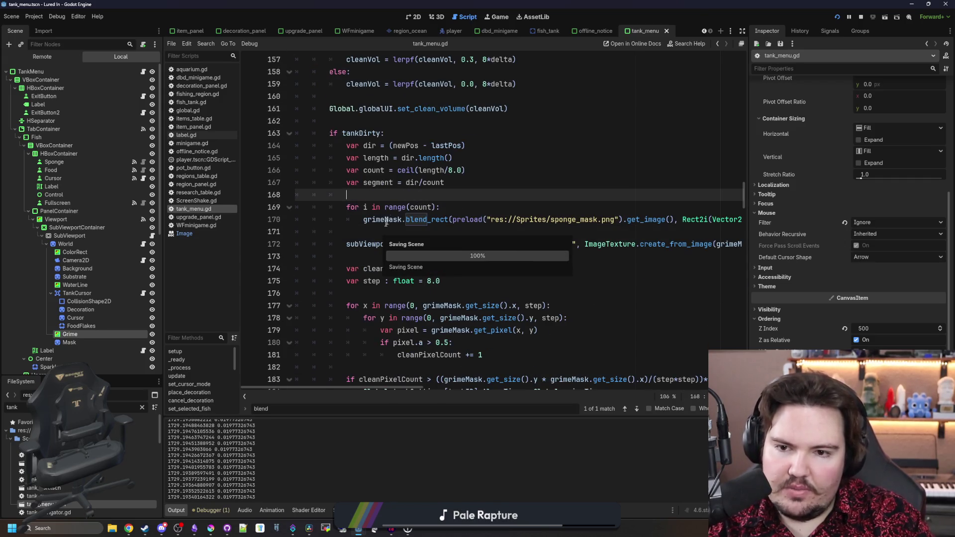
key("ctrl+s")
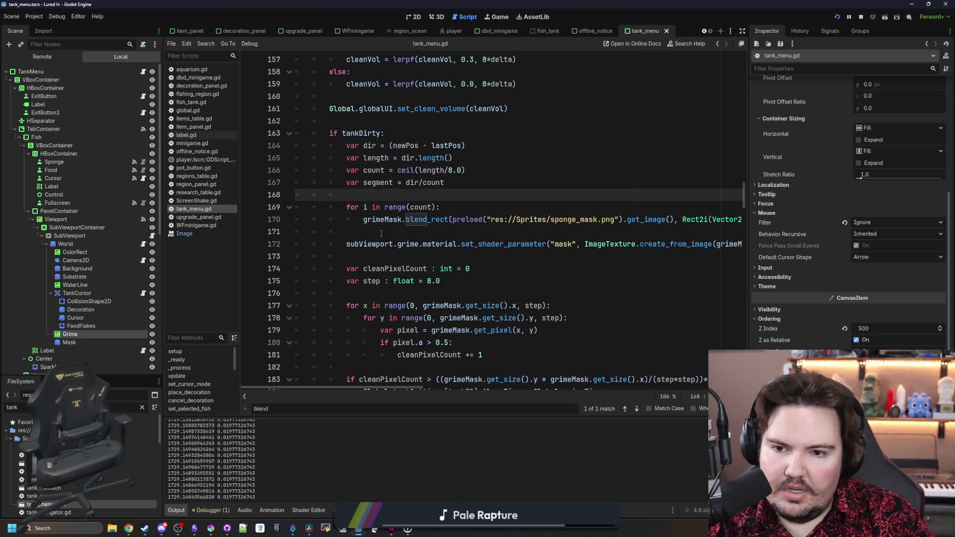
left_click(381, 232)
key("ctrl+s")
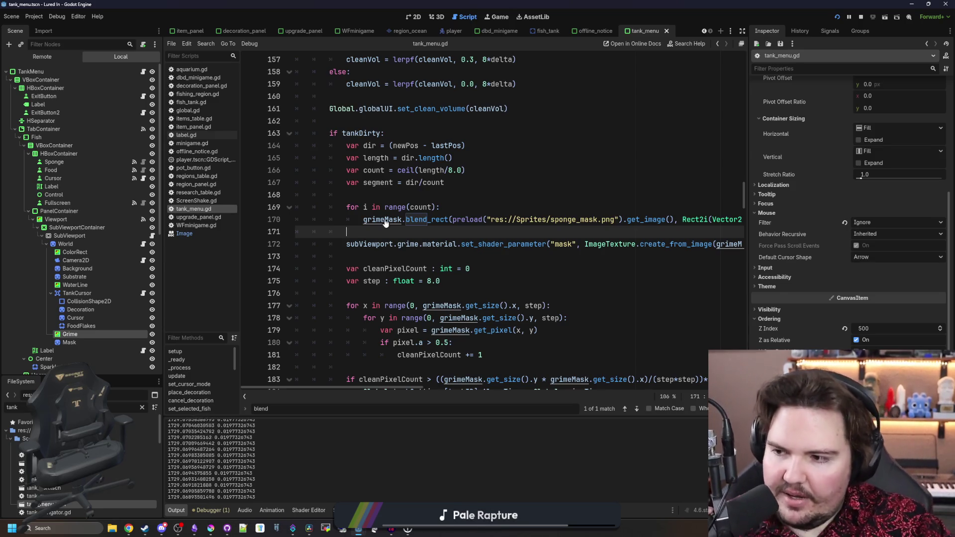
mouse_move(395, 208)
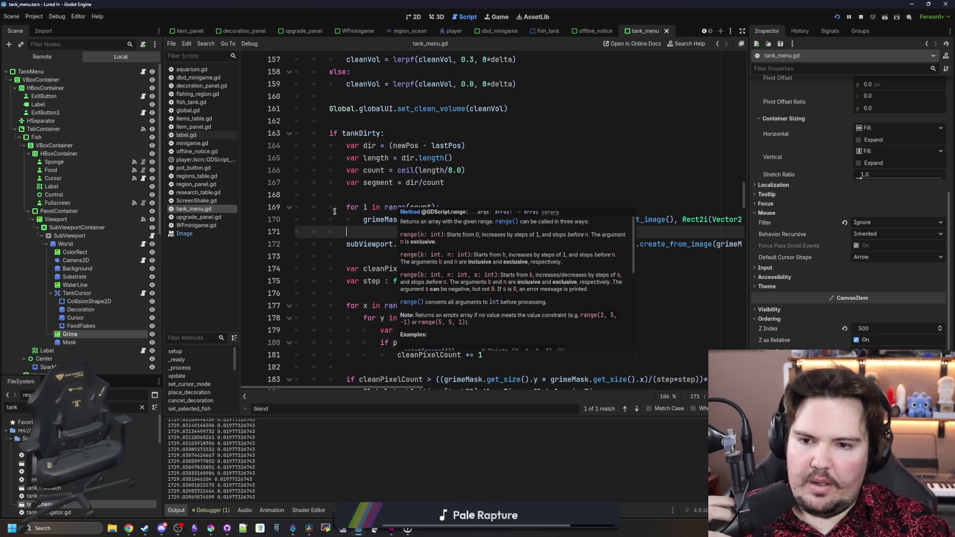
left_click(364, 207)
left_click(387, 191)
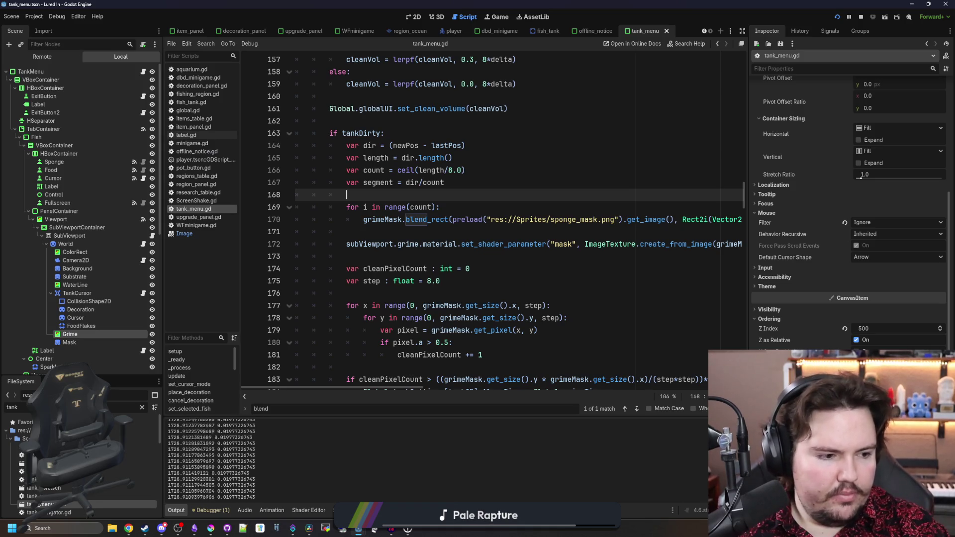
Review the Obsidian project notes, put them away and switch to the running game.
key("alt+Tab")
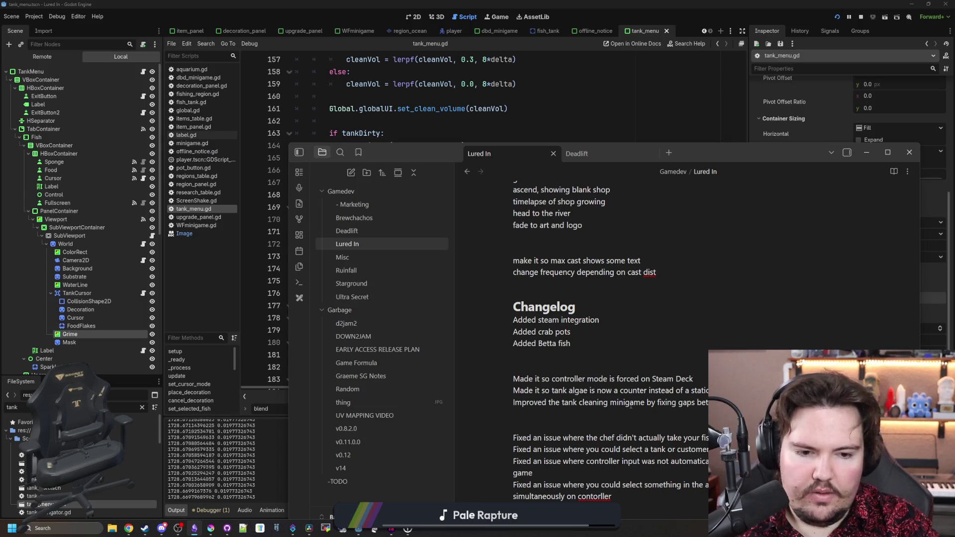
left_click(866, 152)
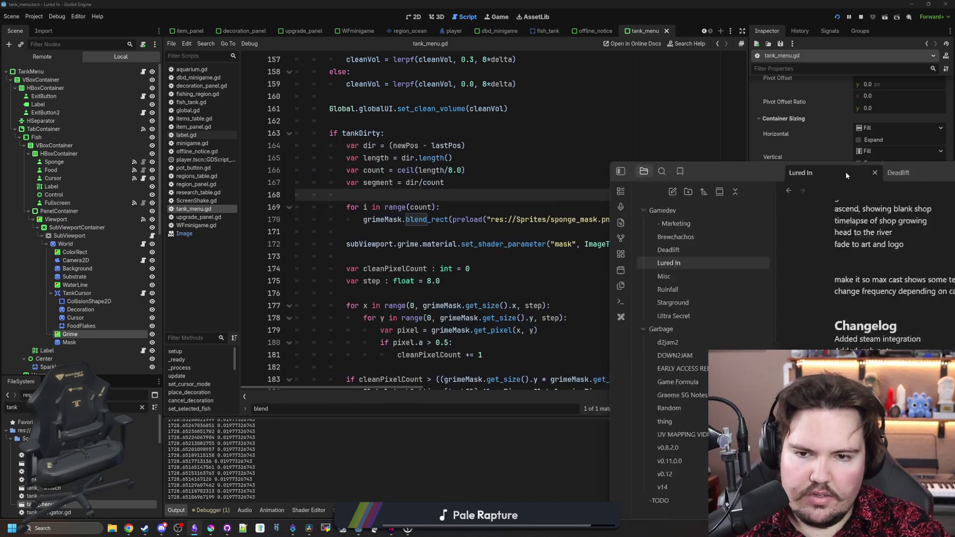
left_click(495, 16)
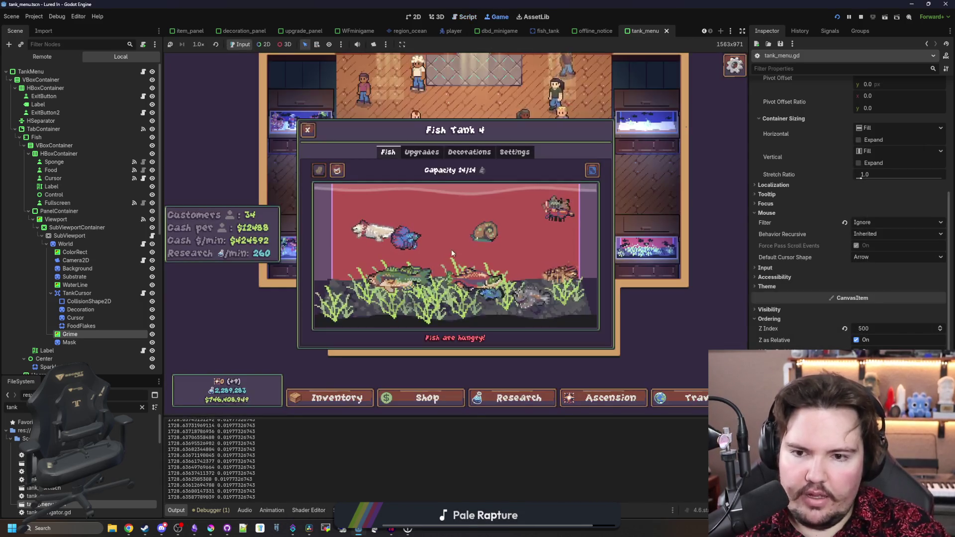
Browse Fish Tank 4's settings and background choices, then Fish Tank 6's settings.
left_click(514, 152)
left_click(457, 196)
left_click(453, 230)
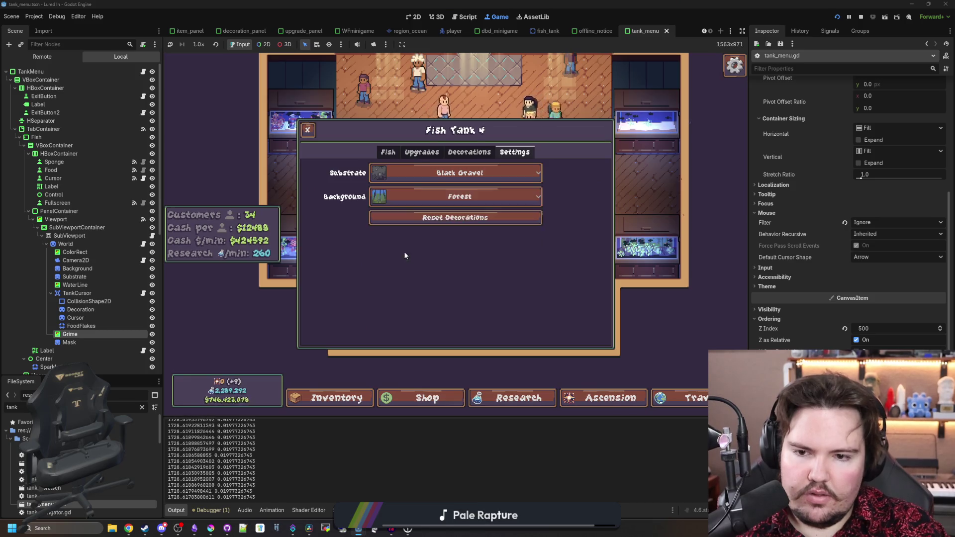
key("Escape")
left_click(515, 316)
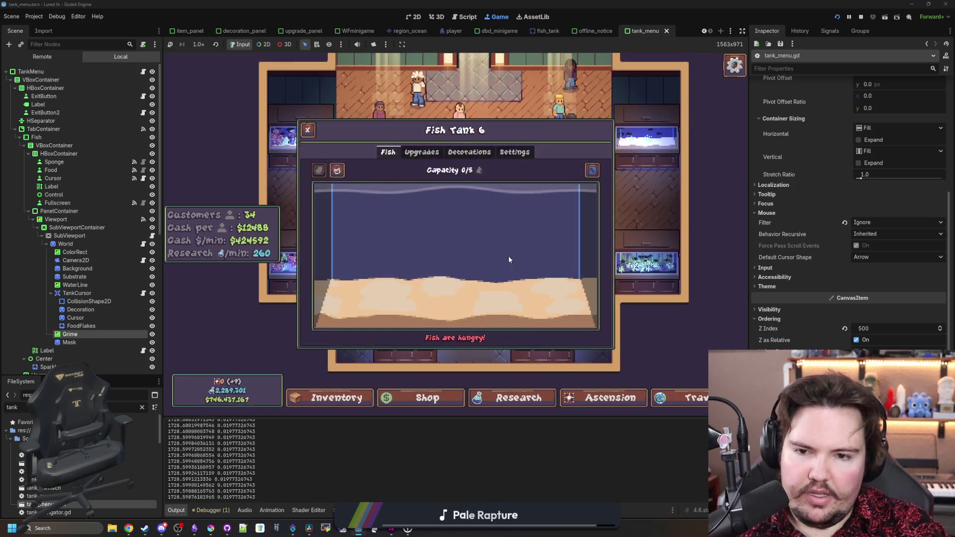
left_click(515, 152)
Look at Fish Tanks 4, 1 and 3, then open animated_button.gd from the FileSystem.
left_click(616, 240)
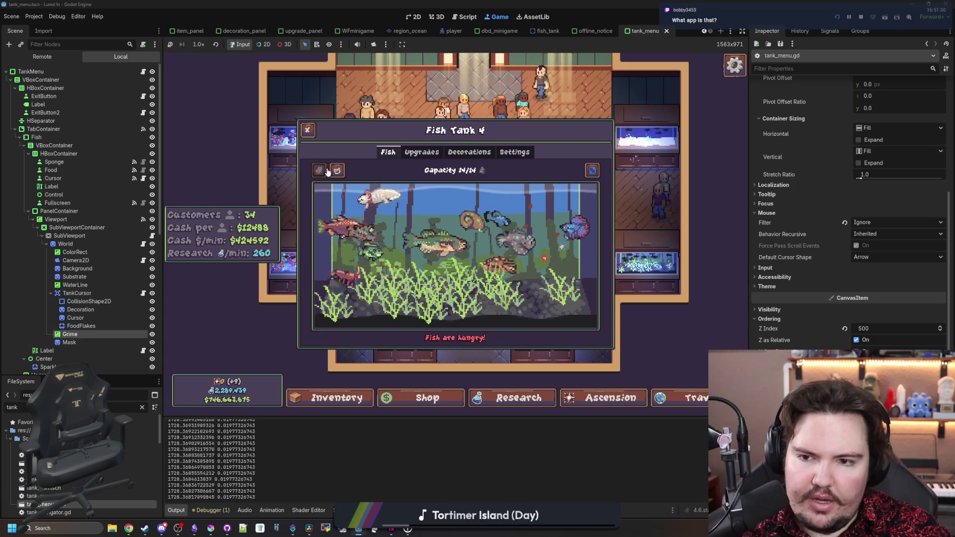
left_click(307, 129)
left_click(303, 155)
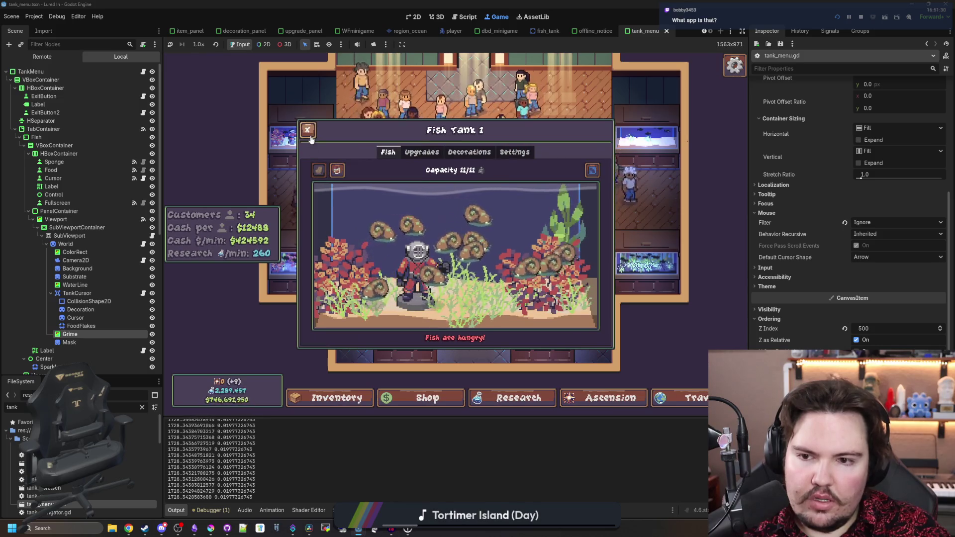
left_click(319, 172)
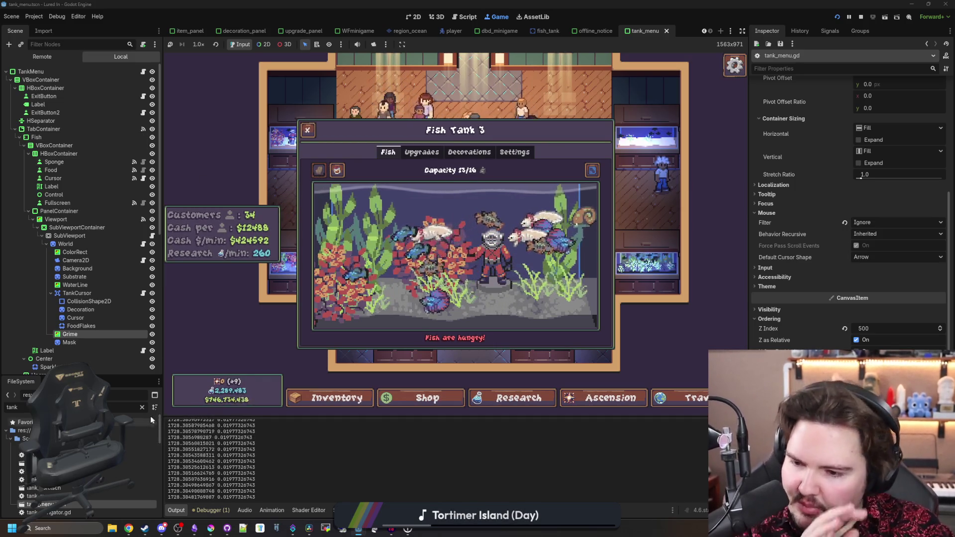
left_click(140, 408)
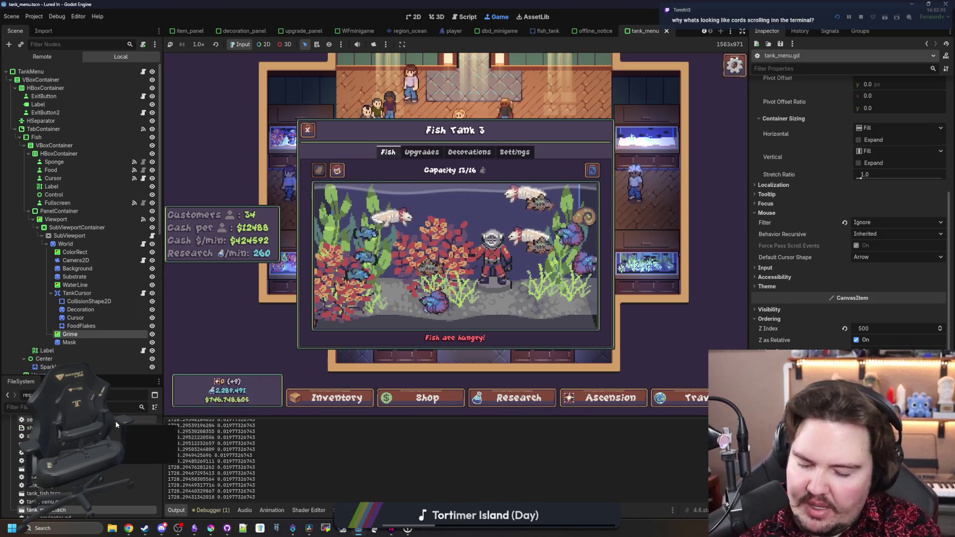
type("animated")
key("Return")
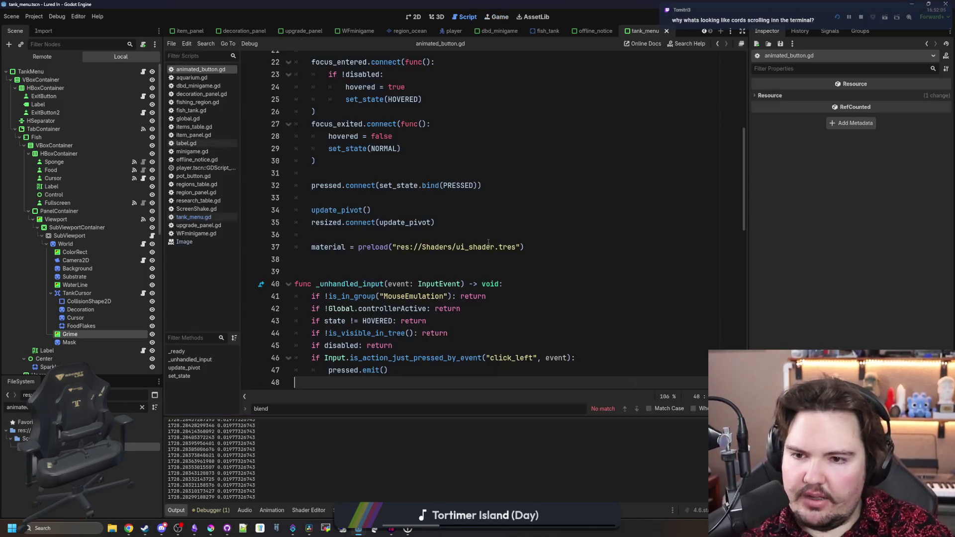
scroll(490, 214, "up", 5)
scroll(490, 215, "down", 5)
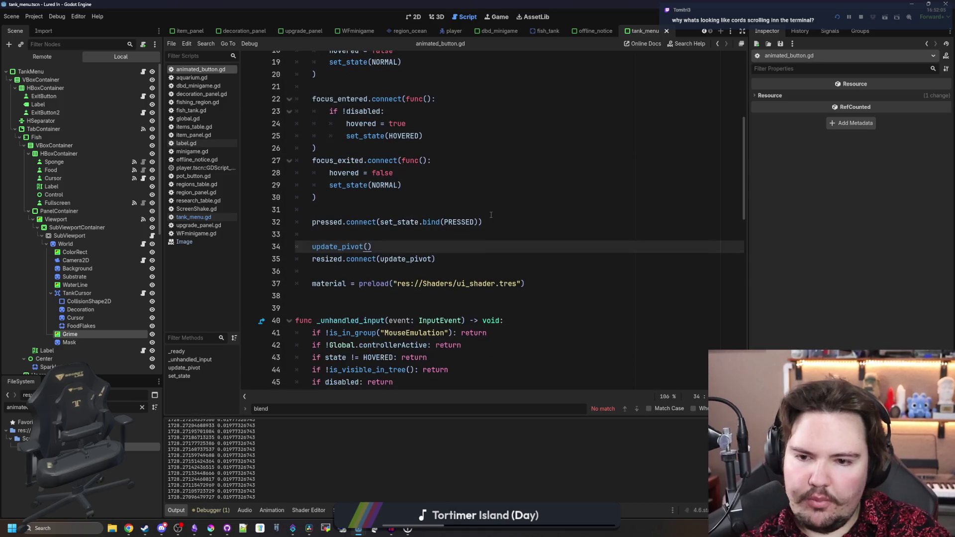
scroll(490, 216, "down", 2)
scroll(415, 304, "down", 5)
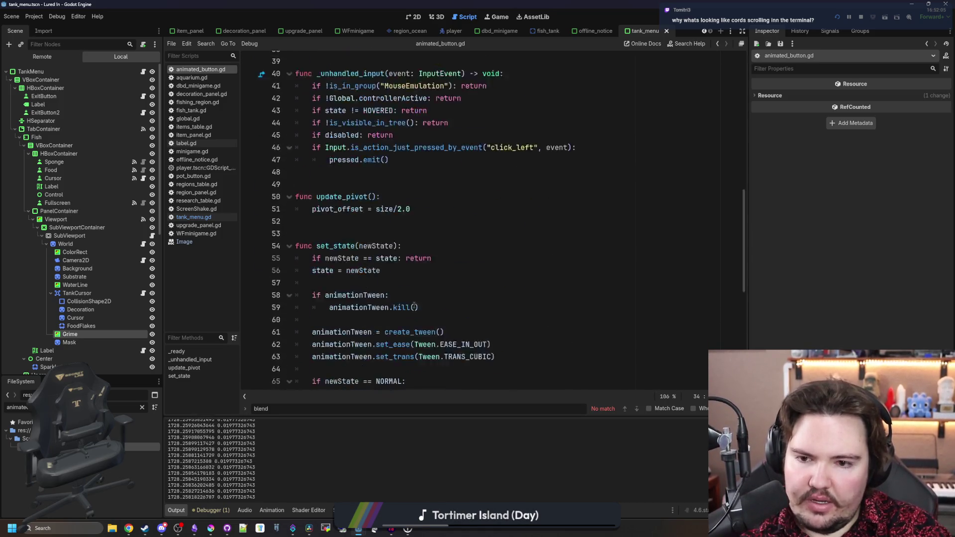
scroll(459, 238, "down", 1)
scroll(459, 238, "down", 5)
scroll(459, 237, "down", 2)
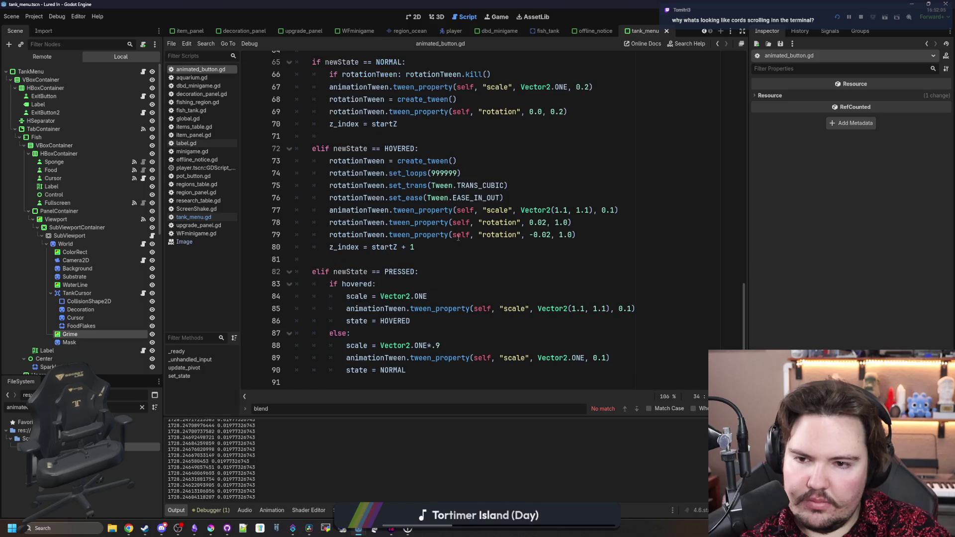
scroll(458, 238, "up", 1)
scroll(458, 238, "up", 5)
scroll(459, 238, "up", 6)
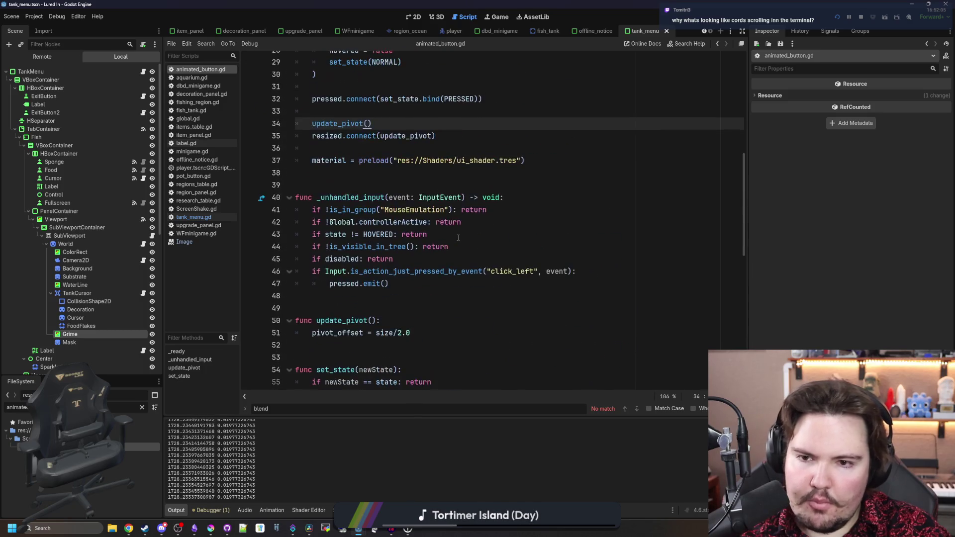
scroll(459, 238, "up", 5)
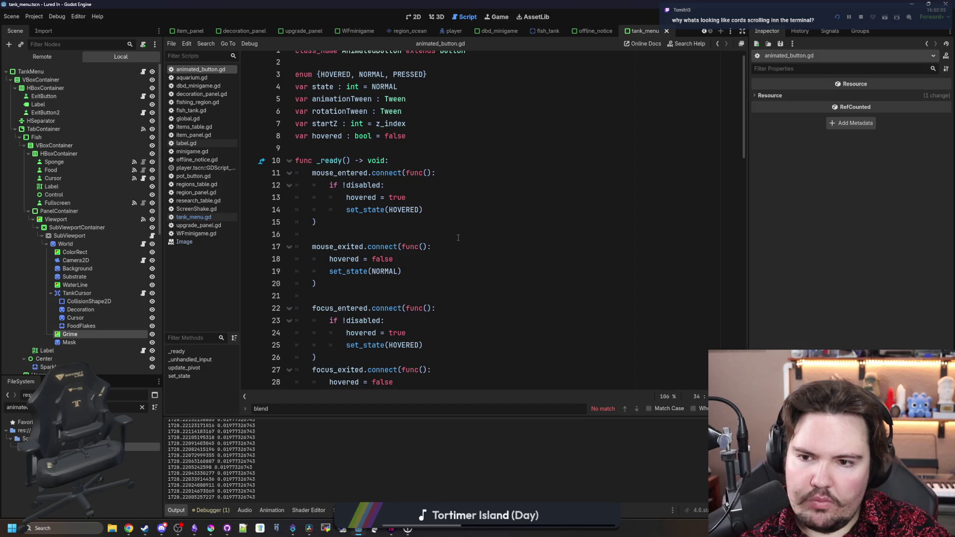
scroll(414, 232, "down", 2)
scroll(405, 231, "down", 3)
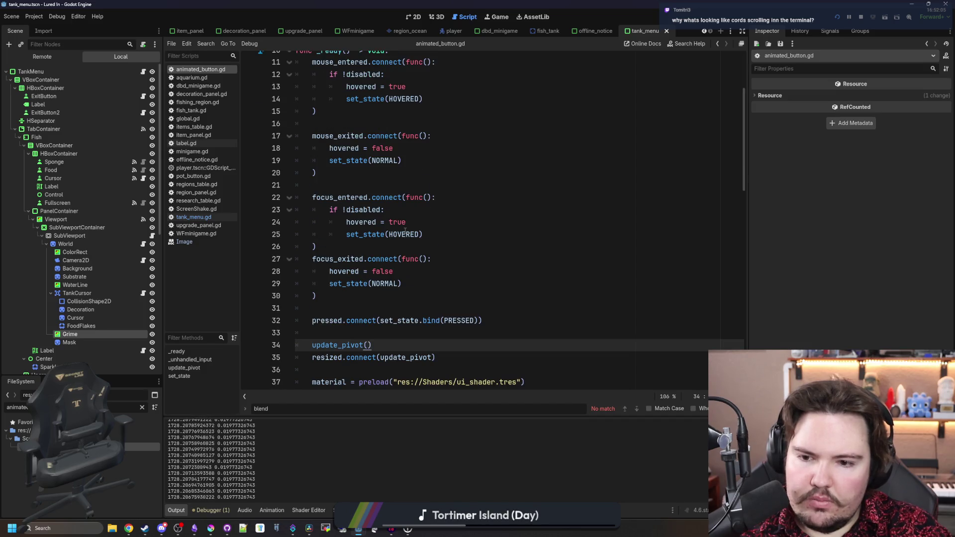
scroll(405, 231, "down", 2)
scroll(403, 290, "up", 3)
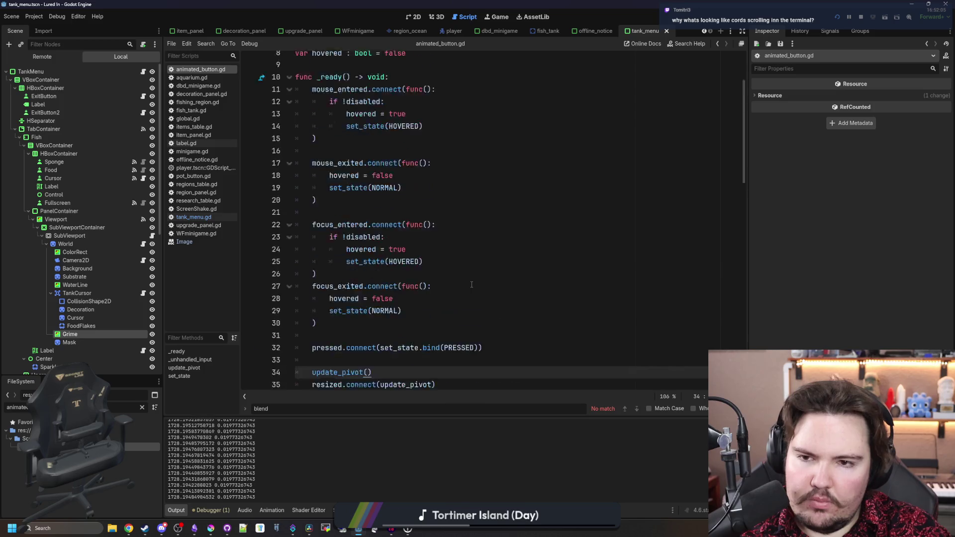
scroll(471, 283, "up", 2)
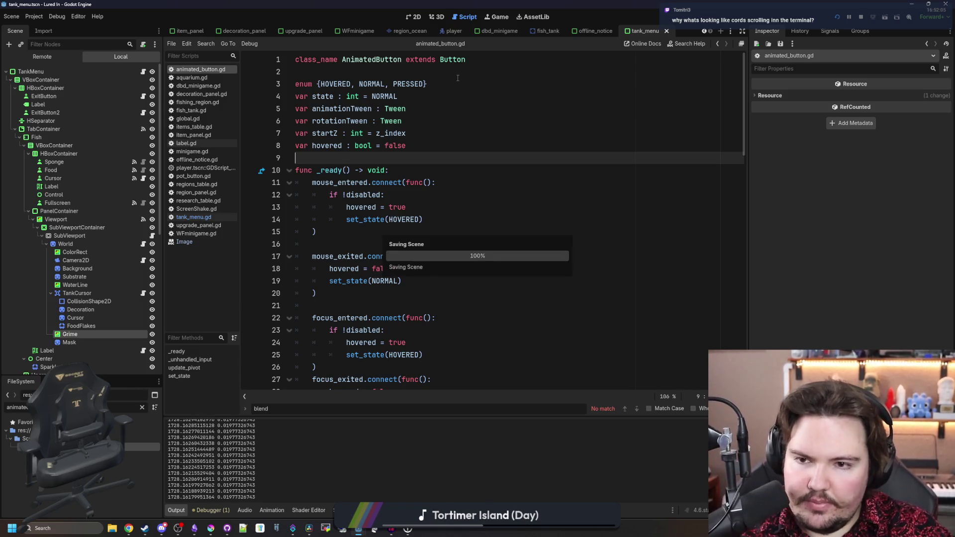
scroll(391, 163, "down", 3)
scroll(390, 161, "down", 1)
scroll(389, 160, "down", 1)
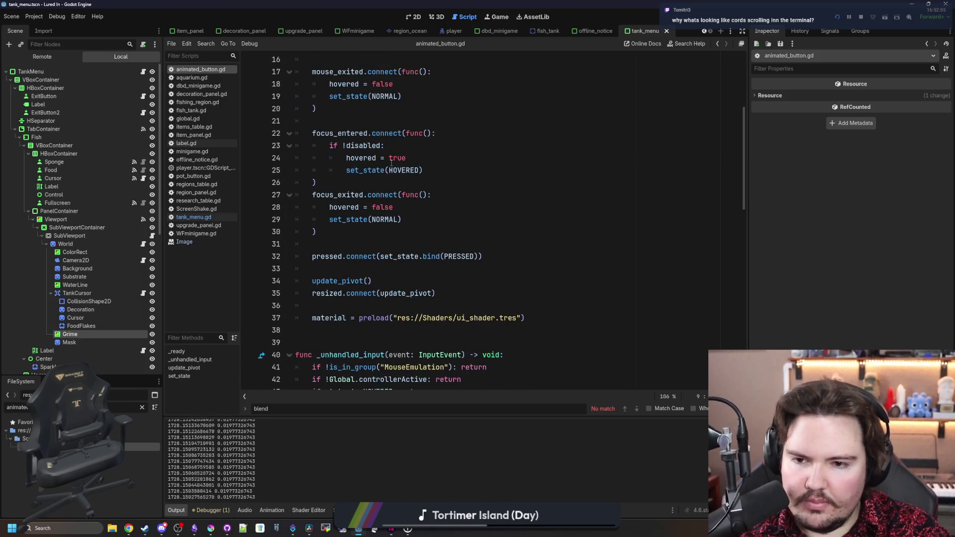
Check Fish Tank 3's Settings, Upgrades and Fish tabs in the game, then clear the file filter.
left_click(499, 17)
left_click(509, 154)
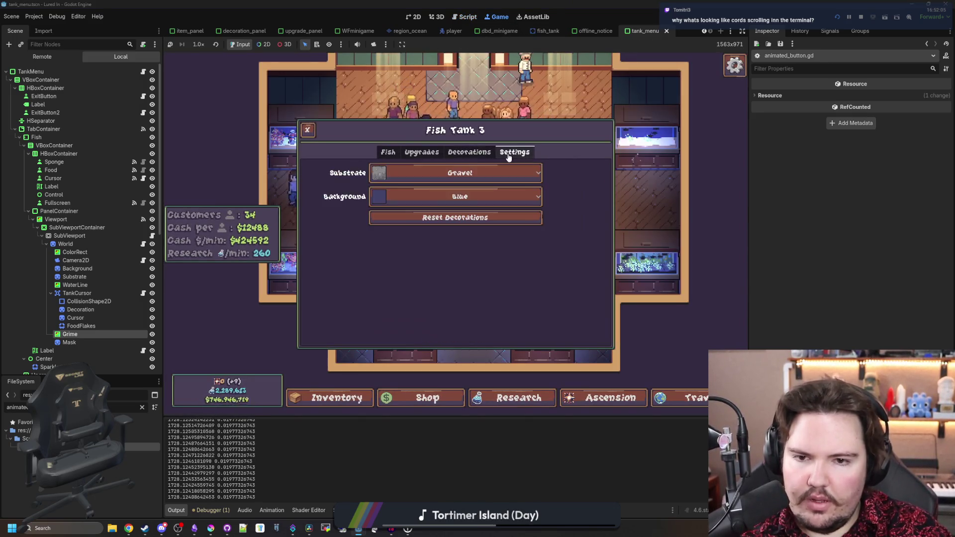
left_click(421, 152)
left_click(389, 152)
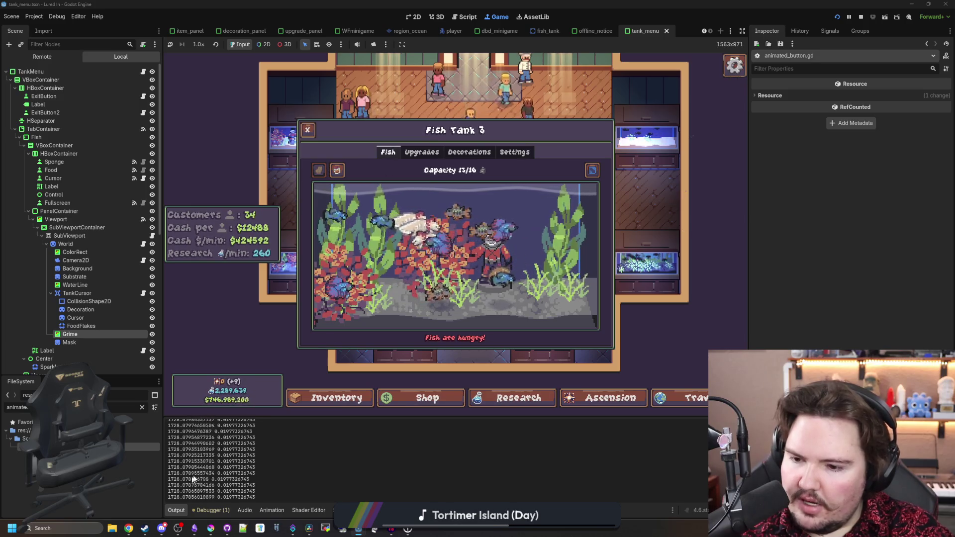
left_click(142, 406)
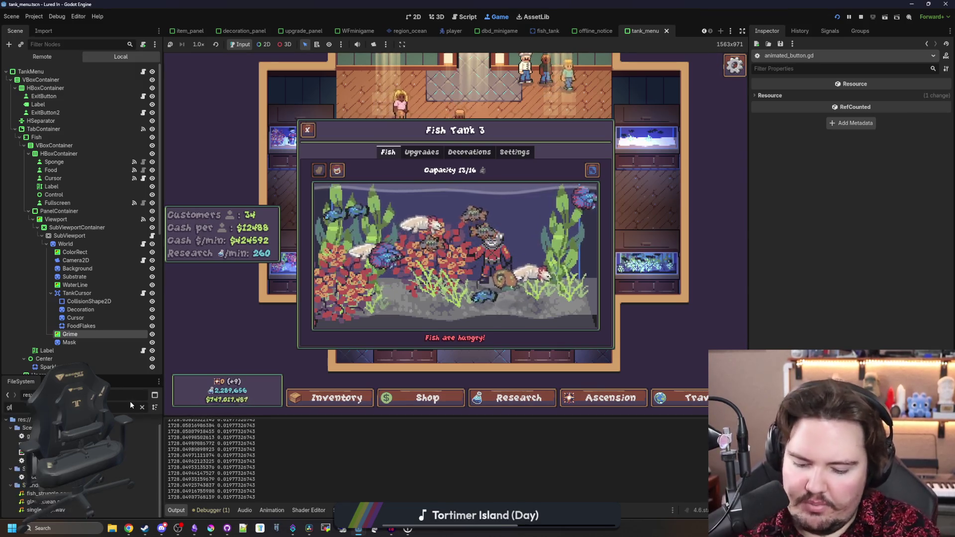
type("glob")
Search global.gd for print( calls and check the game's printed log output.
double_click(45, 472)
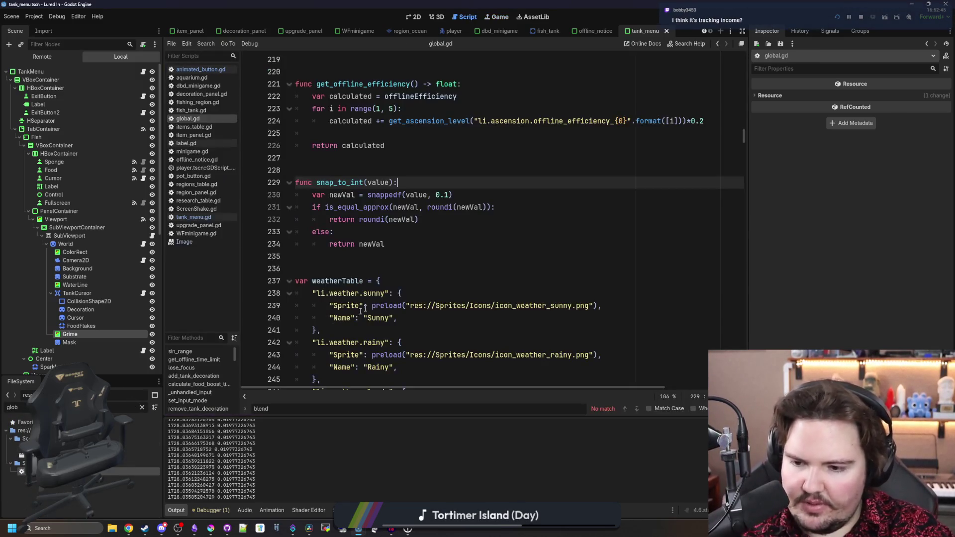
key("ctrl+f")
type("print(")
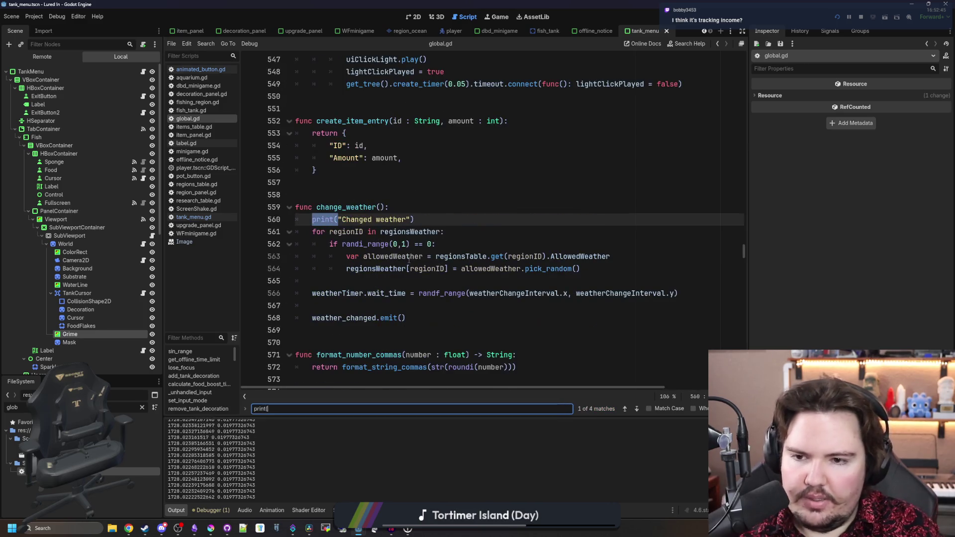
key("Return")
key("Return")
key("Return")
key("Return")
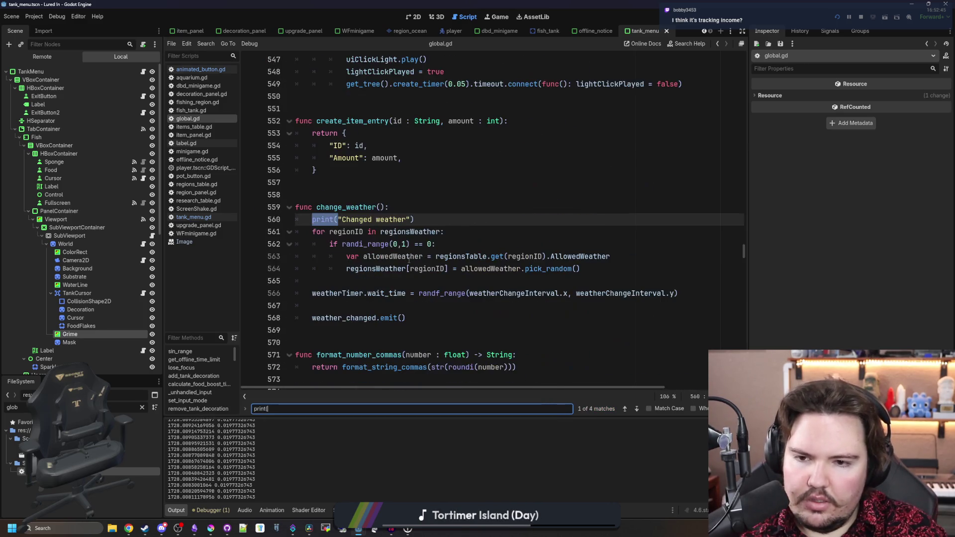
key("Return")
key("Return")
key("Return")
key("Return")
key("Return")
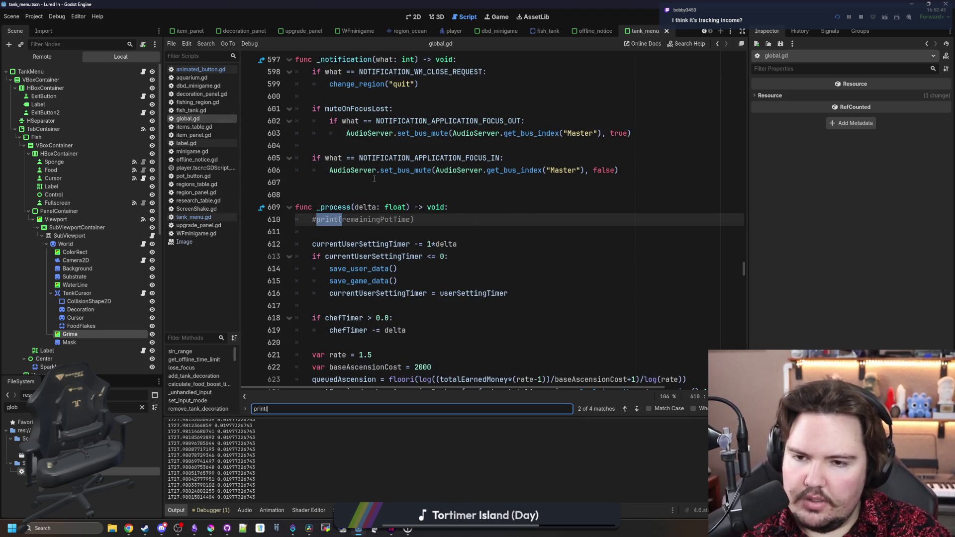
left_click(374, 177)
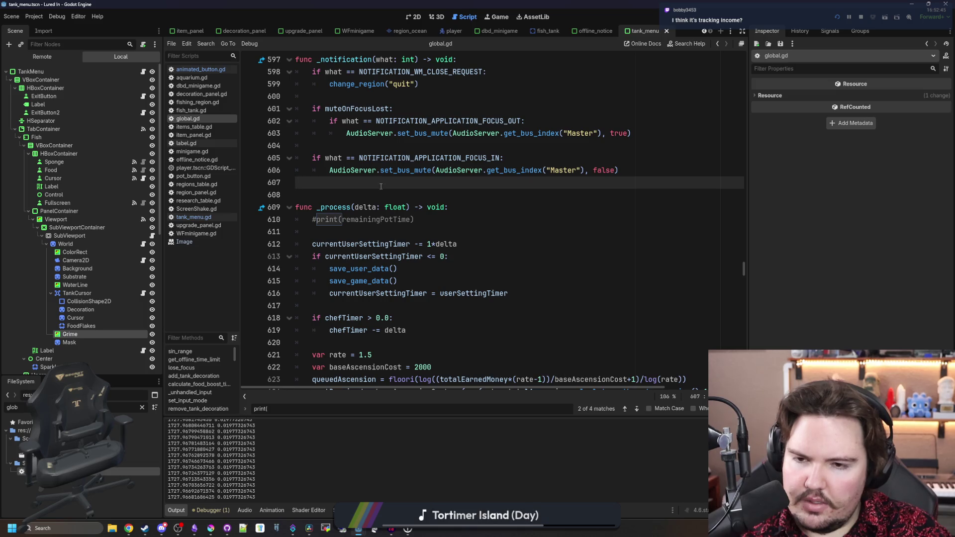
left_click(353, 196)
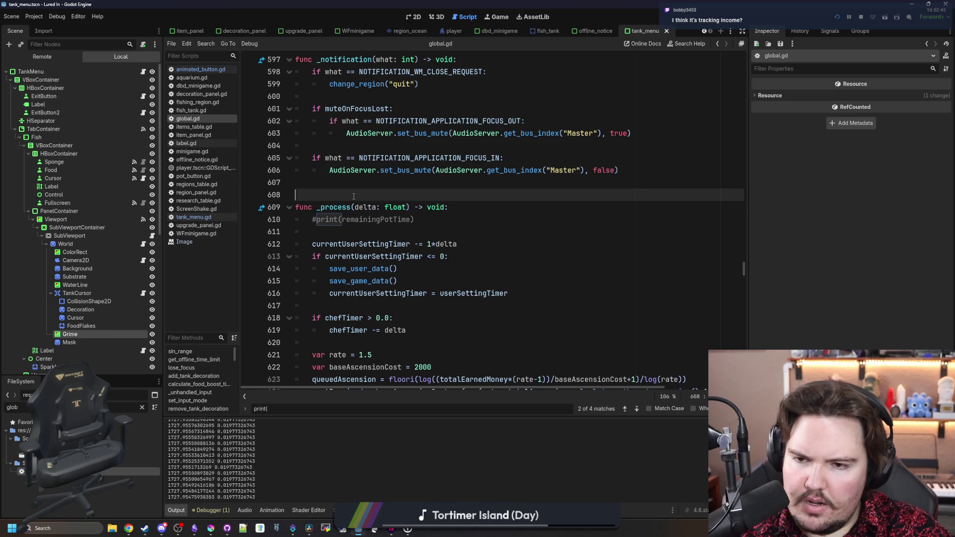
type("pri")
key("Return")
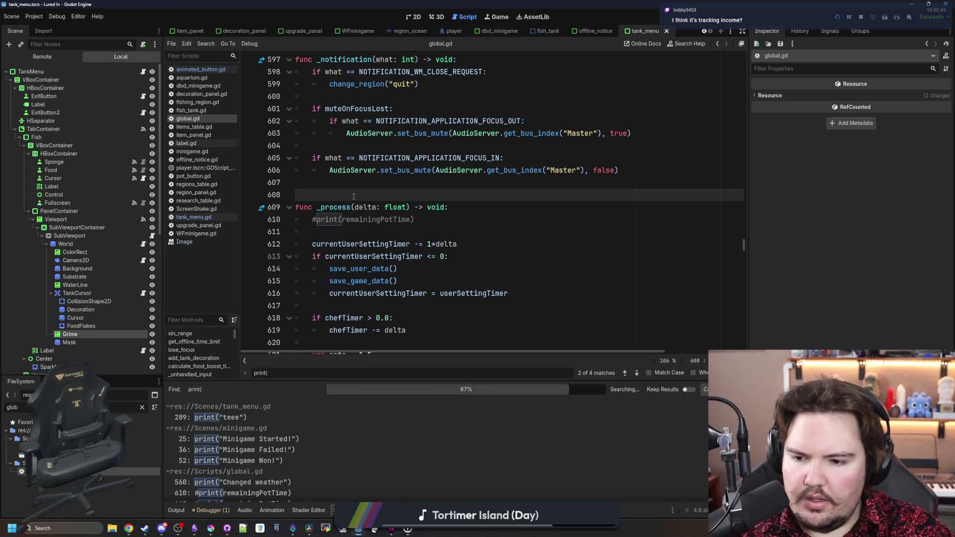
scroll(251, 436, "down", 2)
scroll(275, 453, "down", 2)
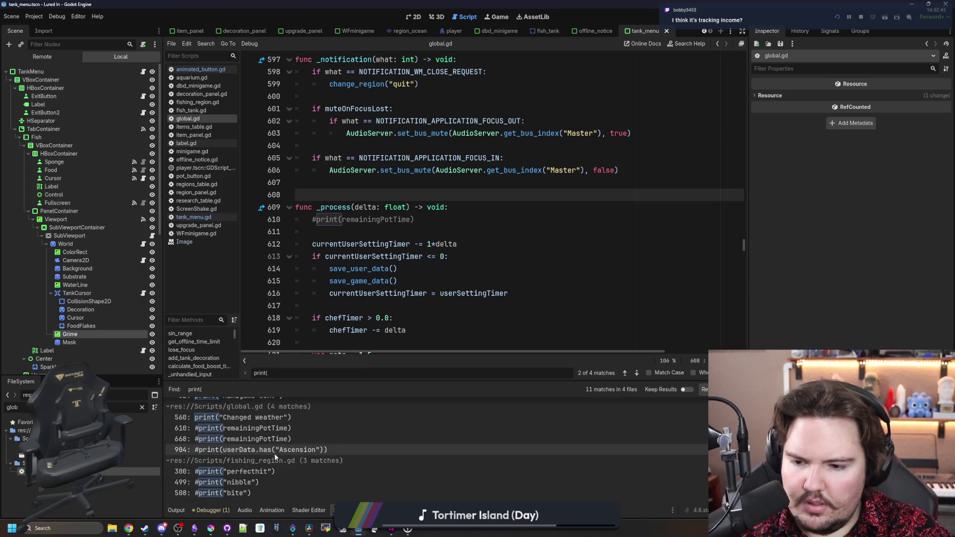
scroll(526, 450, "up", 2)
left_click(175, 511)
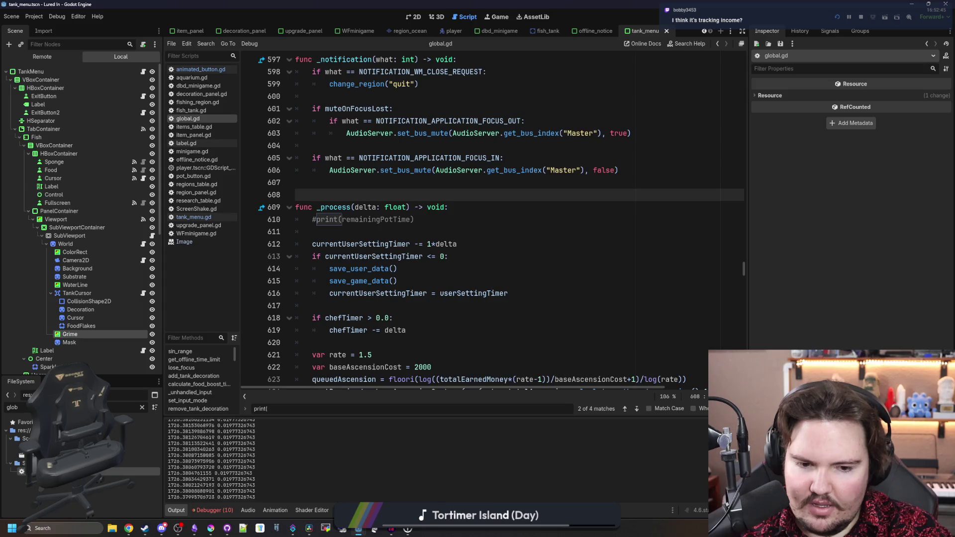
Find 'prints(' across all project files and jump to the match on line 666.
left_click(612, 309)
key("ctrl+shift+f")
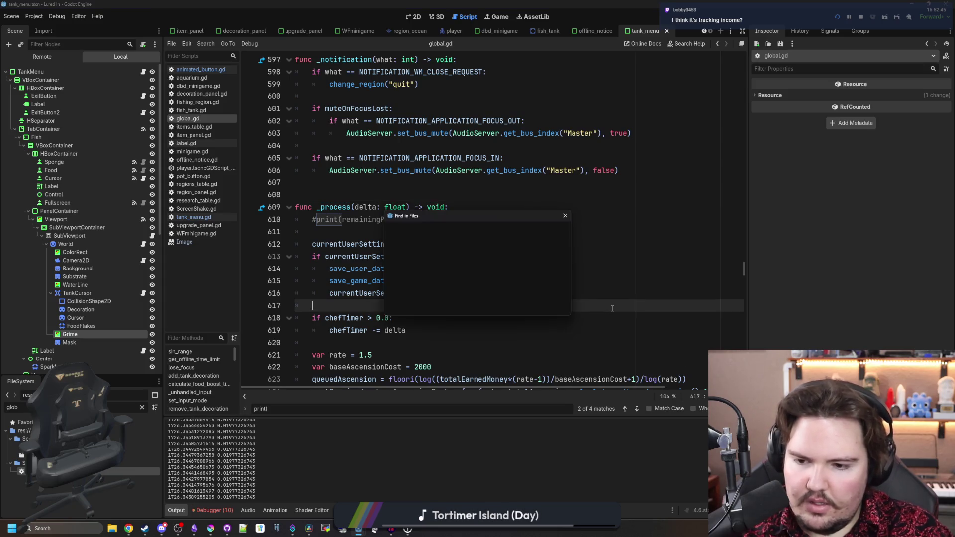
type("prints(")
key("Return")
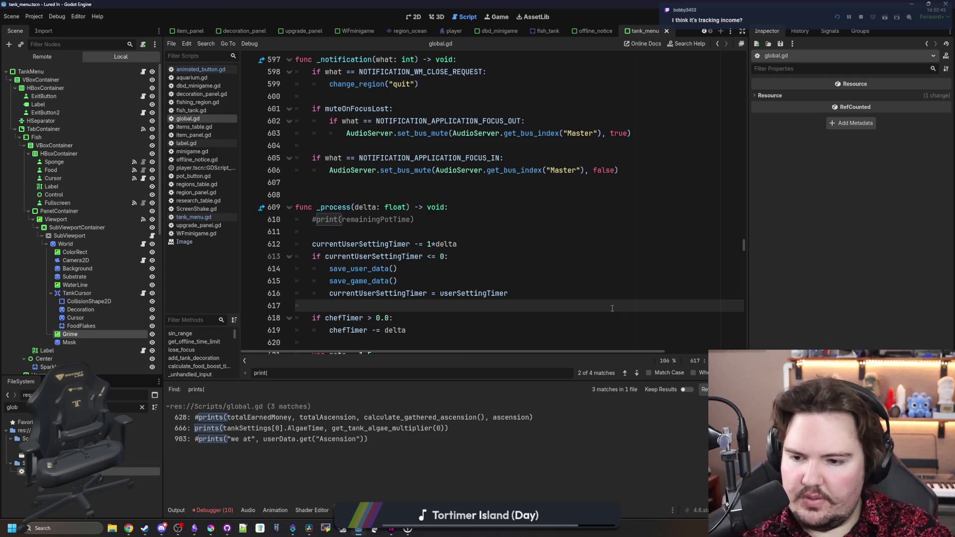
left_click(239, 429)
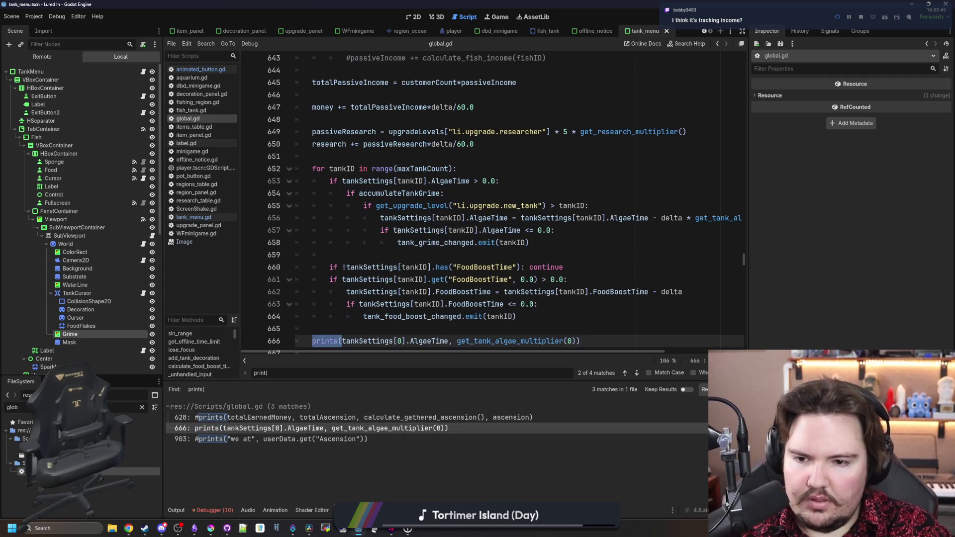
scroll(399, 230, "down", 2)
Comment out the algae-time prints call on line 666, save and run the game.
left_click(537, 257)
left_click(317, 267)
key("ctrl+k")
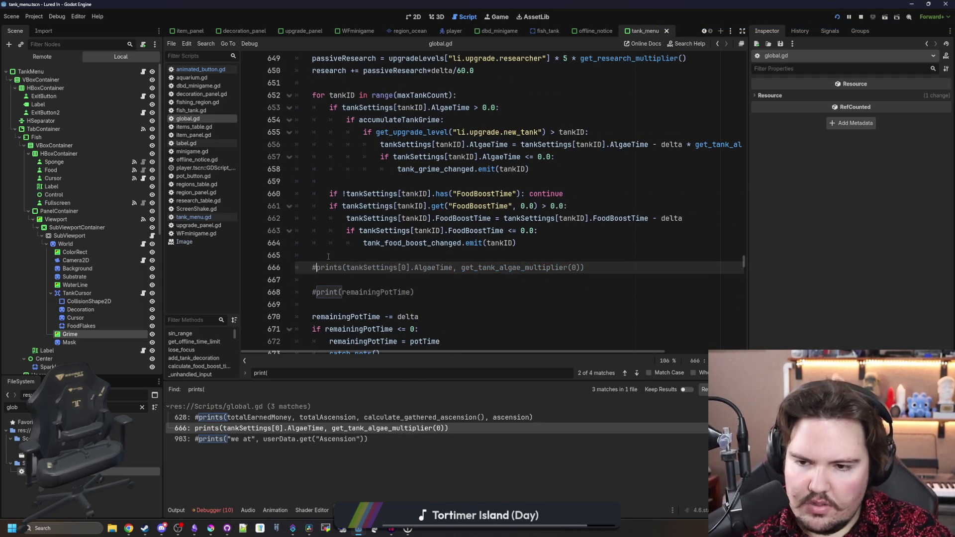
key("ctrl+s")
left_click(505, 18)
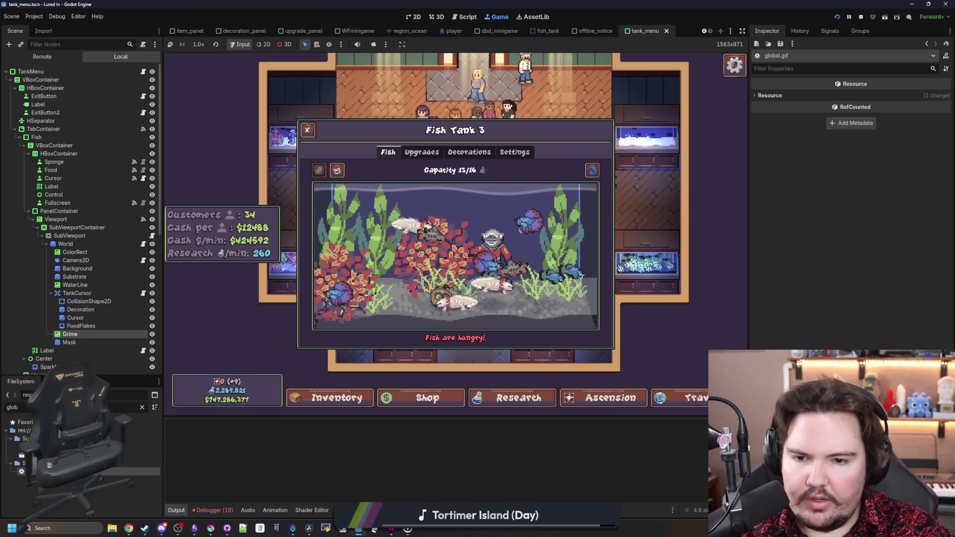
Close the Fish Tank 3 and 4 panels and accept the Rainbow Trout deal.
key("Escape")
left_click(618, 258)
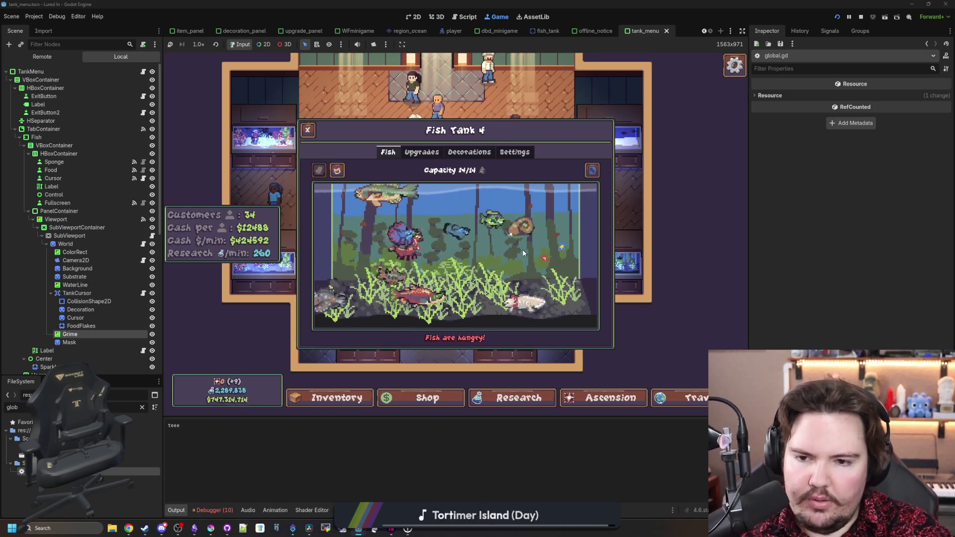
key("Escape")
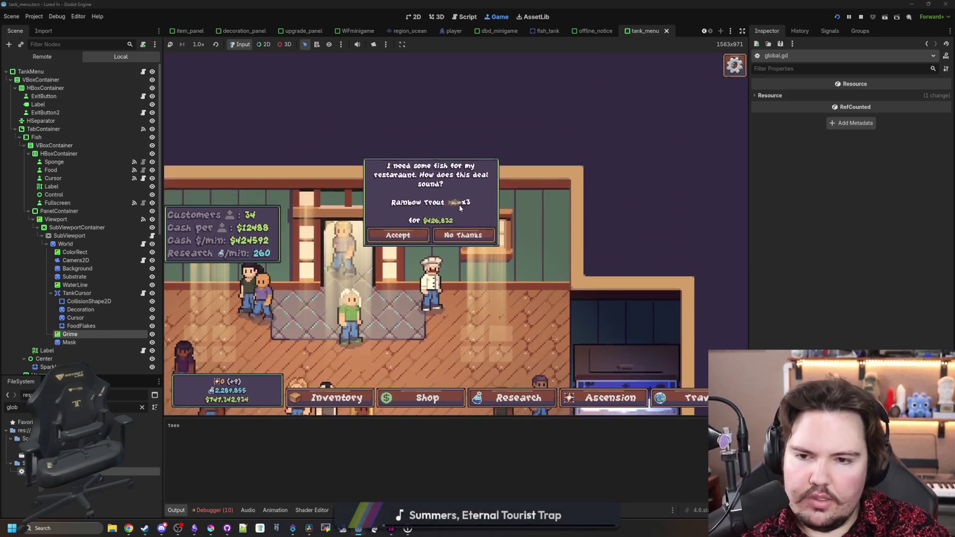
left_click(405, 233)
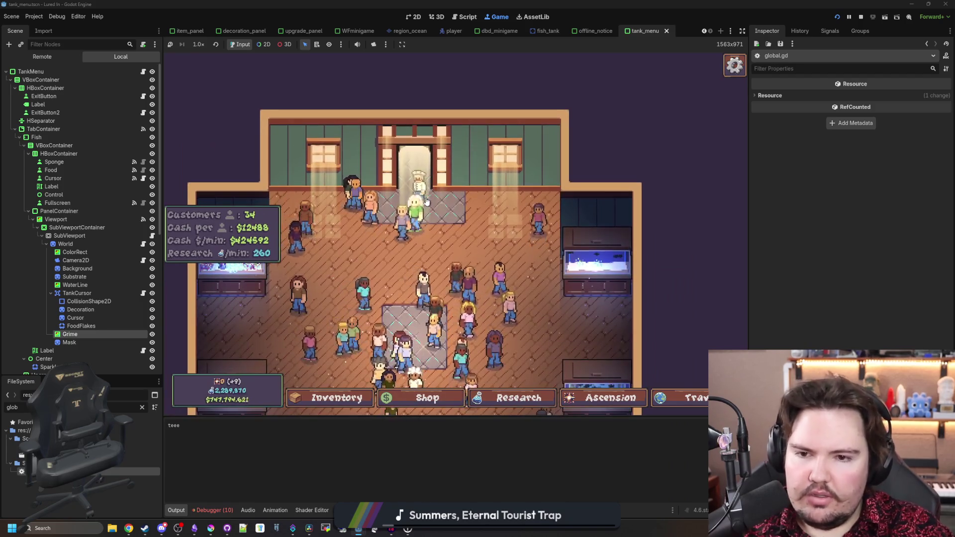
scroll(589, 271, "down", 3)
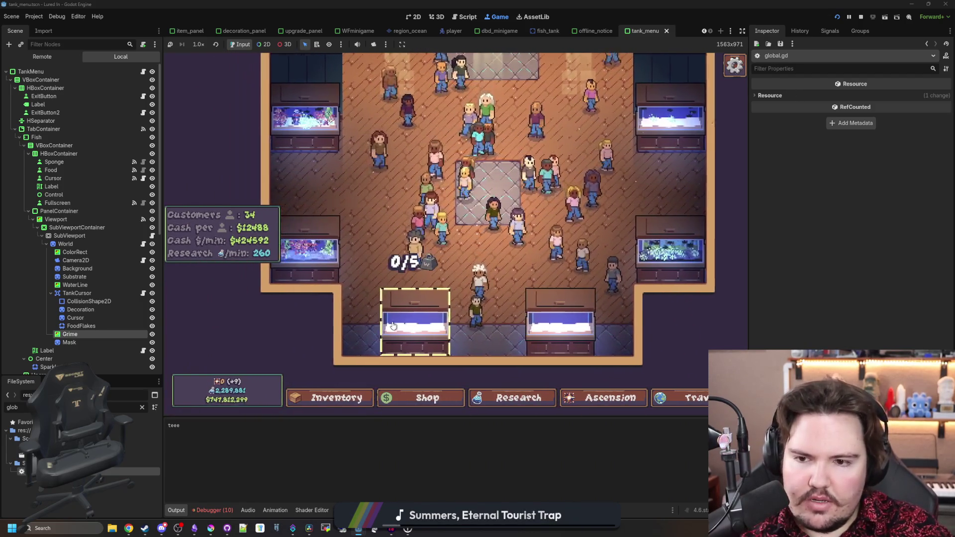
Peek at Fish Tank 5, then bring up the Fish Tank 4 panel to watch its fish.
left_click(414, 318)
key("Escape")
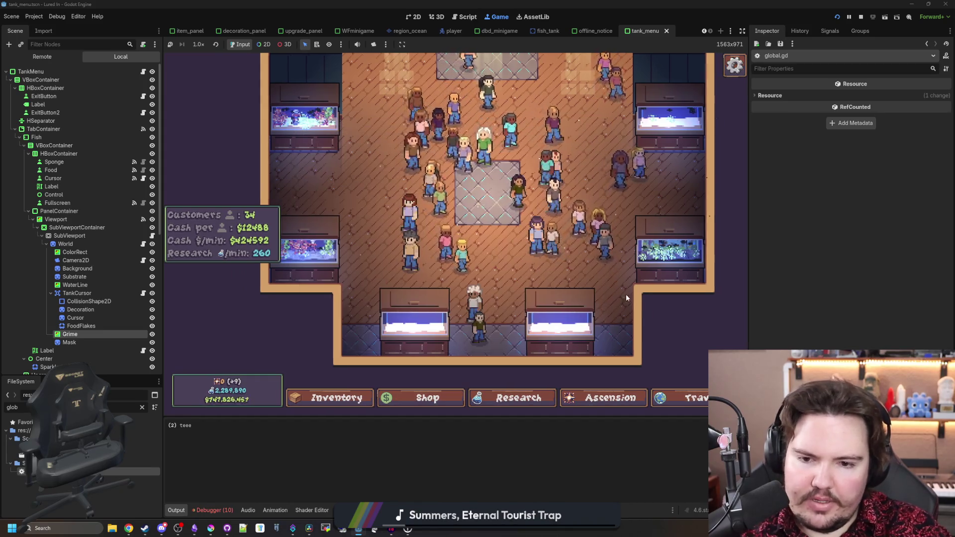
left_click(626, 295)
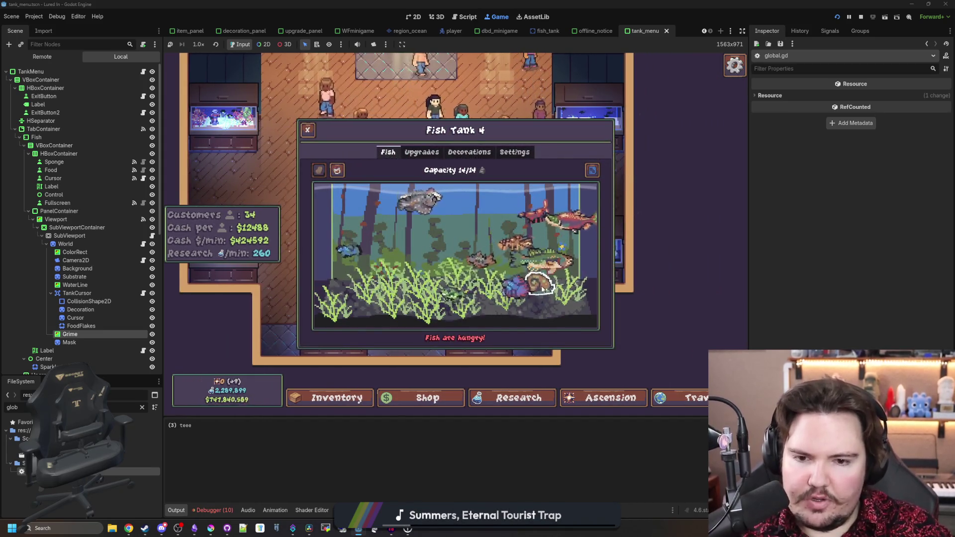
View the info cards of the Snail, Shrimp, Largemouth Bass, Bluegill and Crayfish in Fish Tank 4.
left_click(539, 280)
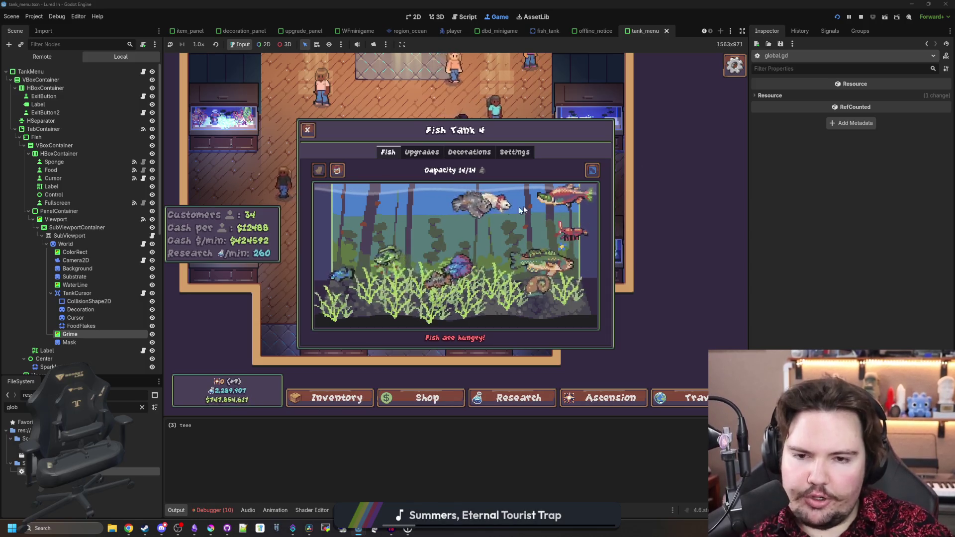
left_click(552, 226)
left_click(529, 259)
left_click(465, 277)
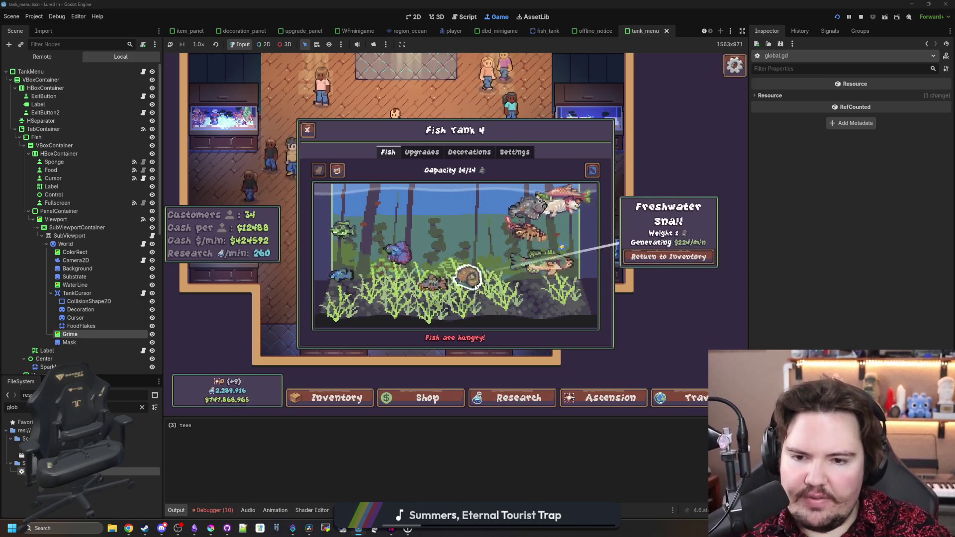
left_click(345, 227)
left_click(457, 290)
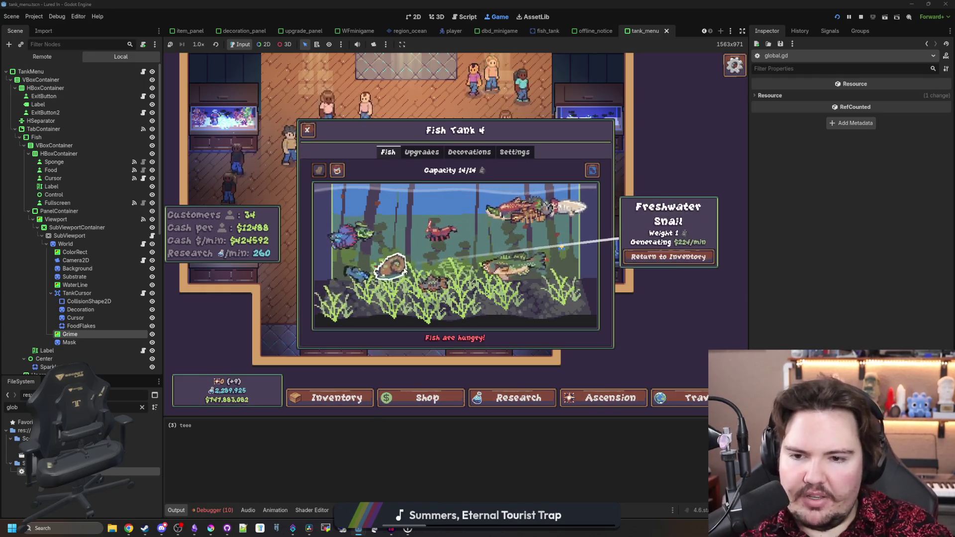
left_click(497, 213)
left_click(528, 215)
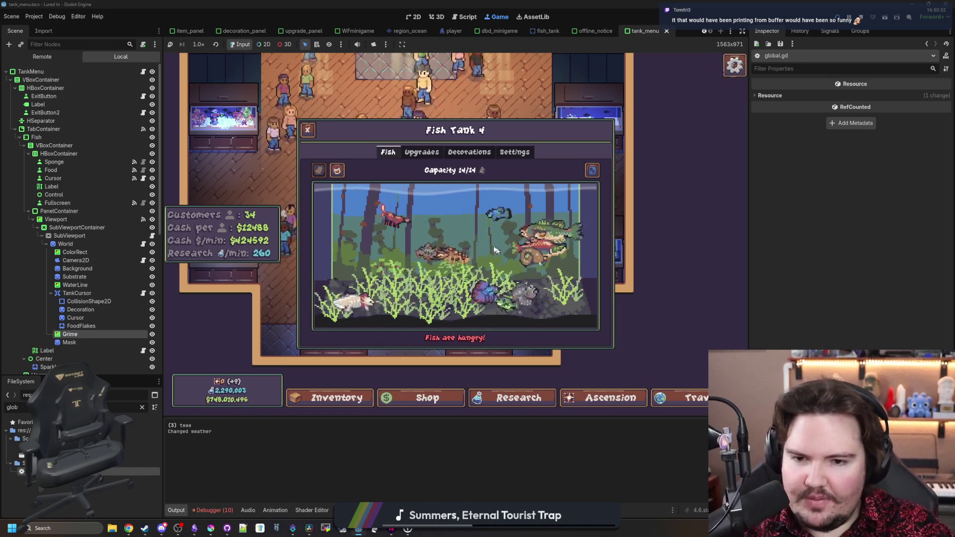
Re-check the Crayfish and Bluegill cards, then stop the running game with F8.
left_click(432, 277)
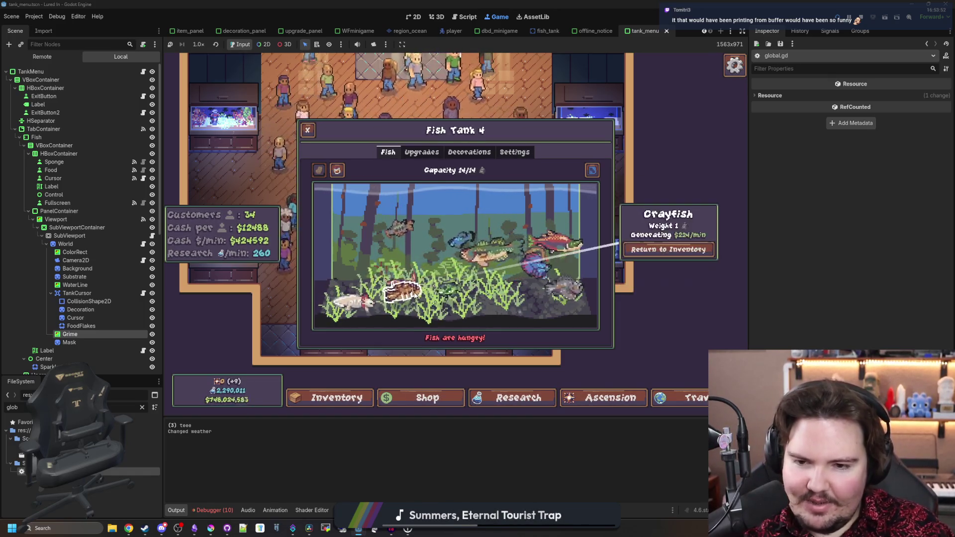
left_click(440, 283)
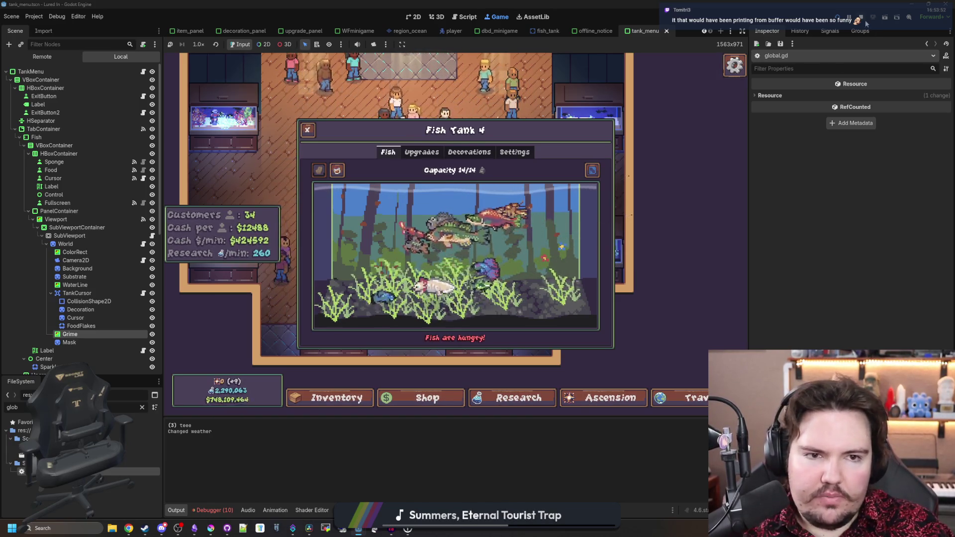
key("F8")
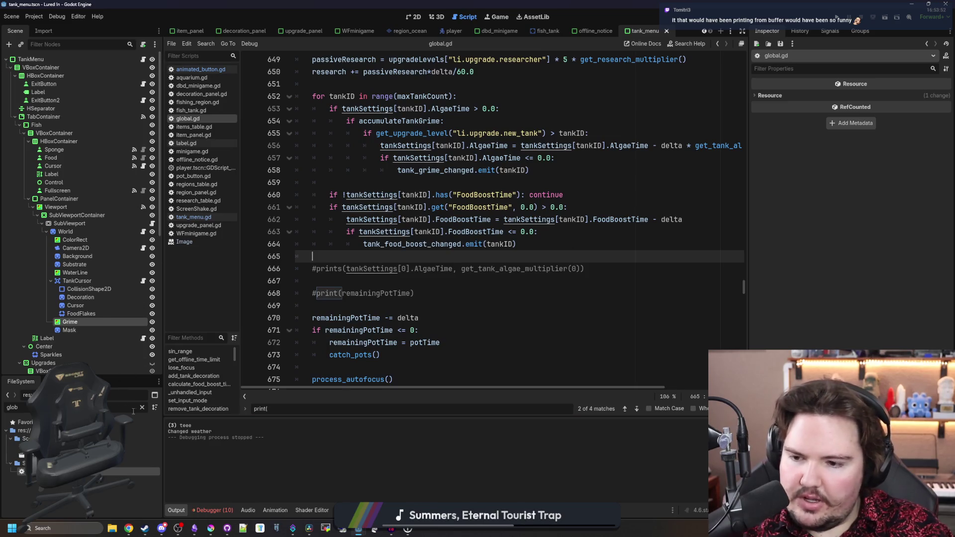
Clear the FileSystem filter, open items_table.gd and scroll up to the defaults dictionary.
left_click(141, 407)
type("items")
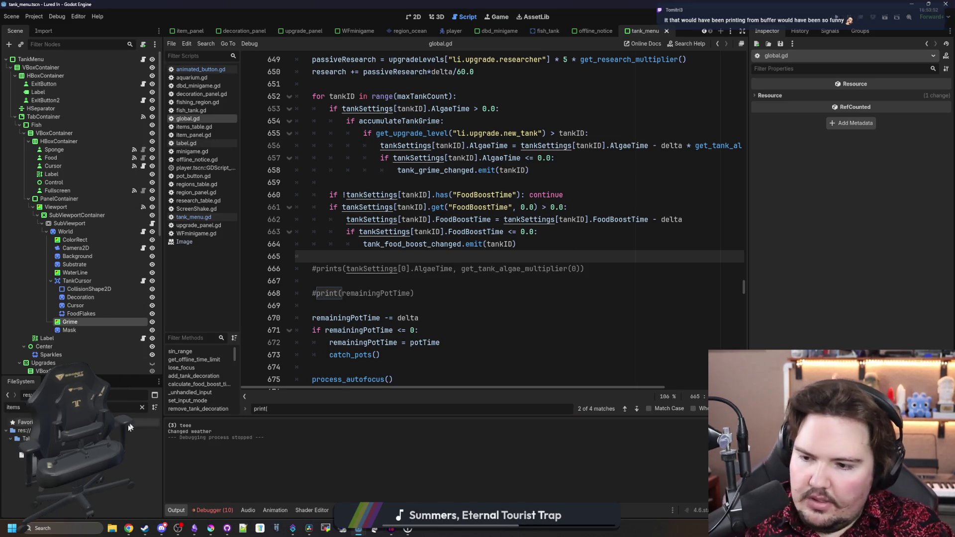
double_click(45, 447)
key("Down")
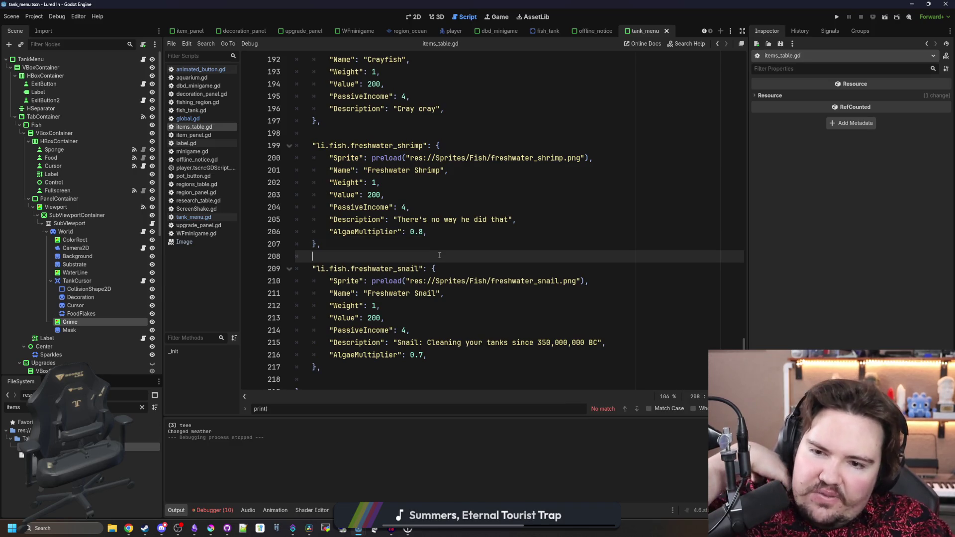
left_click_drag(747, 272, 732, 16)
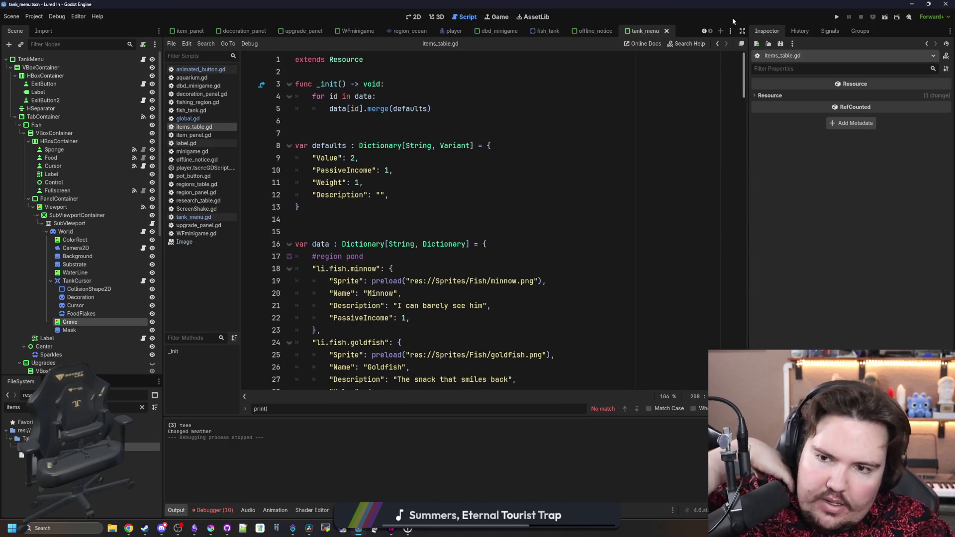
Add a SwimmingType entry set to Global.SWIMMING_TYPES.ANYWHERE after Description, then switch to global.gd.
left_click(419, 197)
key("Return")
type("\"")
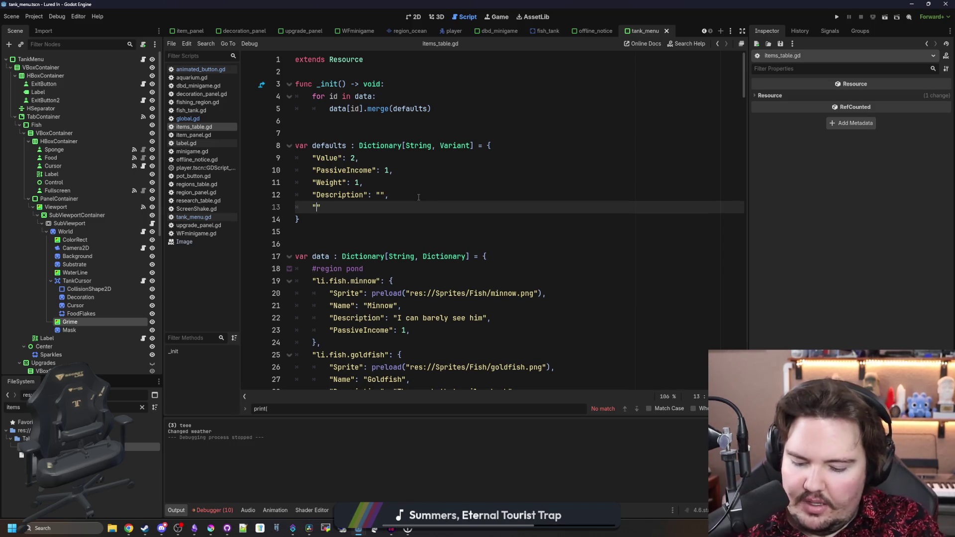
type("\"SwimmingType")
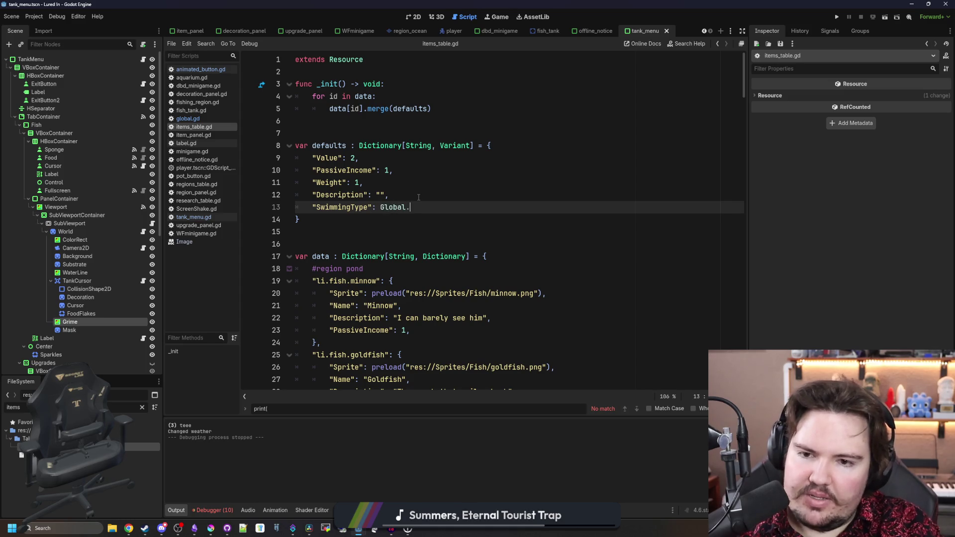
type("SWIMMING_TYPES.")
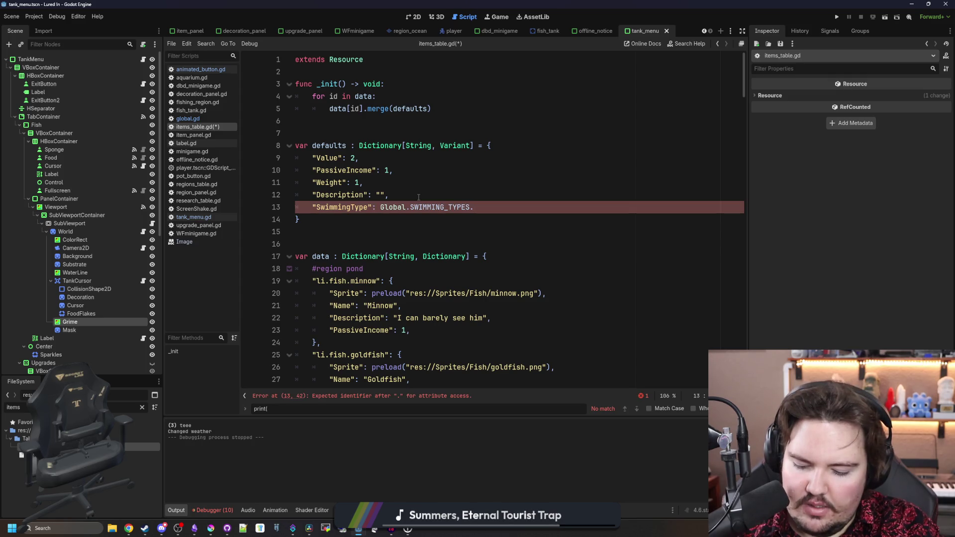
type("ANYWHERE,")
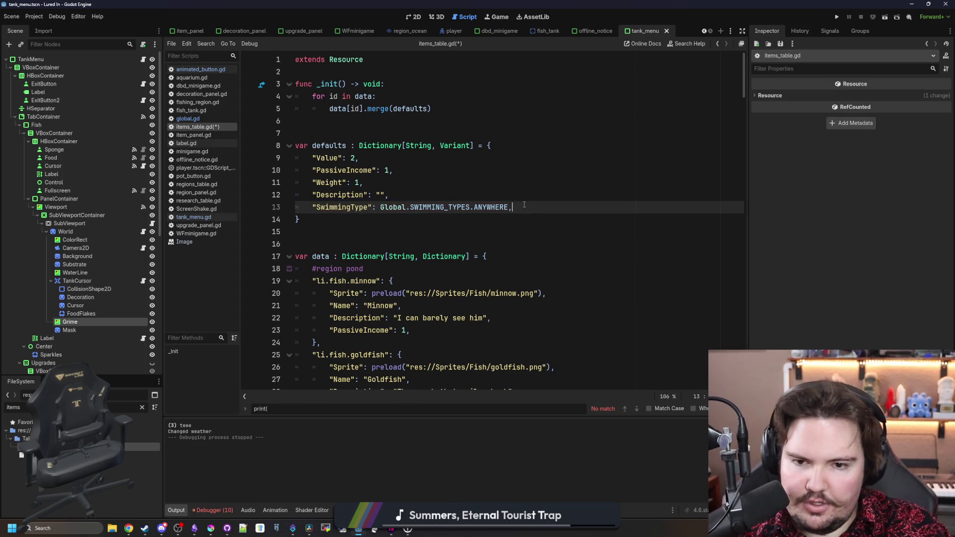
left_click_drag(524, 207, 381, 206)
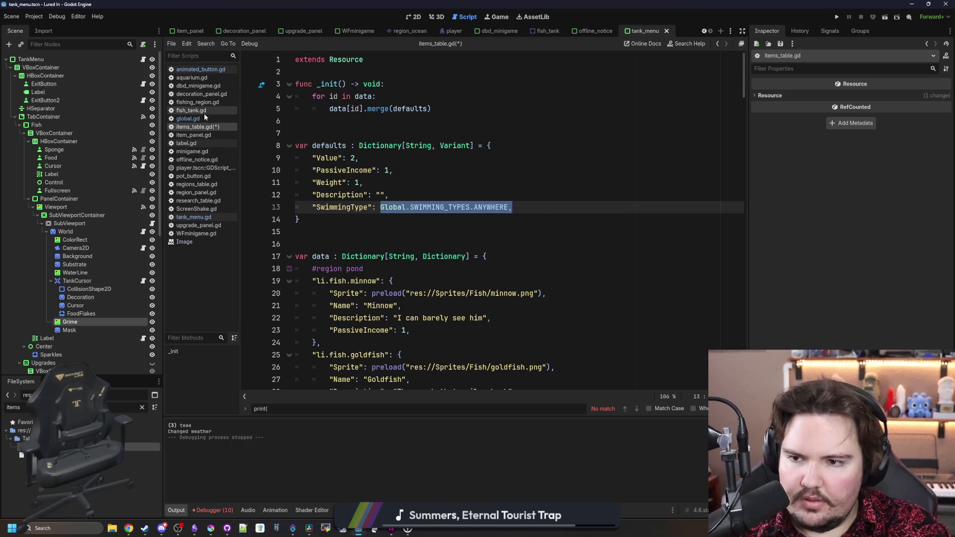
left_click(188, 119)
scroll(737, 284, "down", 10)
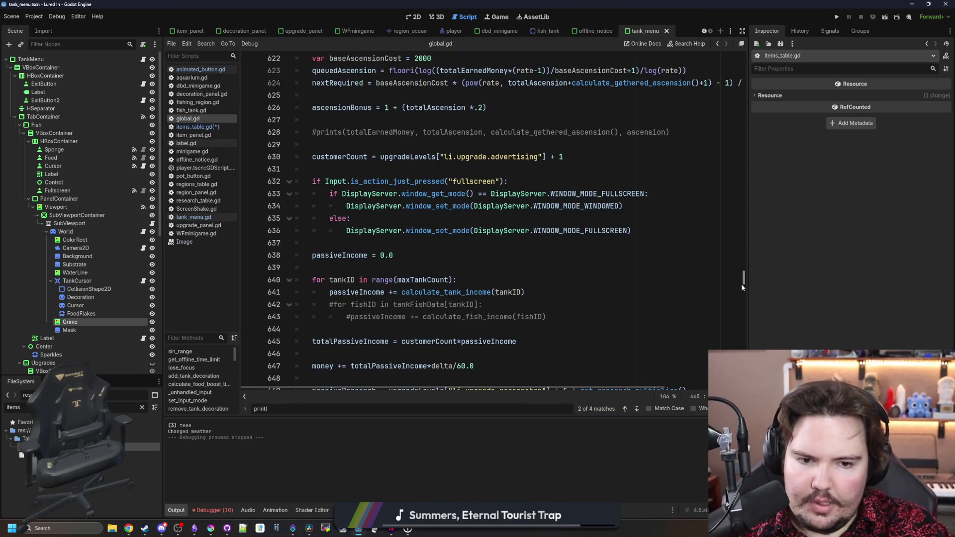
left_click_drag(742, 284, 708, 62)
scroll(385, 211, "down", 2)
Start an enum SWIMMING_TYPES line after TANK_ATTRIBUTES in global.gd, dropping the Global prefix.
left_click(515, 294)
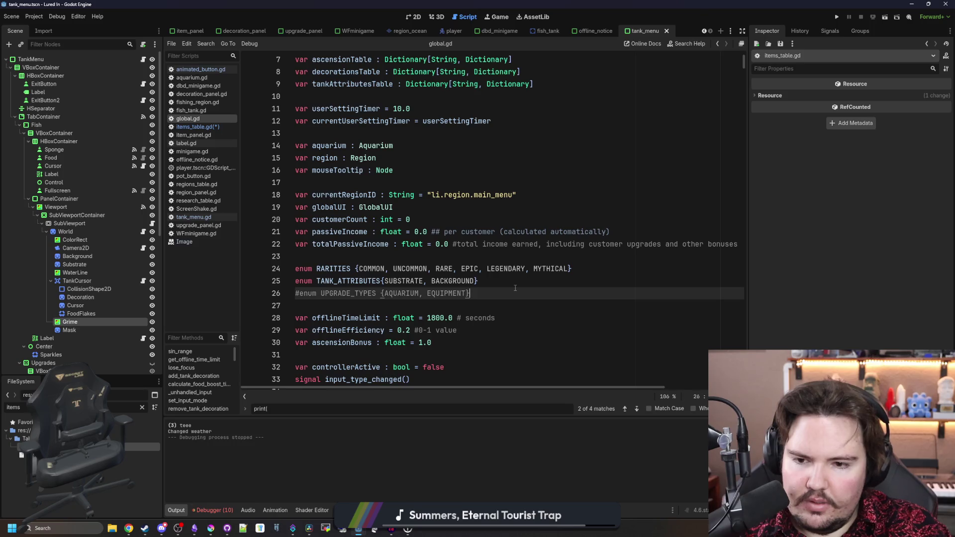
key("Return")
type("enu")
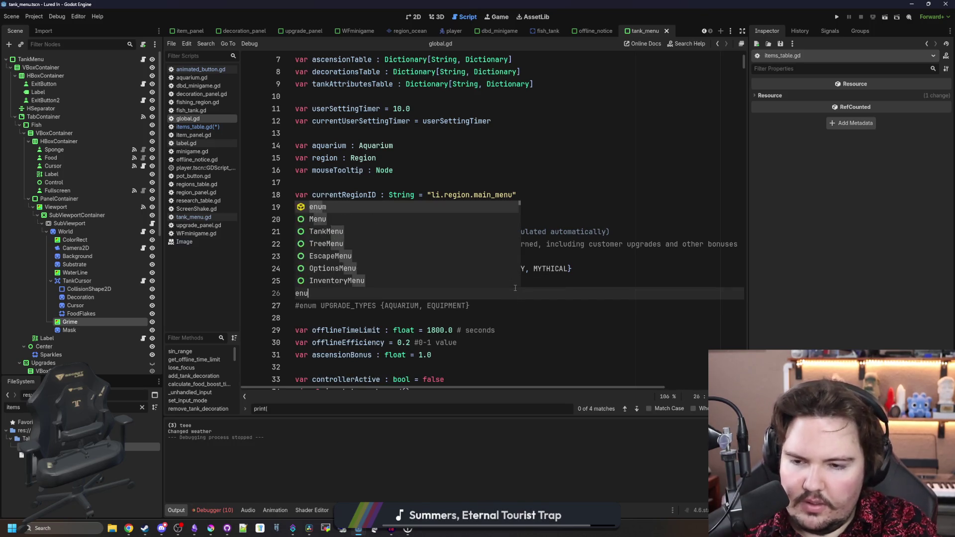
type("m SWIMMING_")
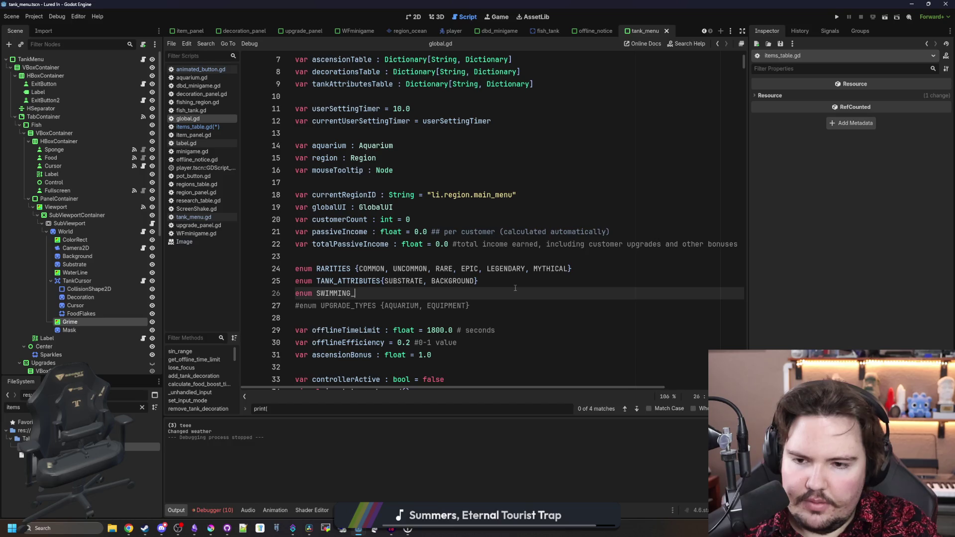
key("Return")
type(",")
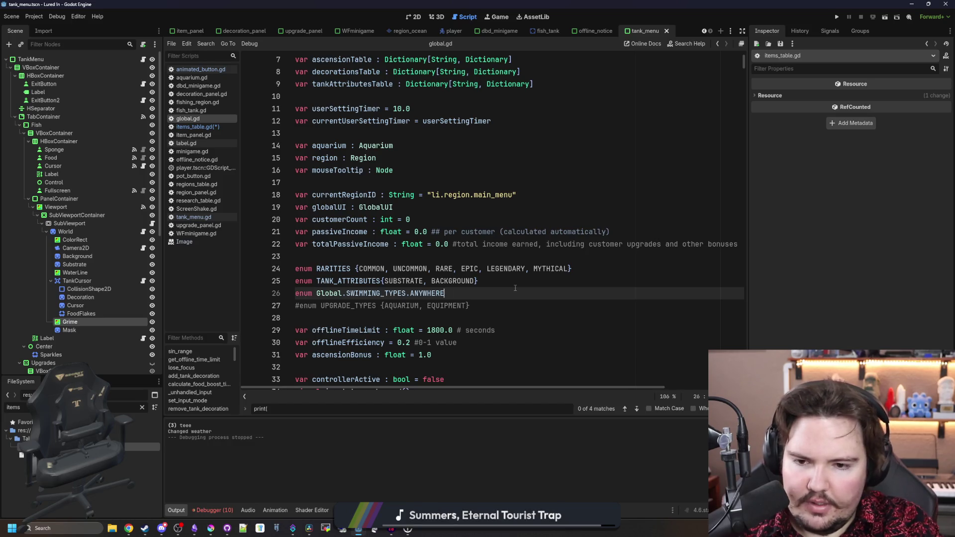
key("BackSpace")
key("BackSpace")
key("BackSpace")
type("{")
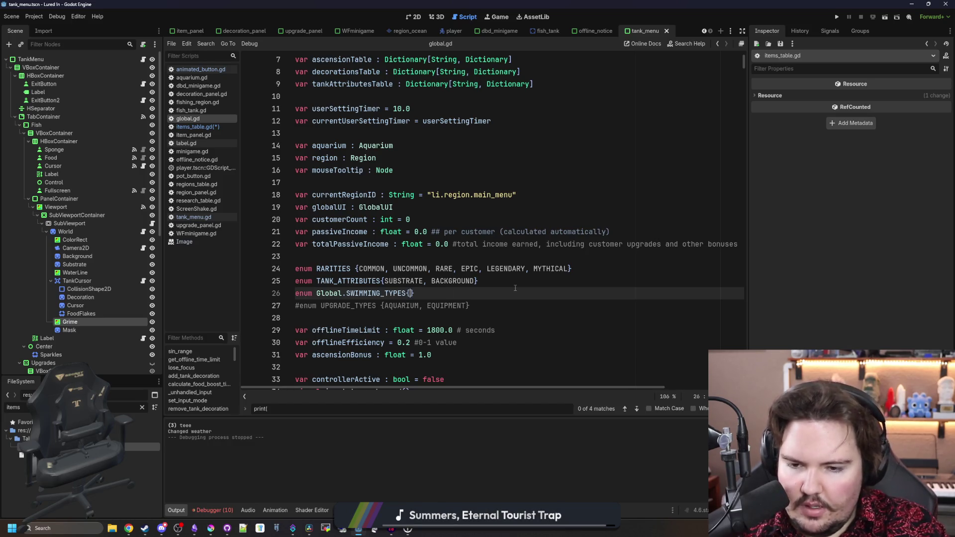
type("ANYWHERE, ")
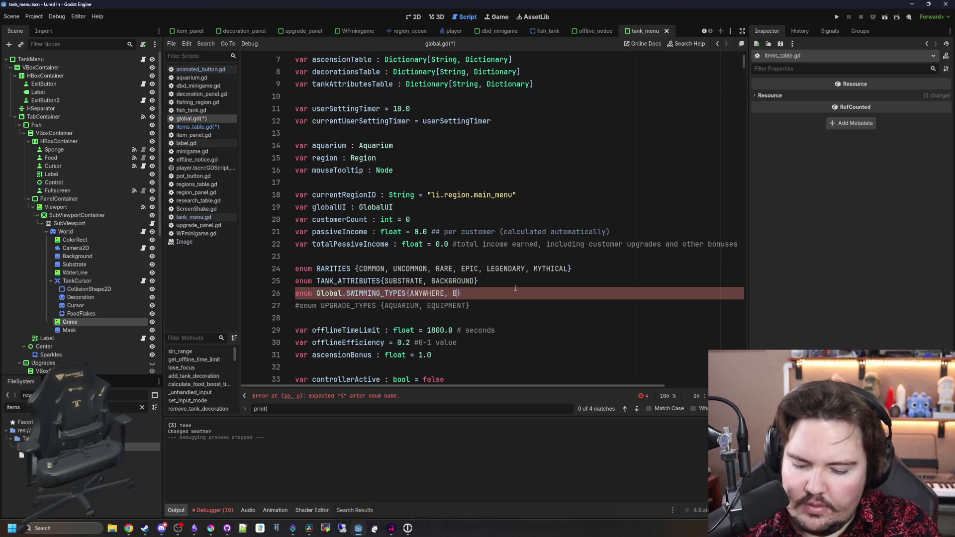
type("B")
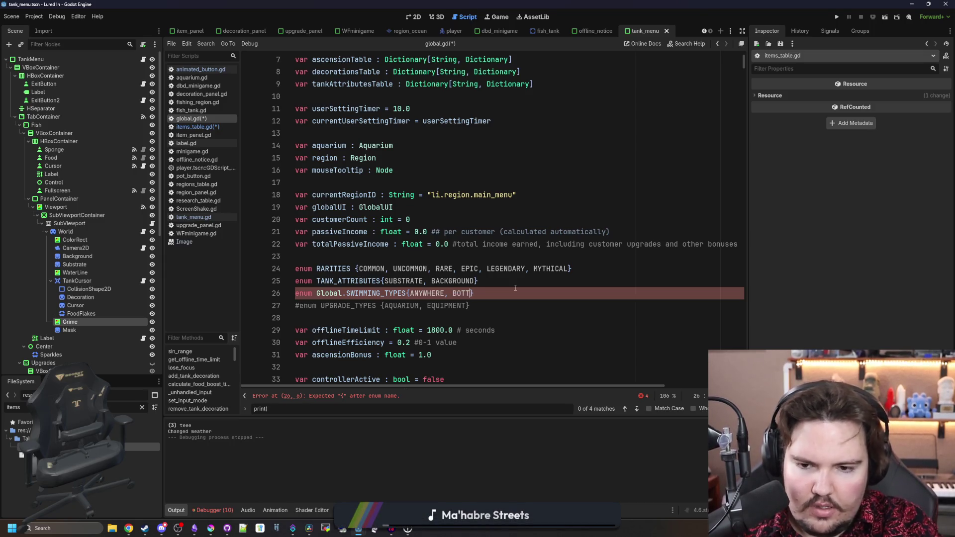
key("BackSpace")
key("BackSpace")
type("S")
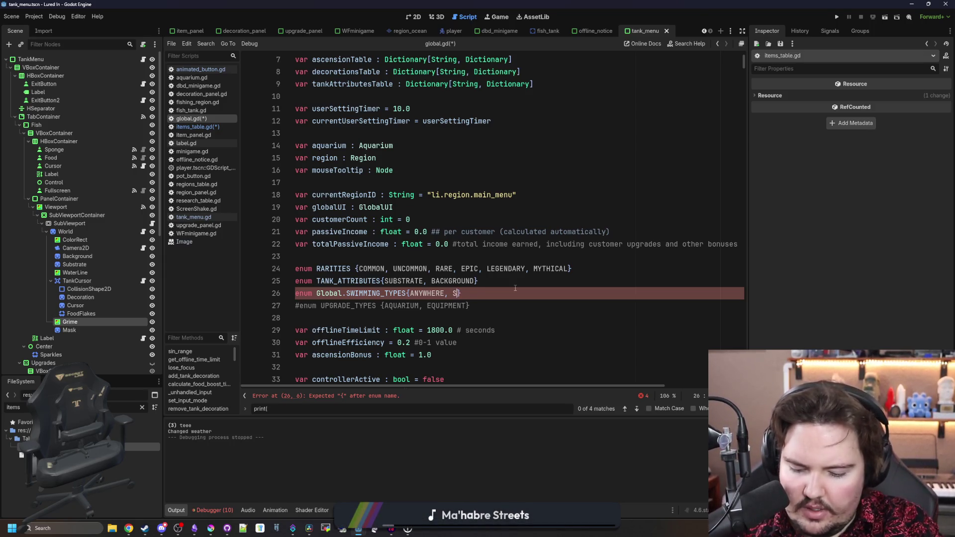
type("UBSTRATE")
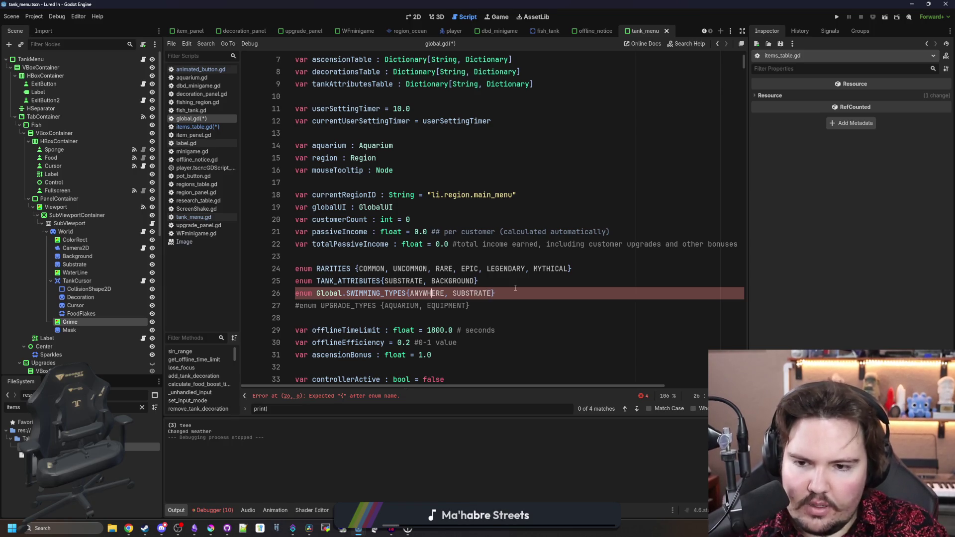
key("BackSpace")
key("BackSpace")
key("BackSpace")
key("BackSpace")
key("BackSpace")
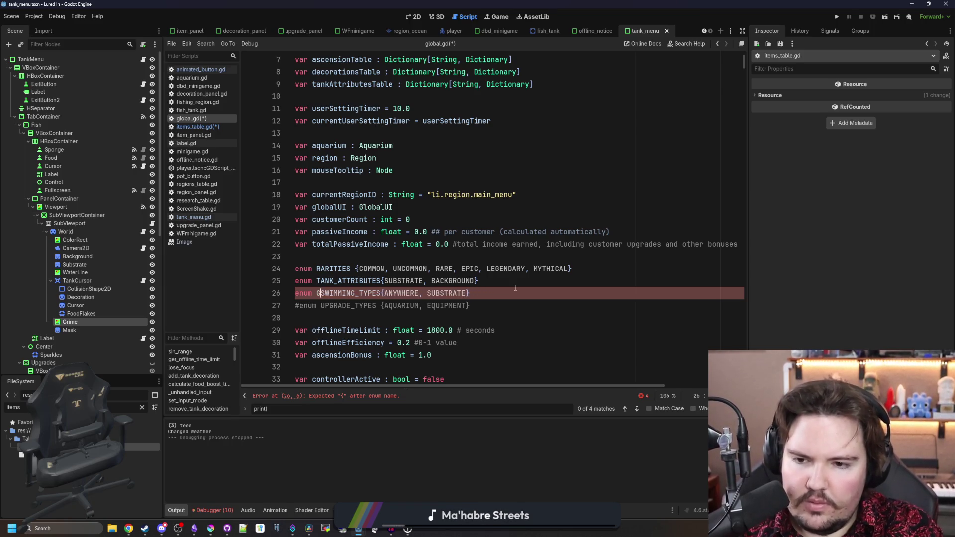
key("BackSpace")
key("BackSpace")
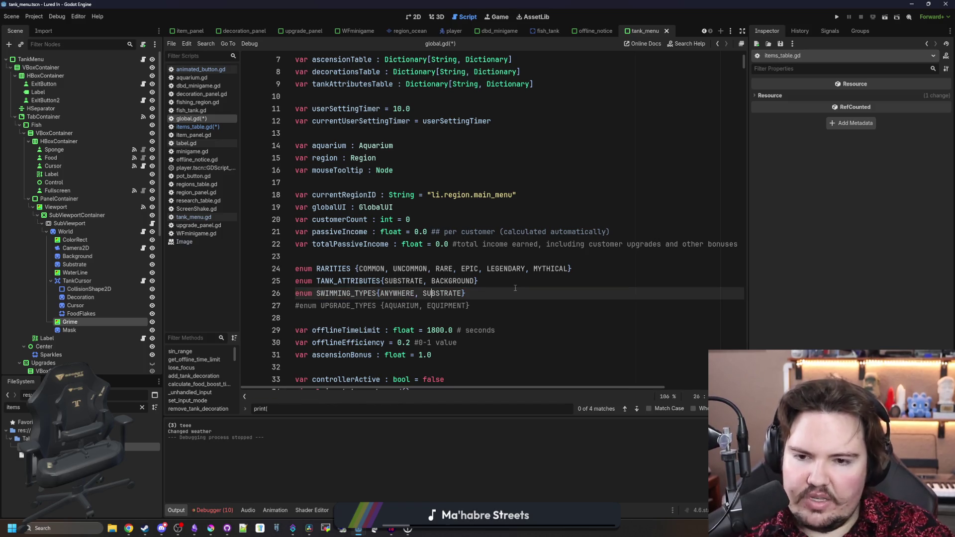
Revise the enum values to SINE and CRAWL, replacing ANYWHERE and DEFAULT and removing SUBSTRATE.
left_click(498, 294)
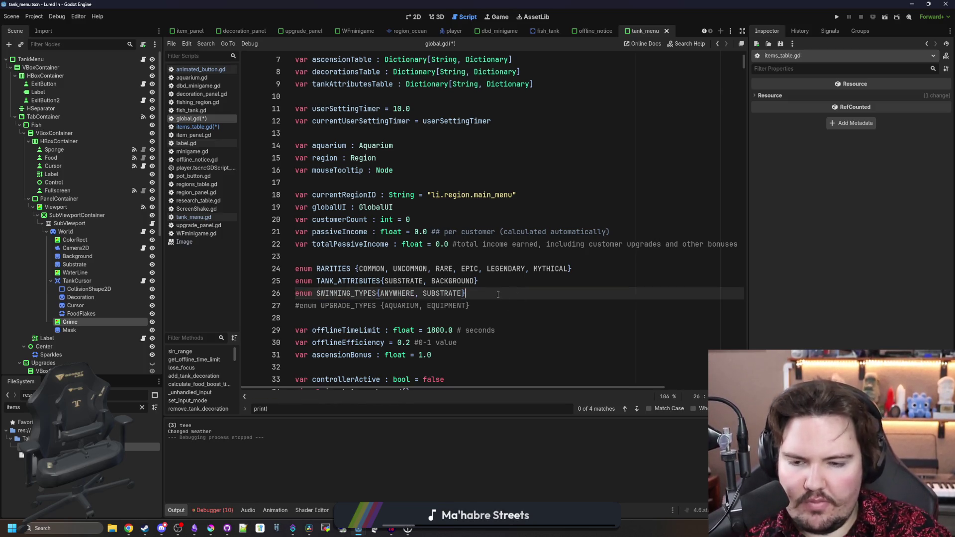
left_click(397, 293)
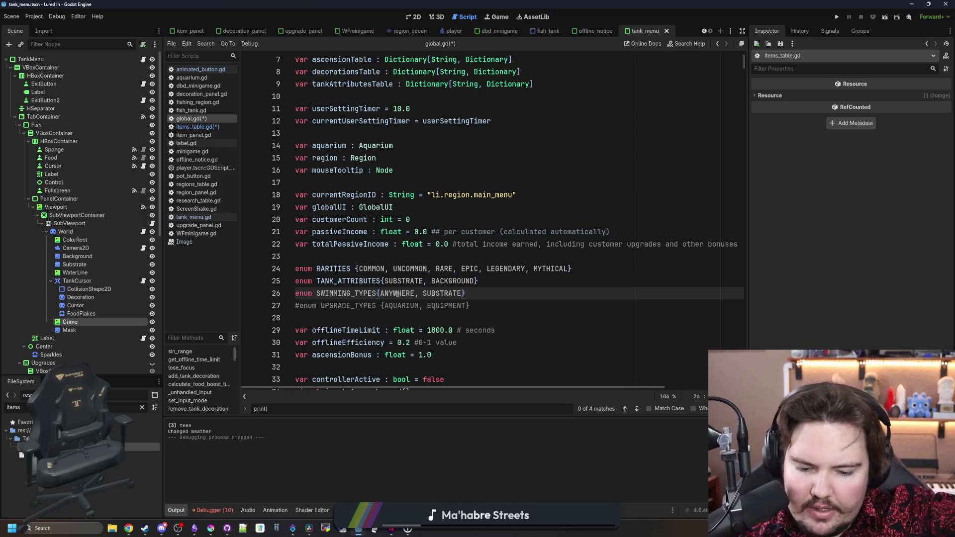
double_click(396, 293)
type("DEFAULT")
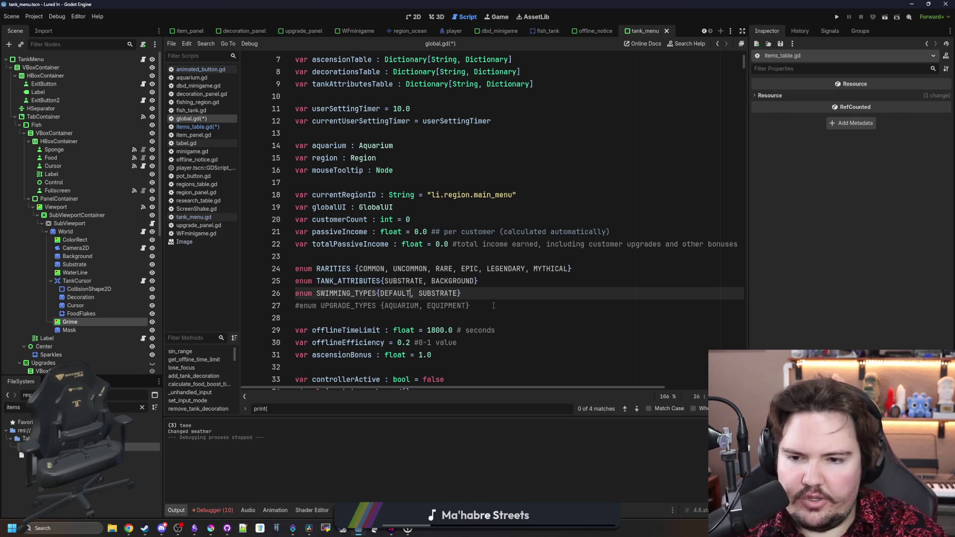
left_click_drag(461, 293, 283, 292)
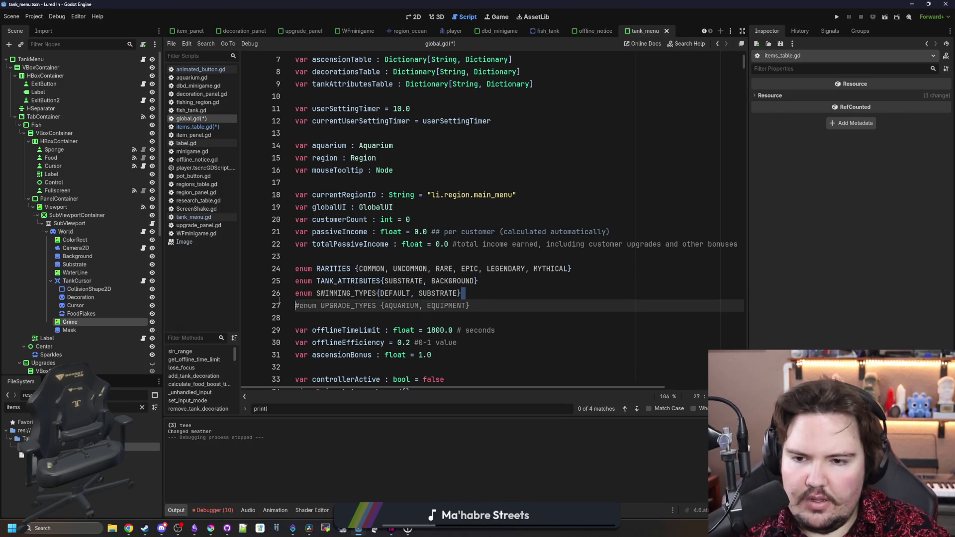
left_click(196, 127)
left_click(418, 295)
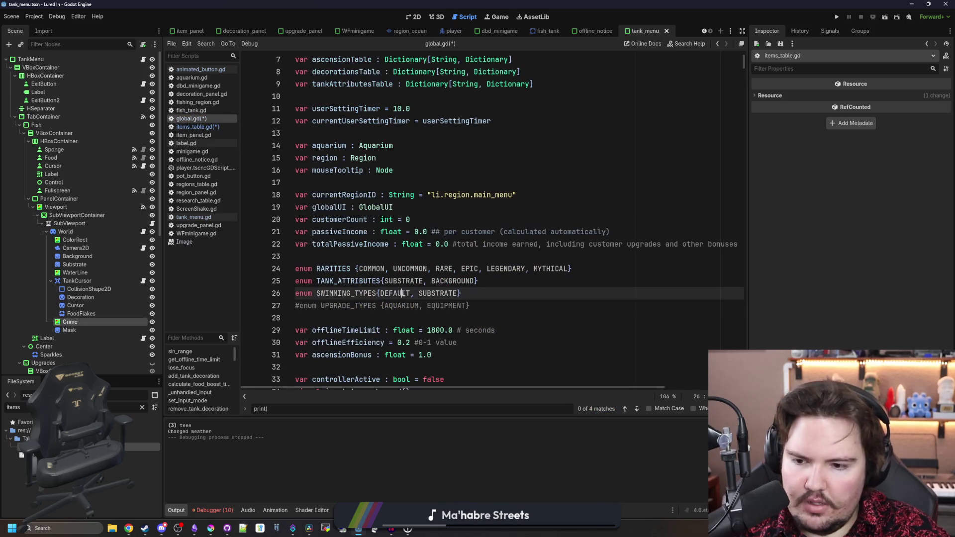
double_click(404, 293)
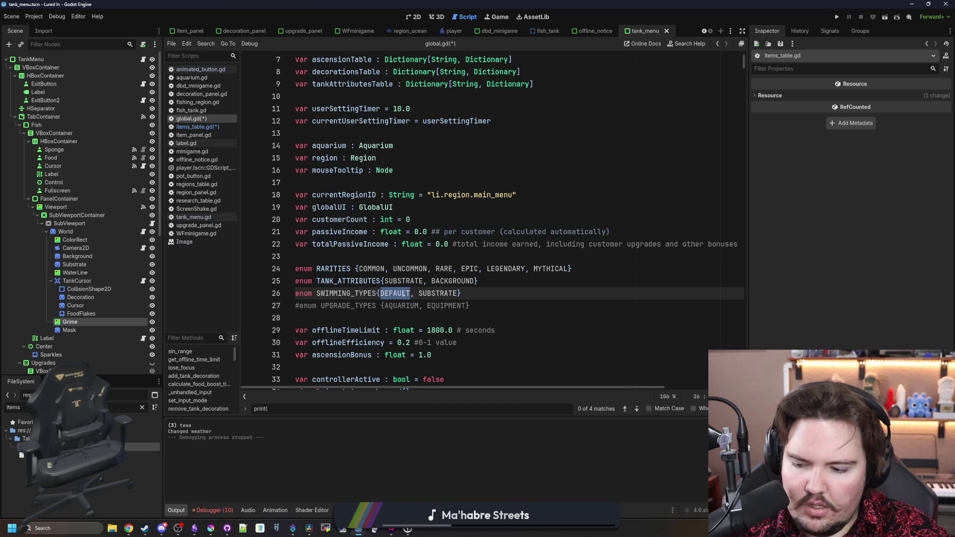
type("SINE")
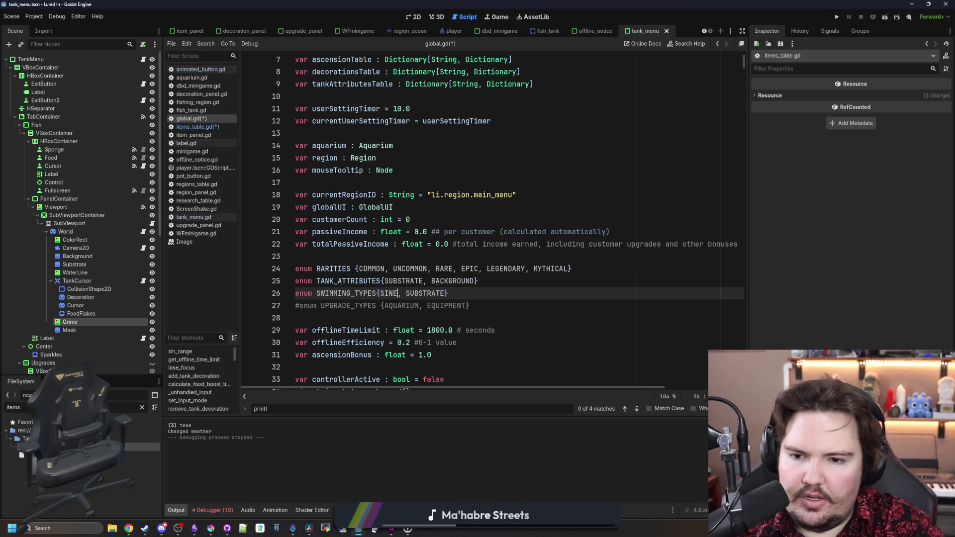
key("shift+End")
type("c")
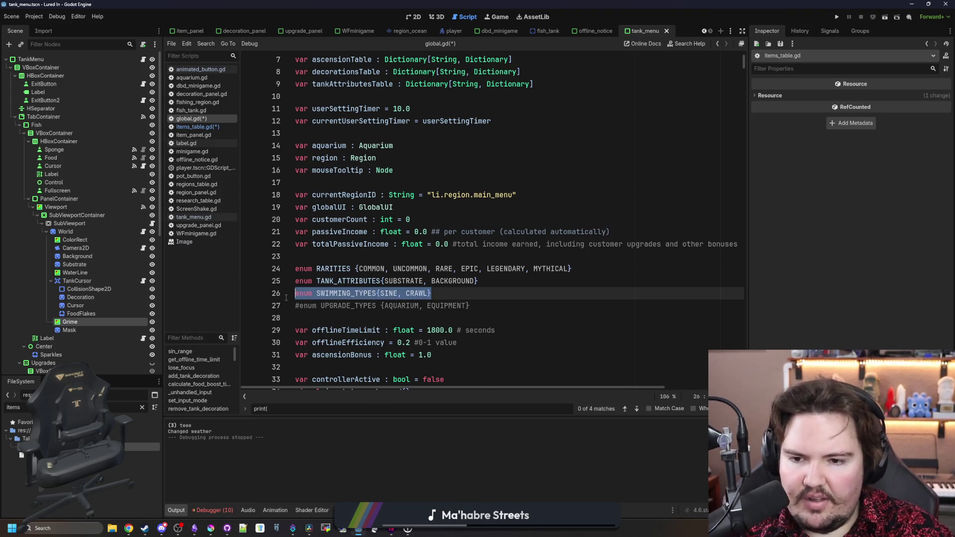
Save global.gd and return to items_table.gd, selecting SWIMMING_TYPES on line 13.
left_click(461, 268)
key("ctrl+s")
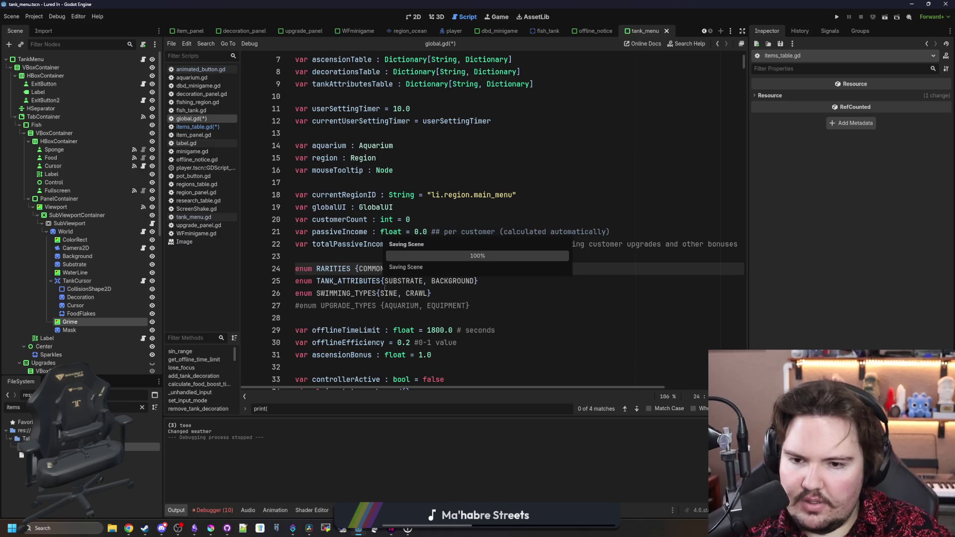
left_click(204, 128)
double_click(448, 210)
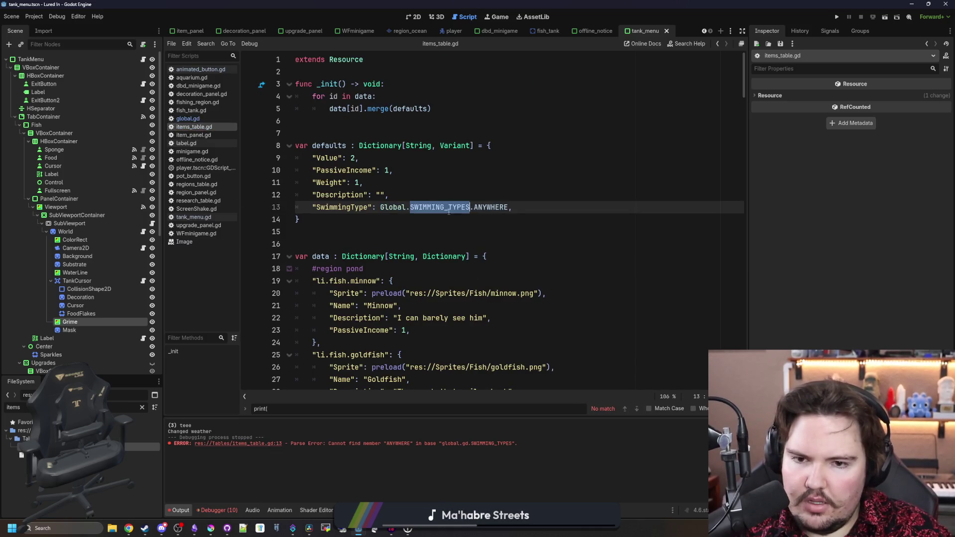
Replace ANYWHERE with SINE in the SwimmingType default, then jump down to the Freshwater Snail entry.
double_click(489, 206)
type("SIN")
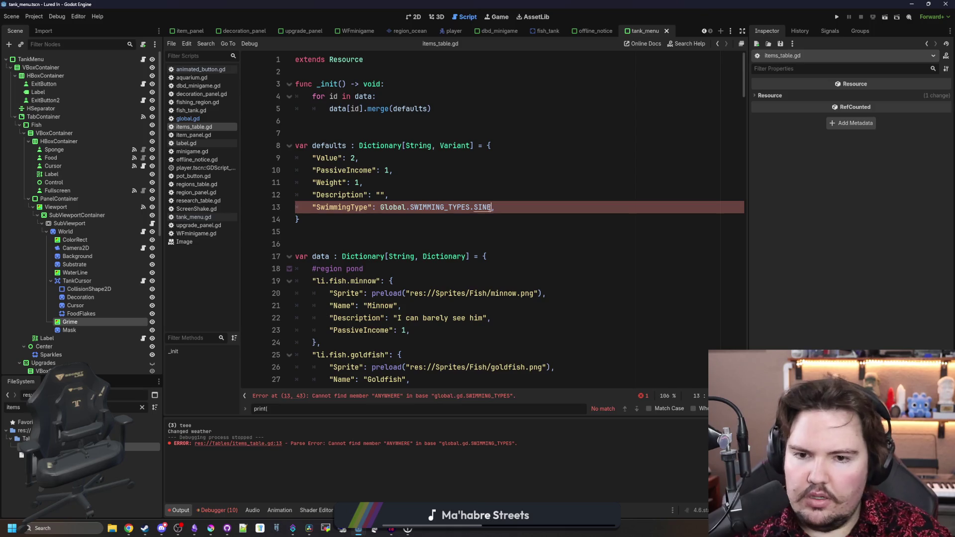
left_click(486, 193)
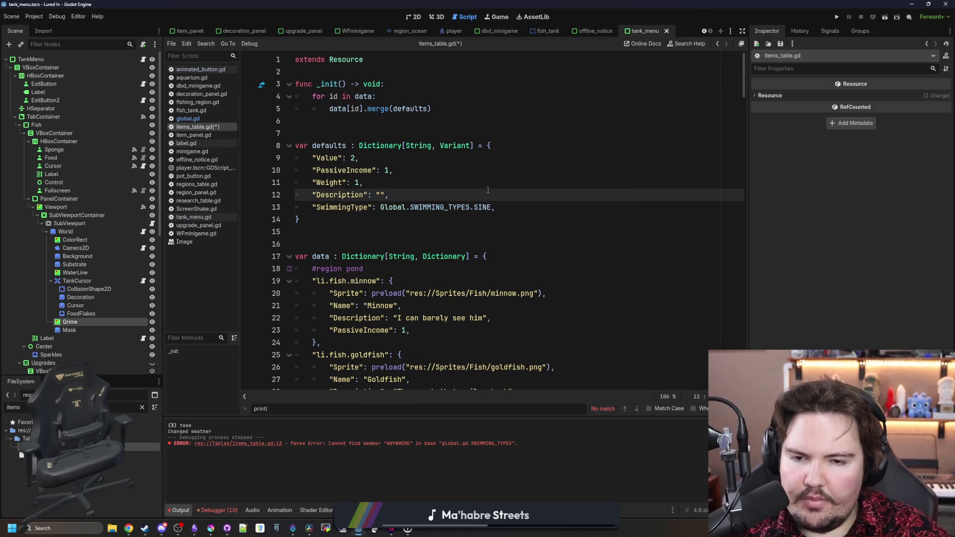
left_click_drag(743, 56, 741, 343)
left_click(479, 331)
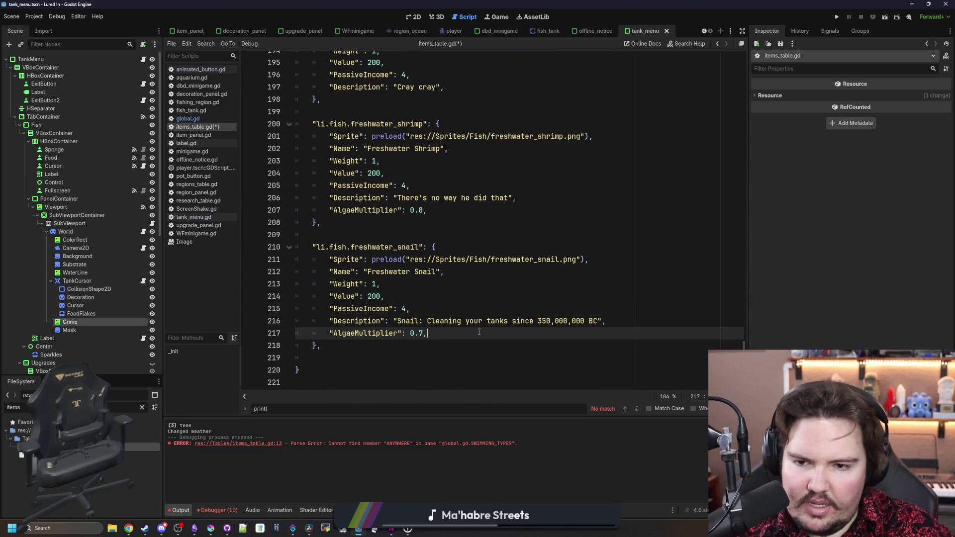
Add a SwimmingType line set to Global.SWIMMING_TYPES.CRAWL to the Freshwater Snail entry.
key("Return")
type("enum SWIMMING_TYPES{SINE, CRAWL}")
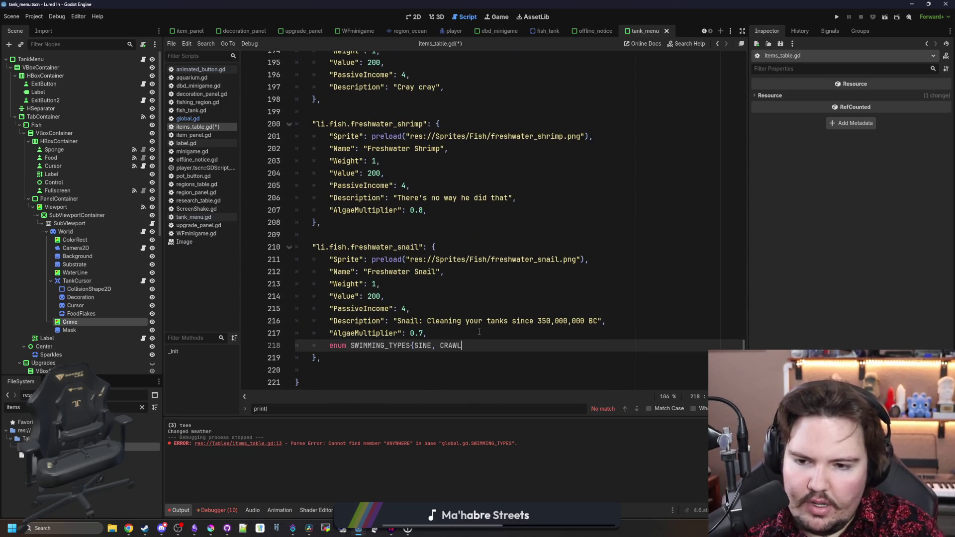
key("BackSpace")
key("BackSpace")
key("BackSpace")
key("BackSpace")
key("BackSpace")
key("BackSpace")
type("\"SwimmingType\": Global")
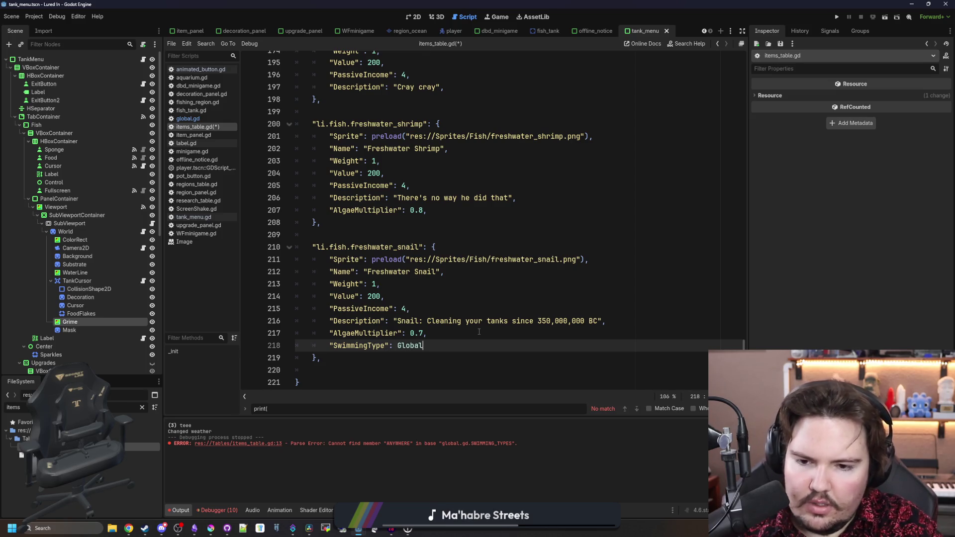
type(".")
type("SWI")
key("Return")
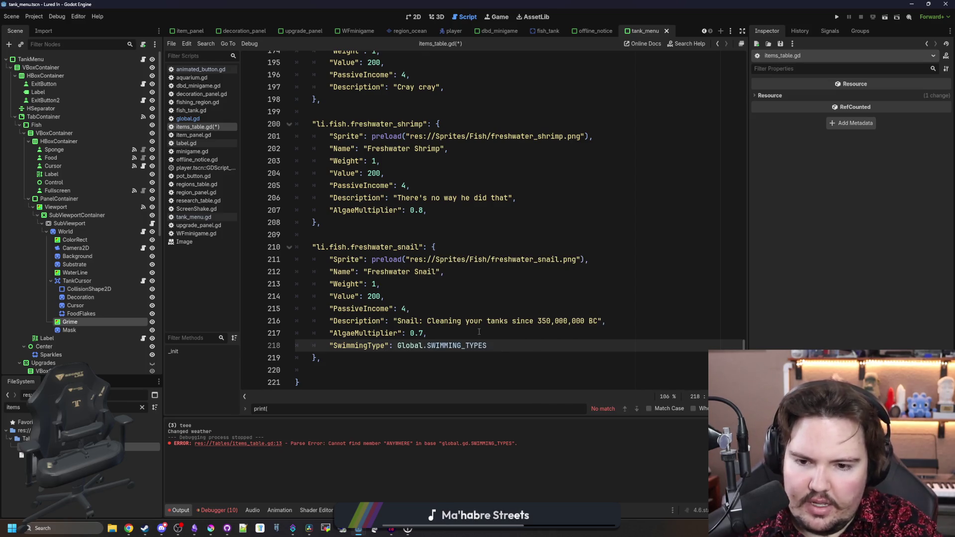
type(".")
key("Down")
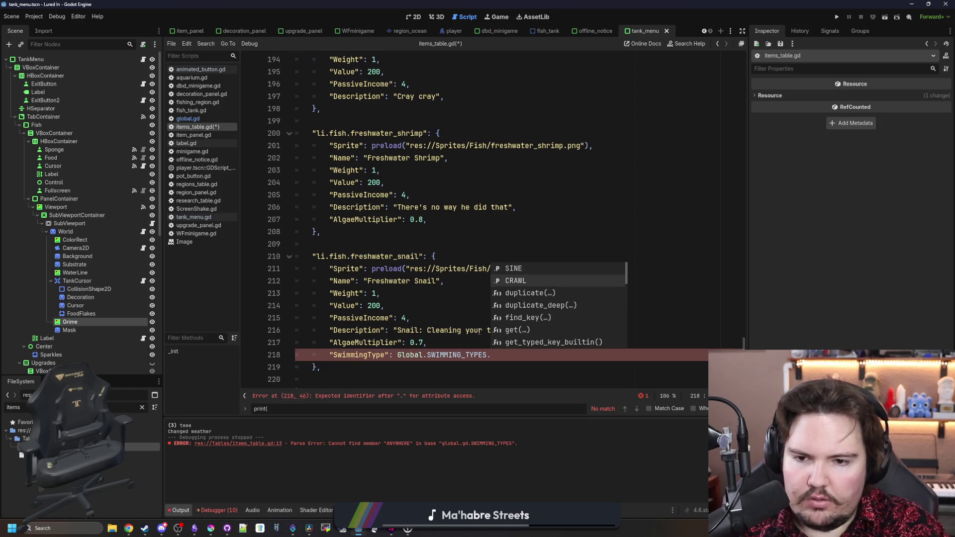
key("Return")
type(",")
Copy the CRAWL SwimmingType line into the Freshwater Shrimp and Crayfish entries.
left_click_drag(527, 359, 324, 356)
key("ctrl+c")
scroll(435, 249, "up", 3)
left_click(463, 330)
key("Return")
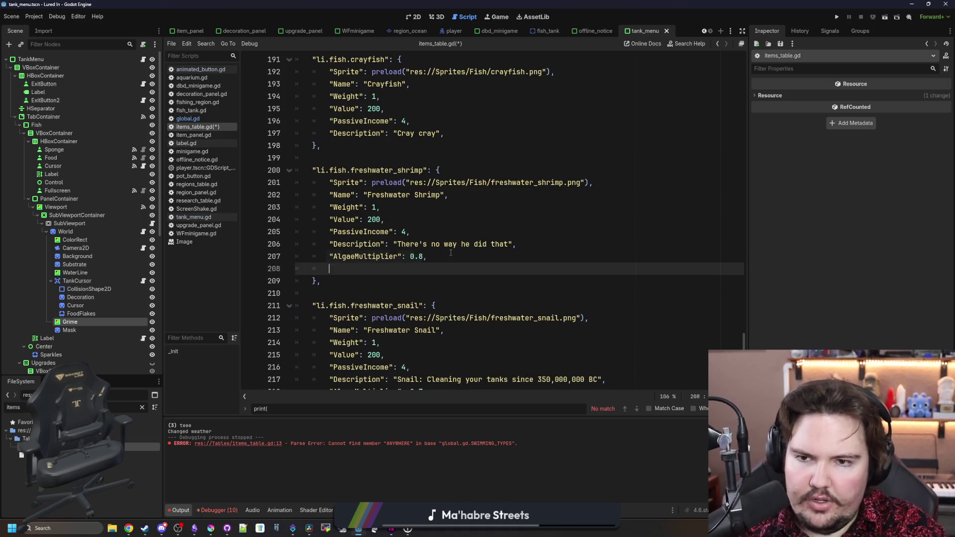
key("ctrl+v")
left_click(478, 208)
key("Return")
key("ctrl+v")
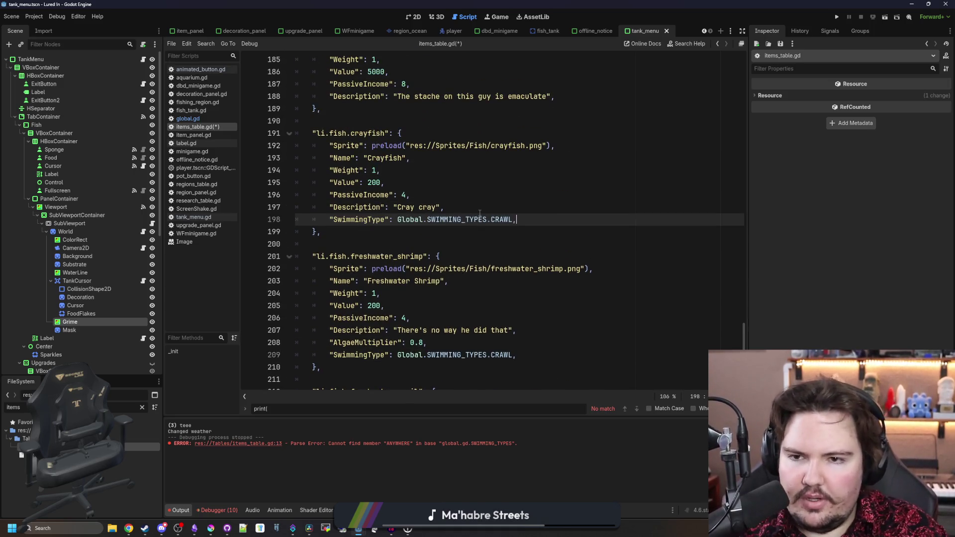
scroll(376, 215, "up", 3)
scroll(375, 215, "up", 2)
scroll(375, 215, "up", 2)
scroll(375, 216, "up", 4)
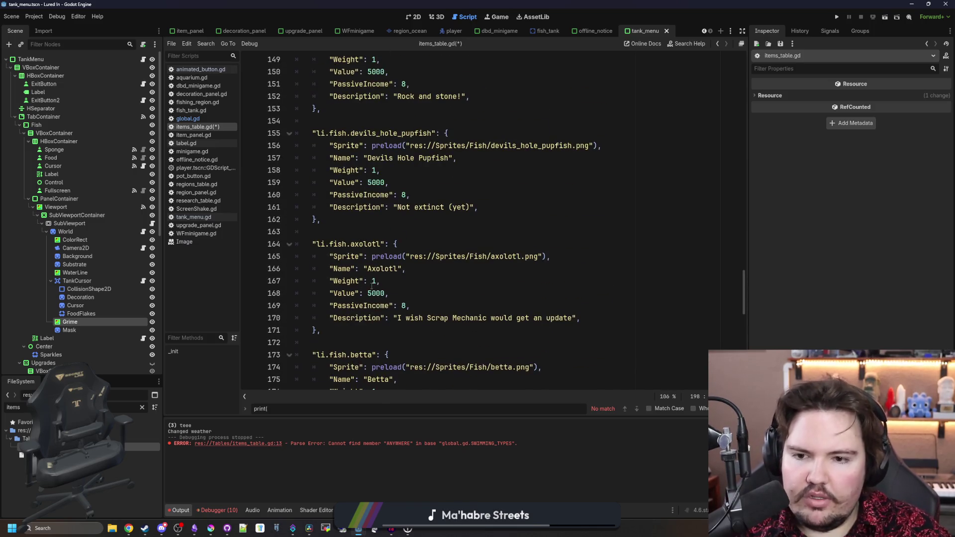
scroll(366, 246, "up", 3)
scroll(349, 290, "up", 3)
scroll(350, 289, "up", 4)
scroll(355, 288, "up", 3)
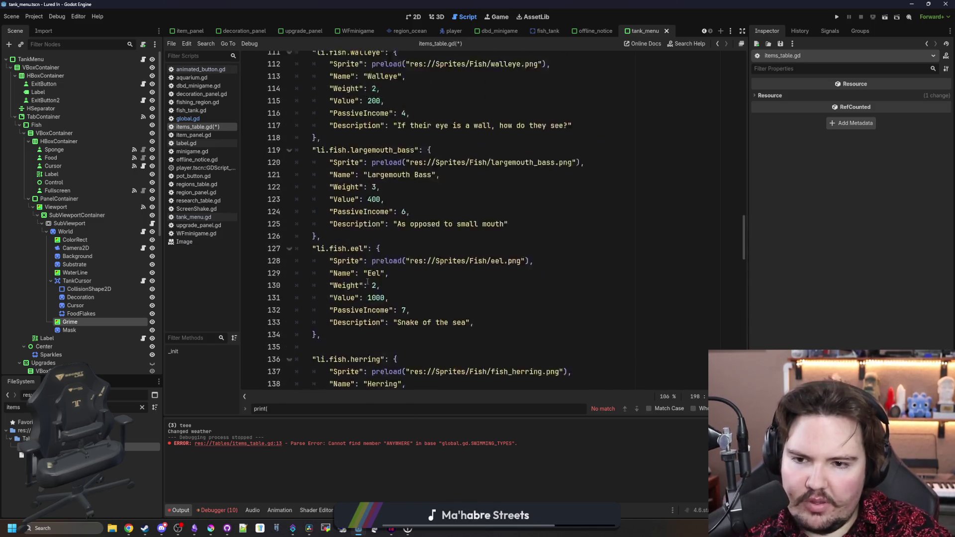
scroll(359, 285, "up", 2)
scroll(361, 284, "up", 5)
scroll(385, 256, "up", 4)
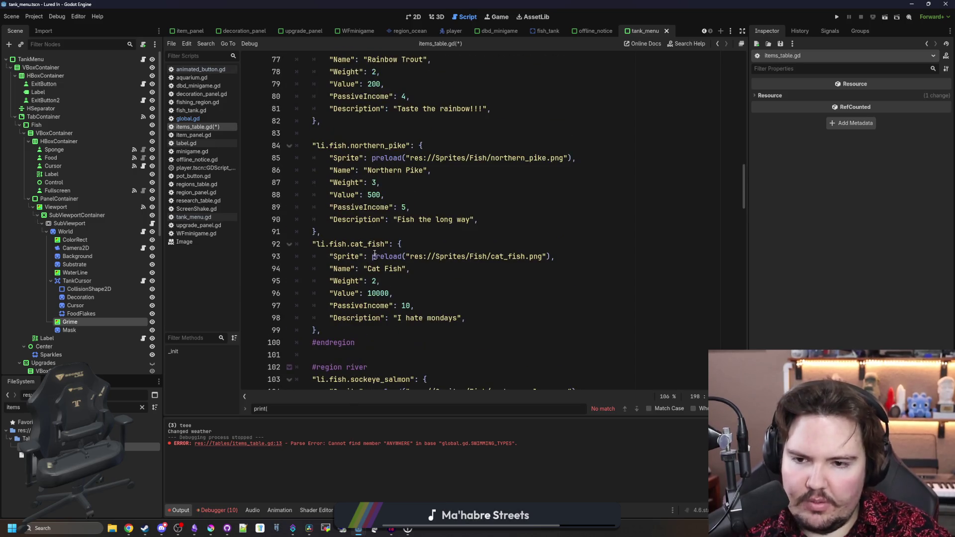
left_click(373, 231)
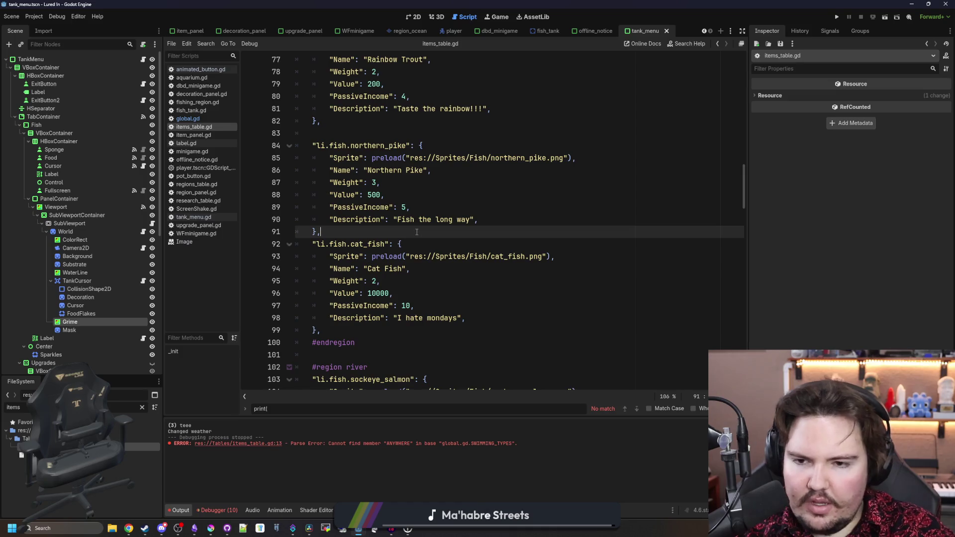
Save items_table.gd and the scene with Ctrl+S.
key("ctrl+s")
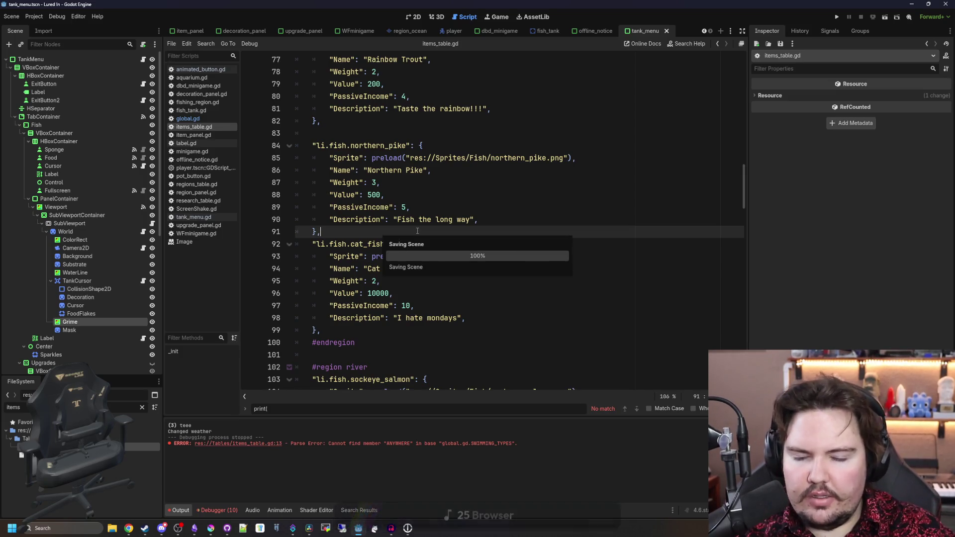
scroll(417, 231, "down", 2)
scroll(433, 254, "down", 12)
scroll(448, 276, "down", 12)
scroll(464, 293, "down", 10)
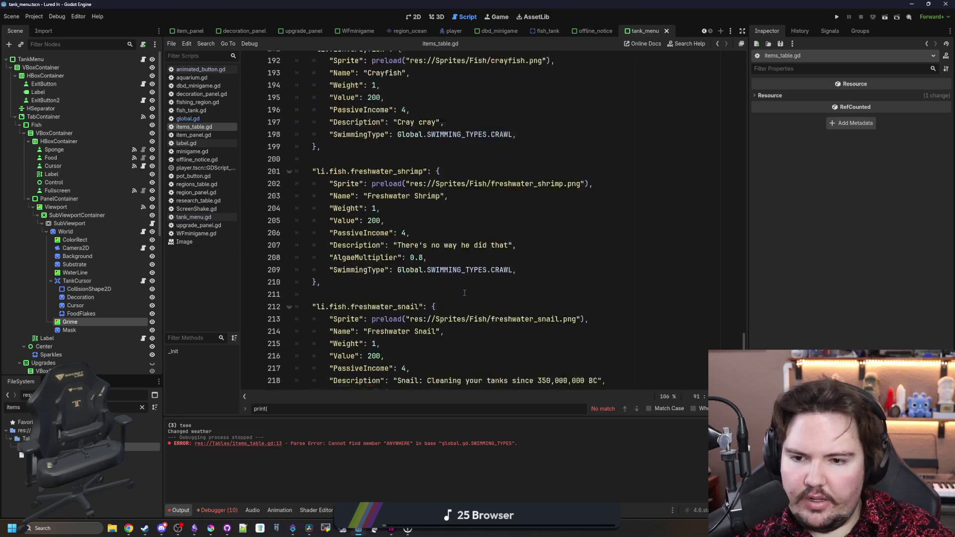
scroll(465, 292, "down", 2)
Check the Snail and Shrimp CRAWL lines, then clear the FileSystem filter to search for the navigator script.
left_click(497, 286)
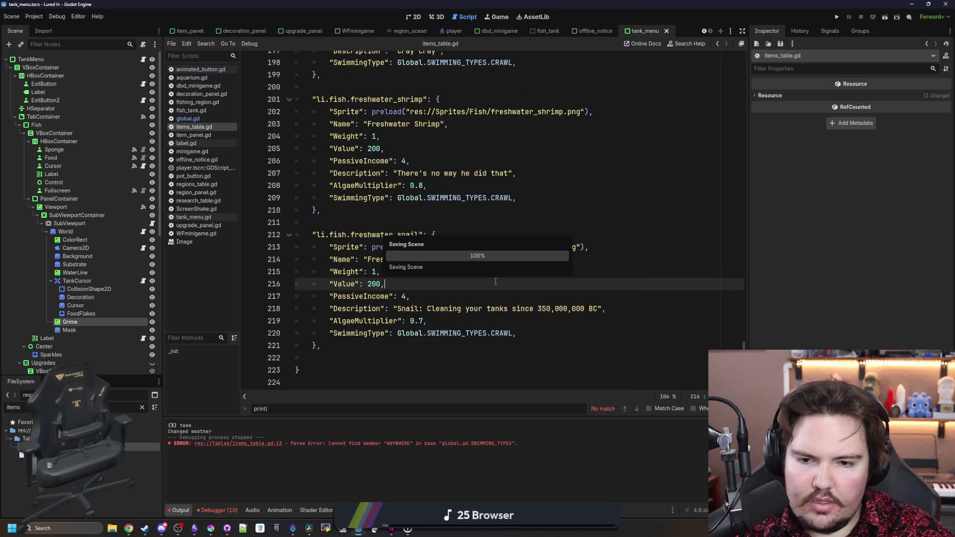
left_click(462, 214)
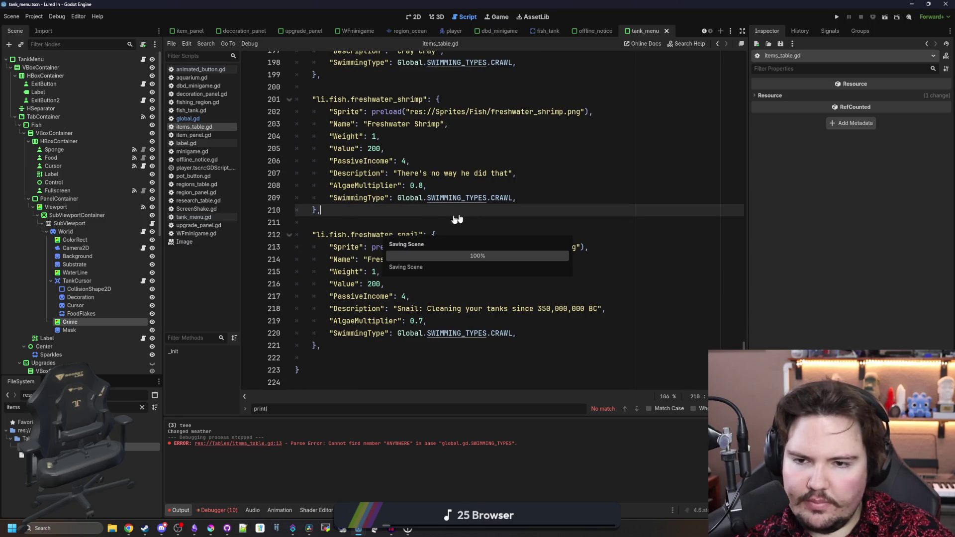
left_click(142, 407)
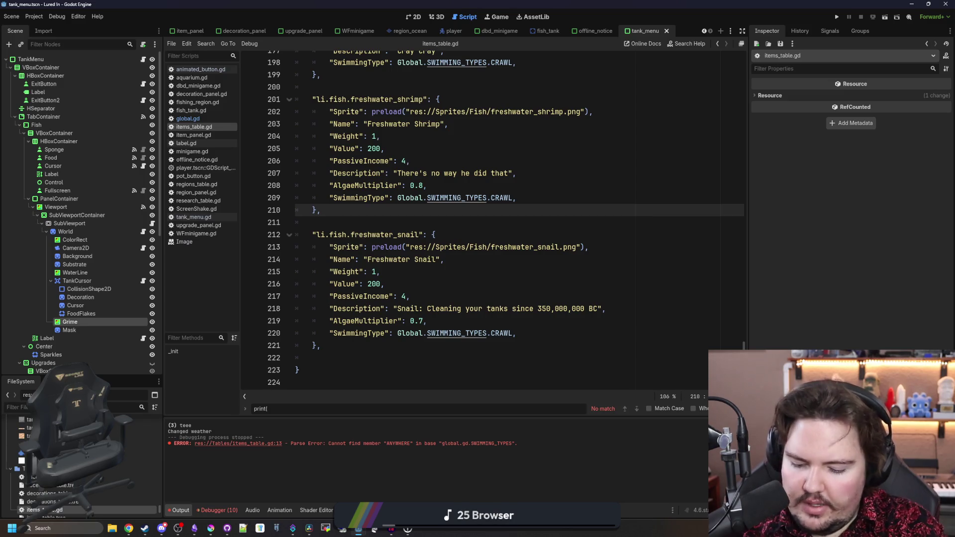
type("fis")
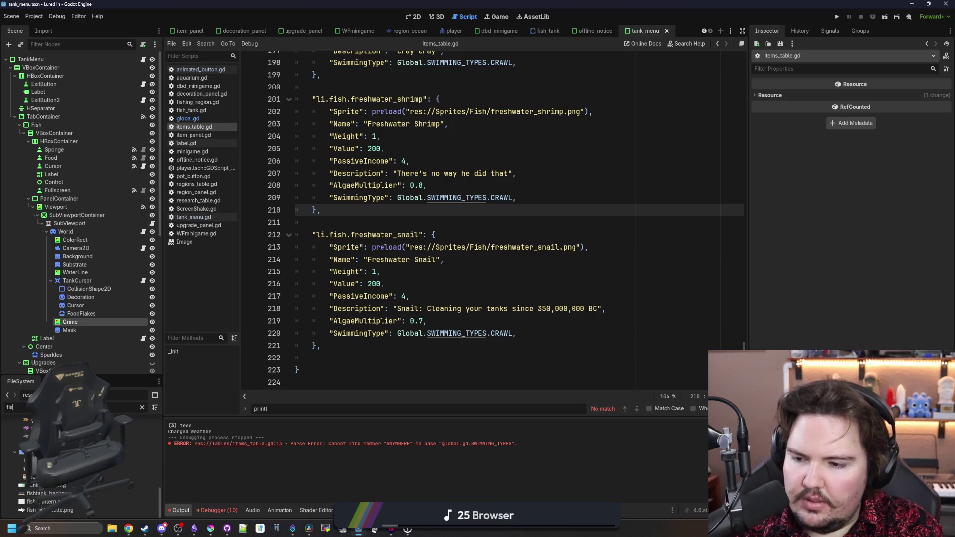
type("h_n")
key("ctrl+a")
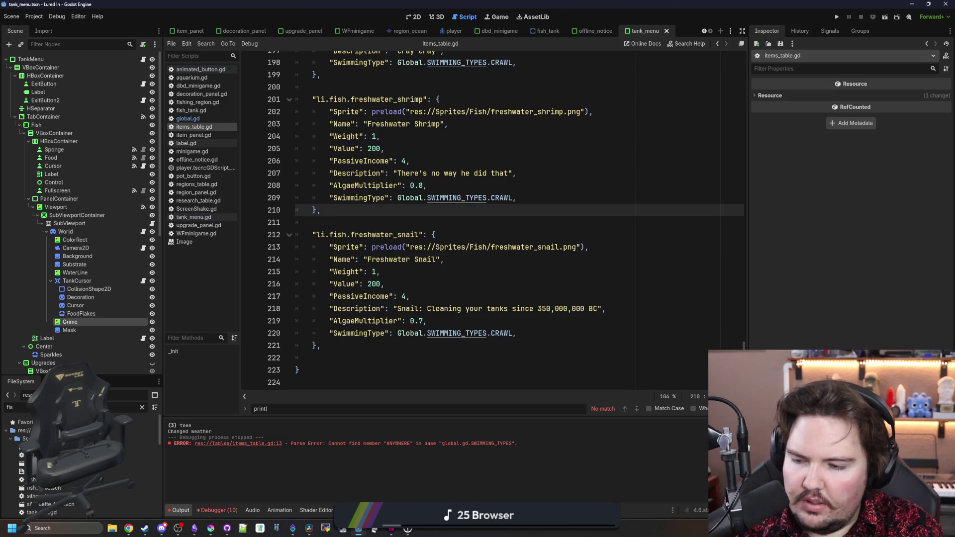
type("na")
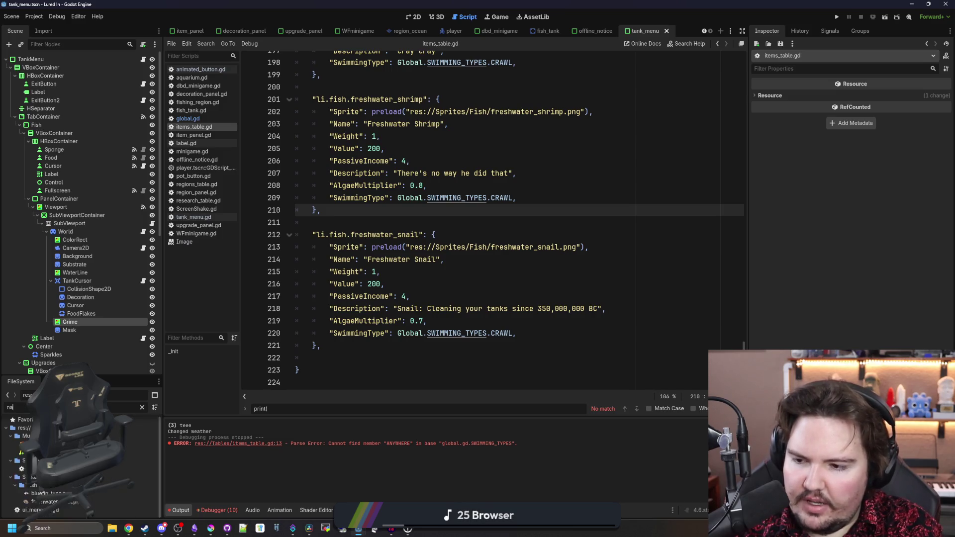
type("vig")
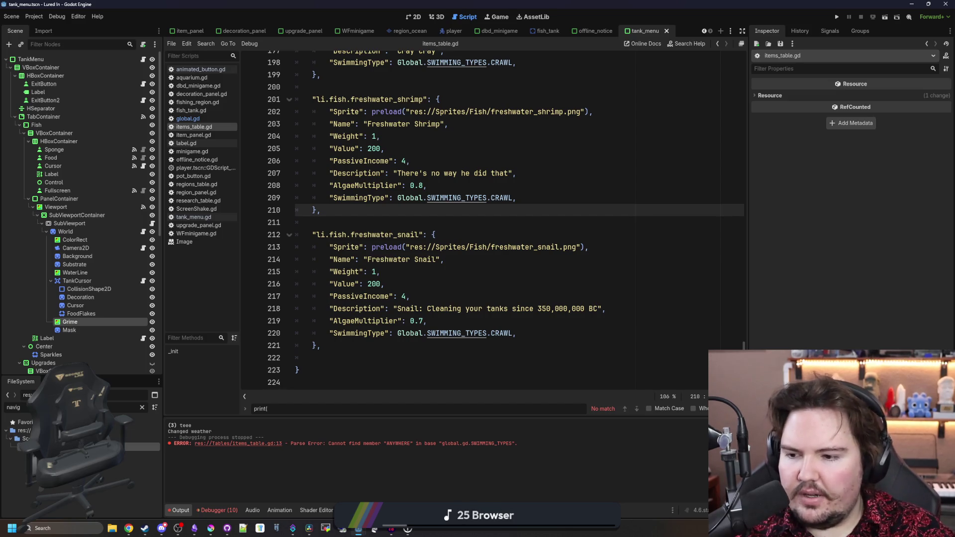
Open tank_navigator.gd, widen the code area via the Inspector splitter, and review its movement code.
double_click(59, 446)
left_click(444, 220)
scroll(445, 220, "down", 2)
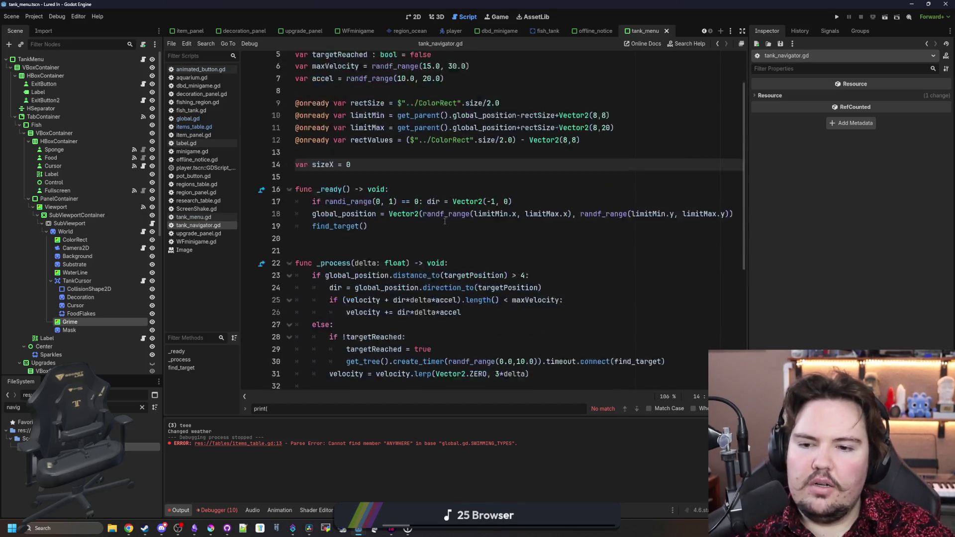
scroll(445, 220, "down", 5)
left_click(427, 321)
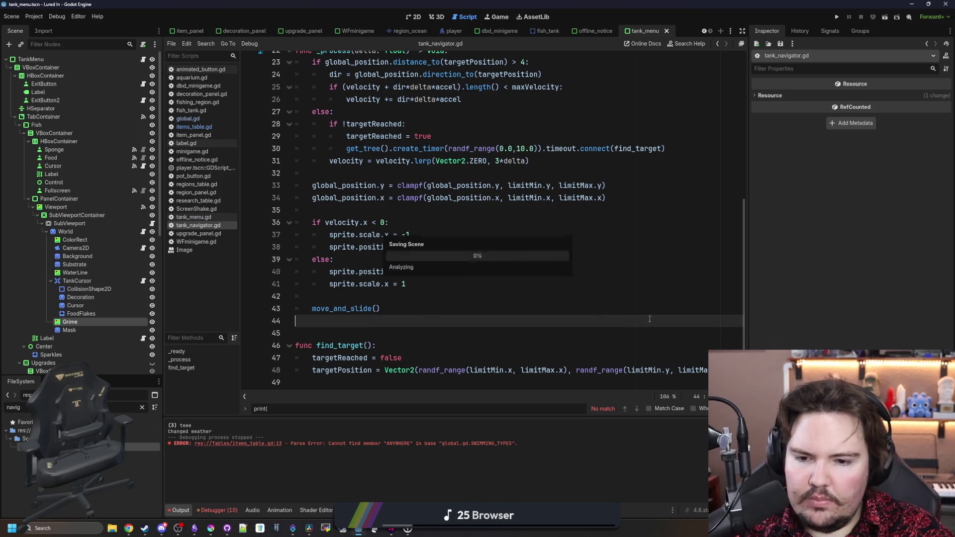
left_click_drag(746, 275, 870, 275)
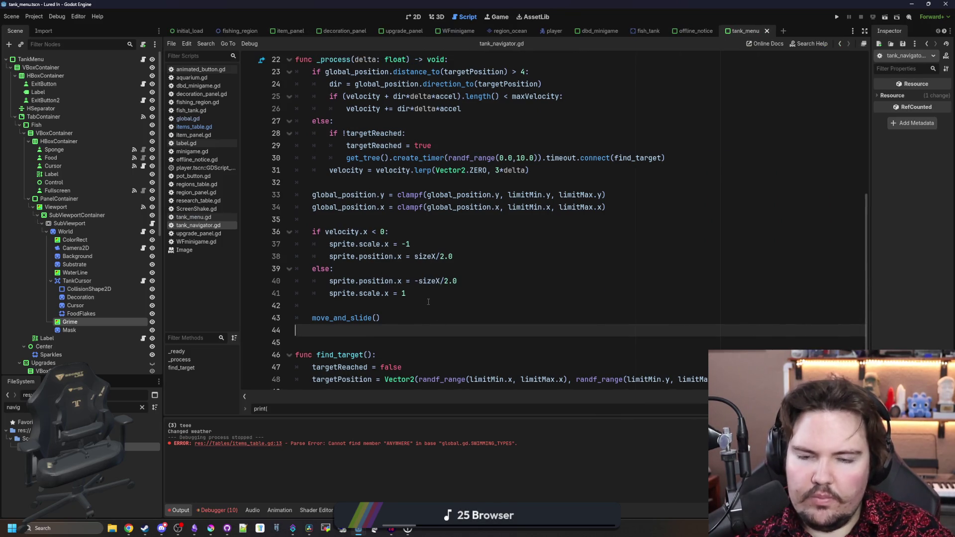
scroll(428, 302, "up", 7)
left_click(355, 209)
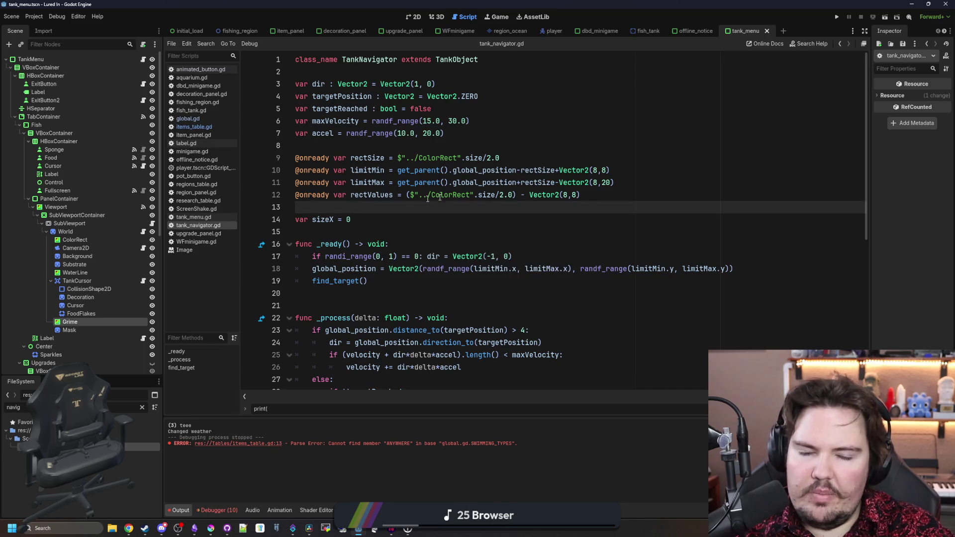
key("Up")
key("Up")
key("Up")
key("Up")
key("Up")
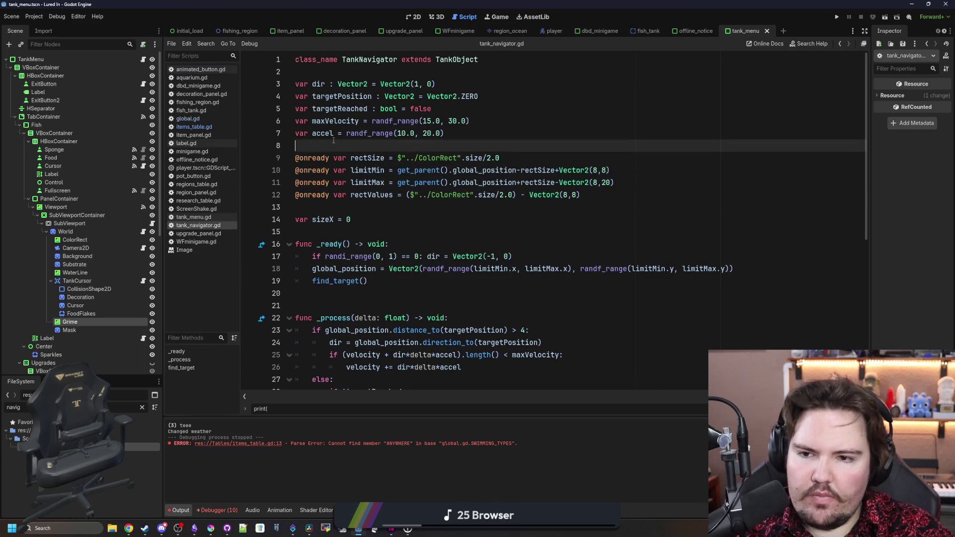
left_click(140, 404)
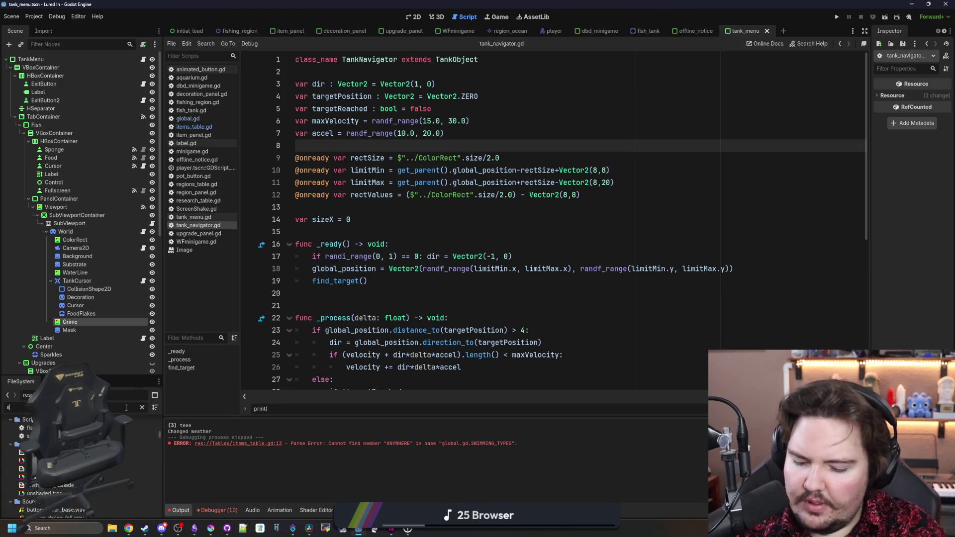
type("sil")
Open silhouette_fish.gd from the filtered FileSystem and answer the file move confirmation.
double_click(142, 447)
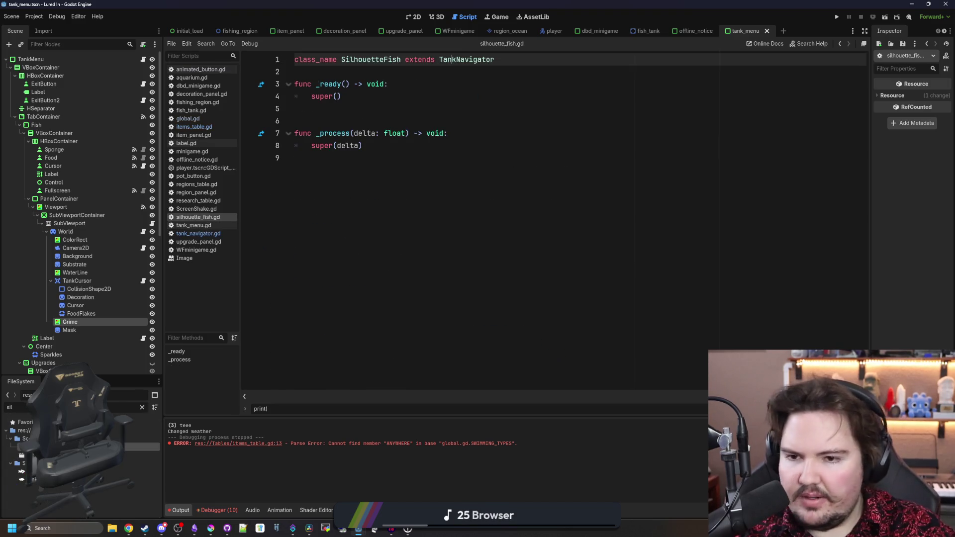
key("Down")
key("Down")
key("Down")
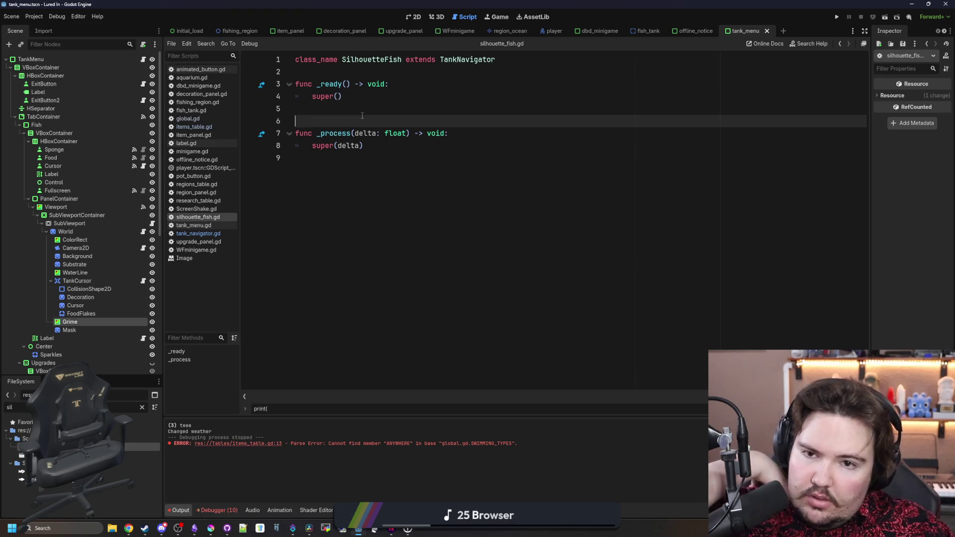
left_click_drag(142, 446, 142, 457)
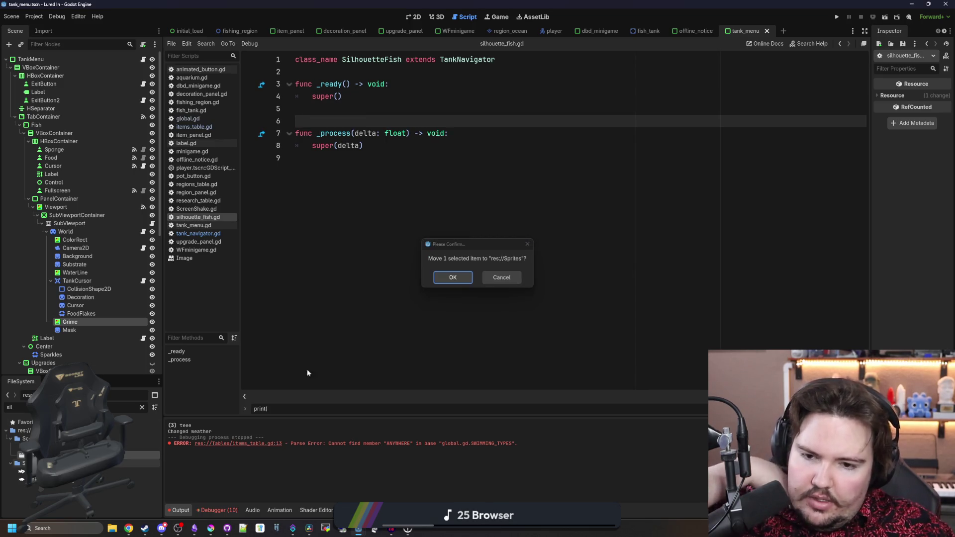
left_click(502, 278)
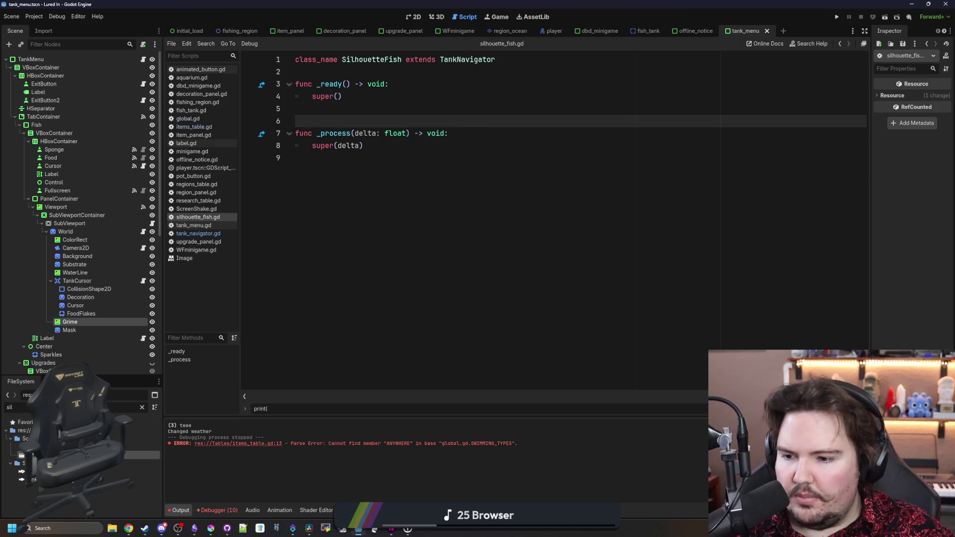
Open the silhouette_fish.tscn scene, then Ctrl+click TankNavigator to return to tank_navigator.gd.
double_click(143, 447)
left_click(142, 446)
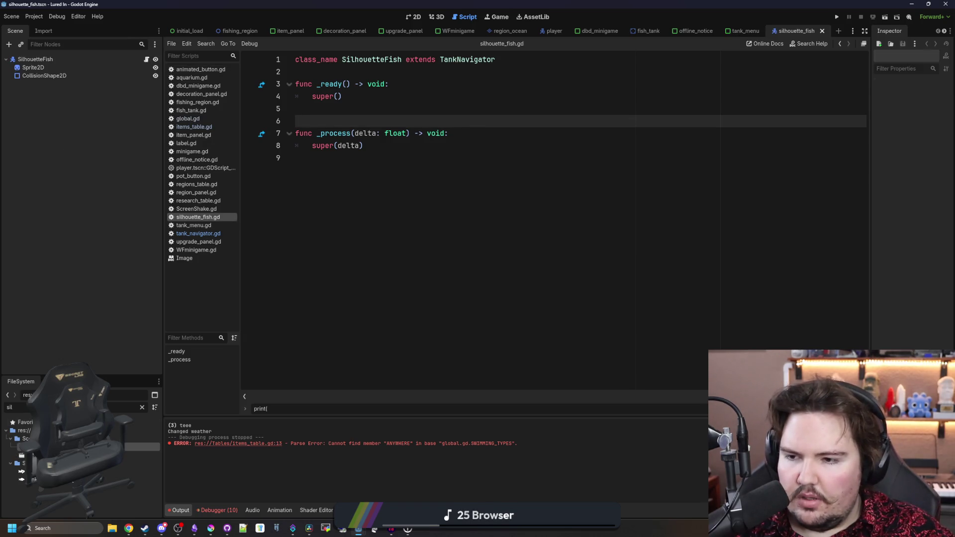
left_click(482, 60, "ctrl")
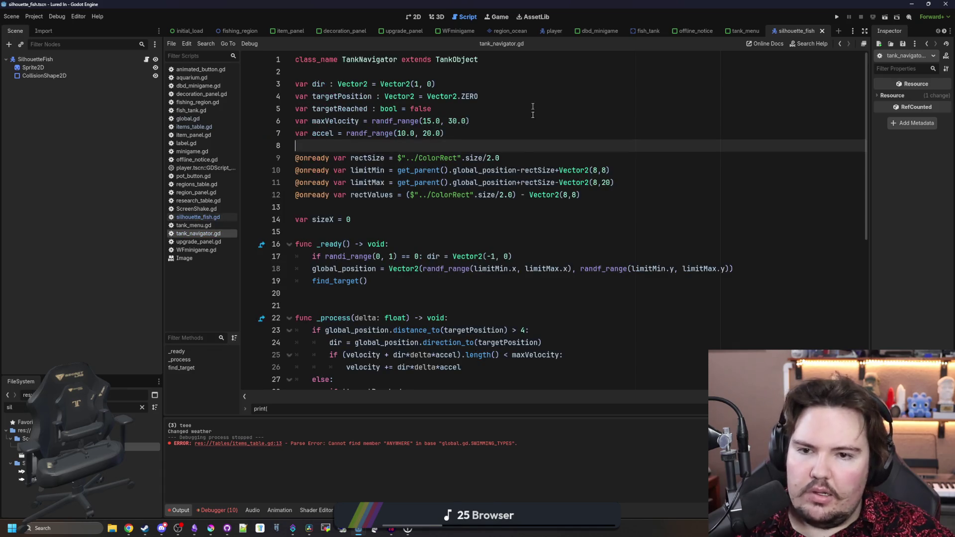
Insert two blank lines at the start of _ready above the random direction check.
left_click(439, 214)
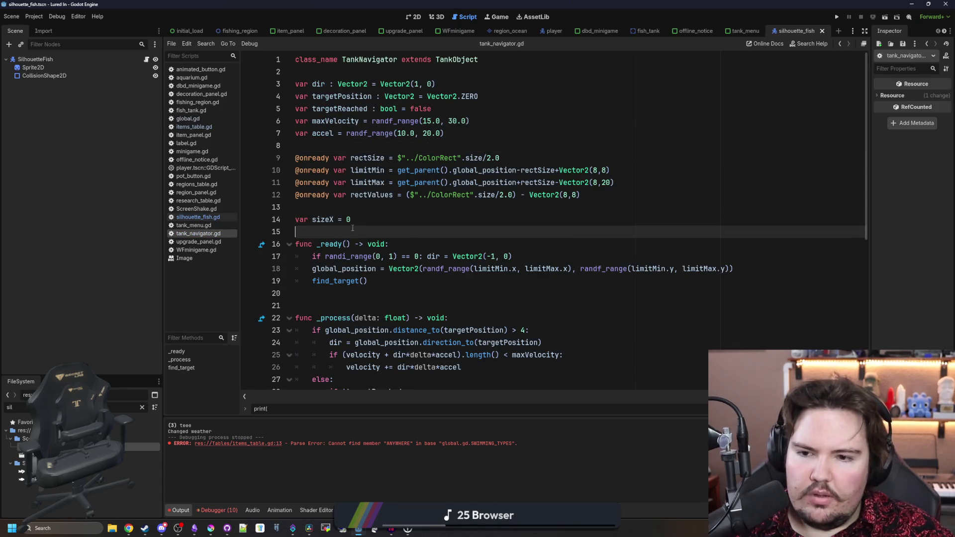
left_click(459, 236)
key("Return")
key("Return")
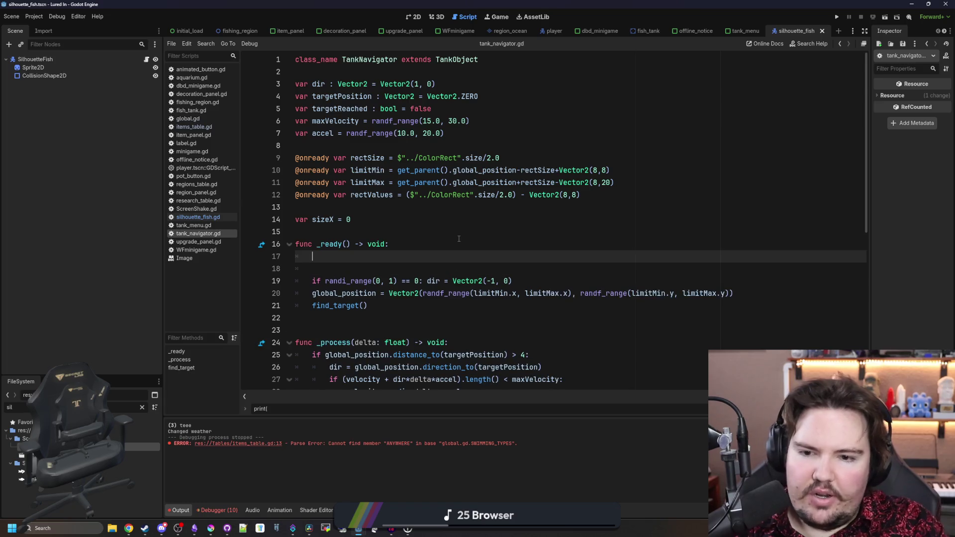
key("Up")
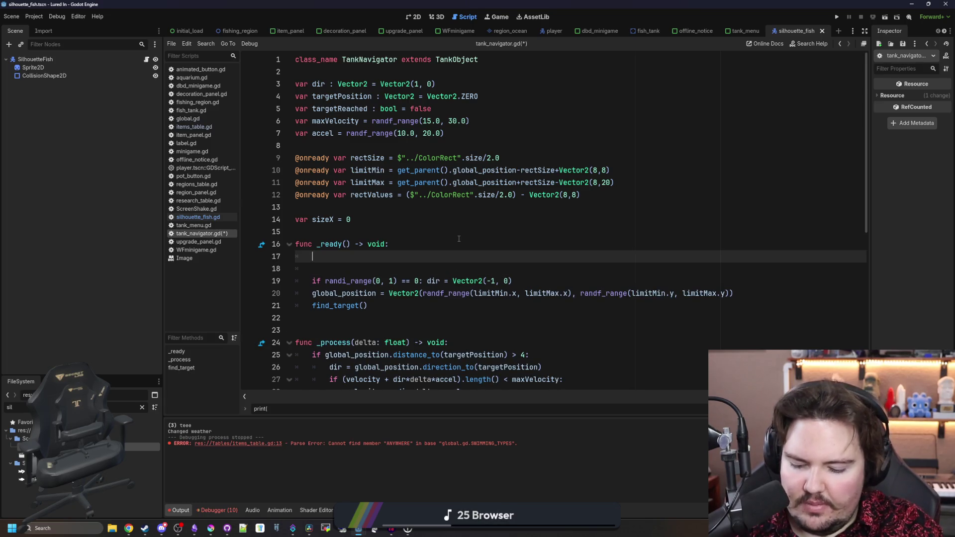
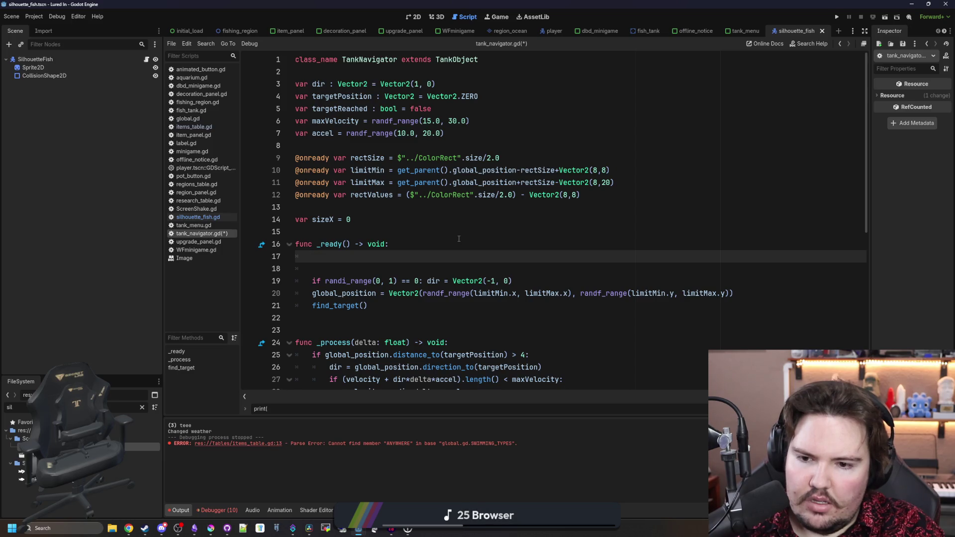
scroll(458, 239, "down", 5)
scroll(455, 234, "down", 3)
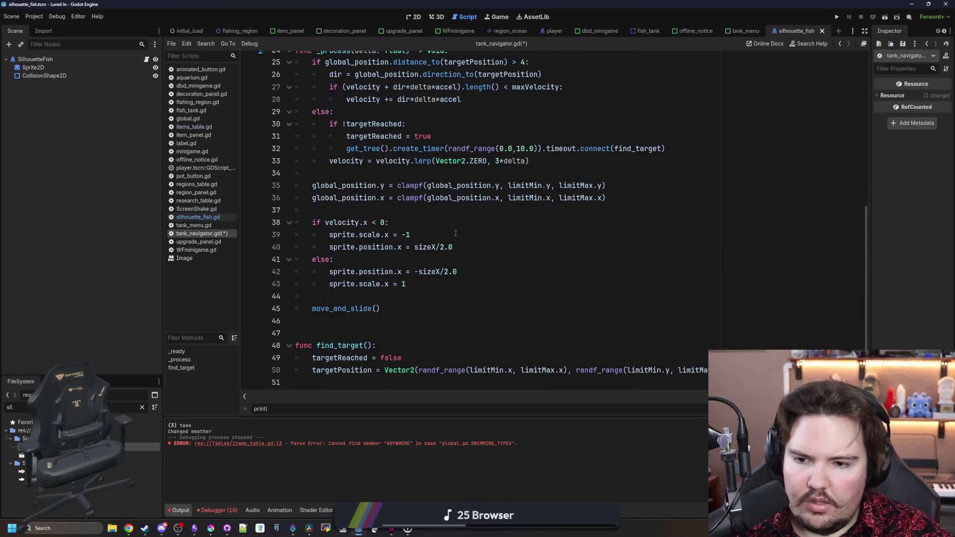
scroll(455, 234, "up", 1)
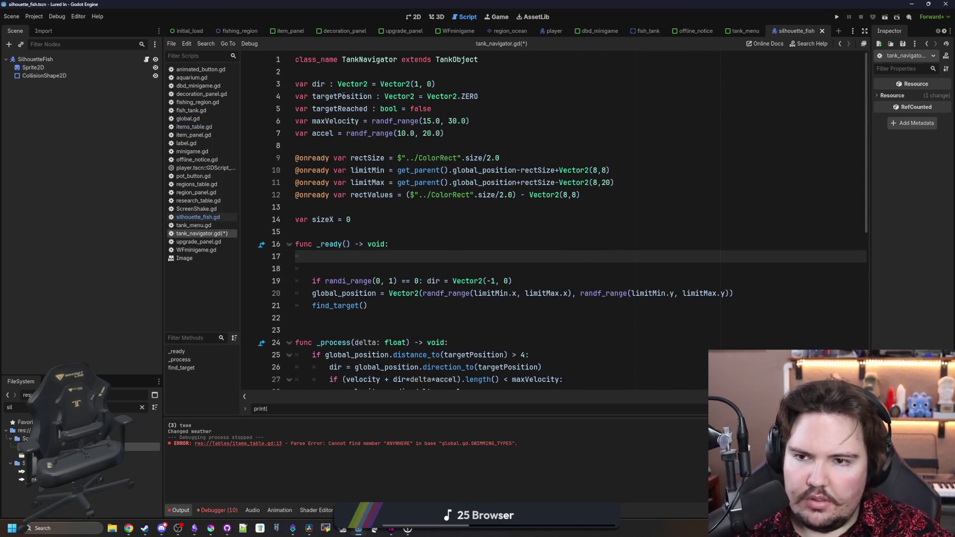
Declare 'var fishID : String = ""' below sizeX and fetch 'var fishData = Global.itemsTable.get(fishID)' in _ready().
left_click(371, 219)
key("Return")
type("var ")
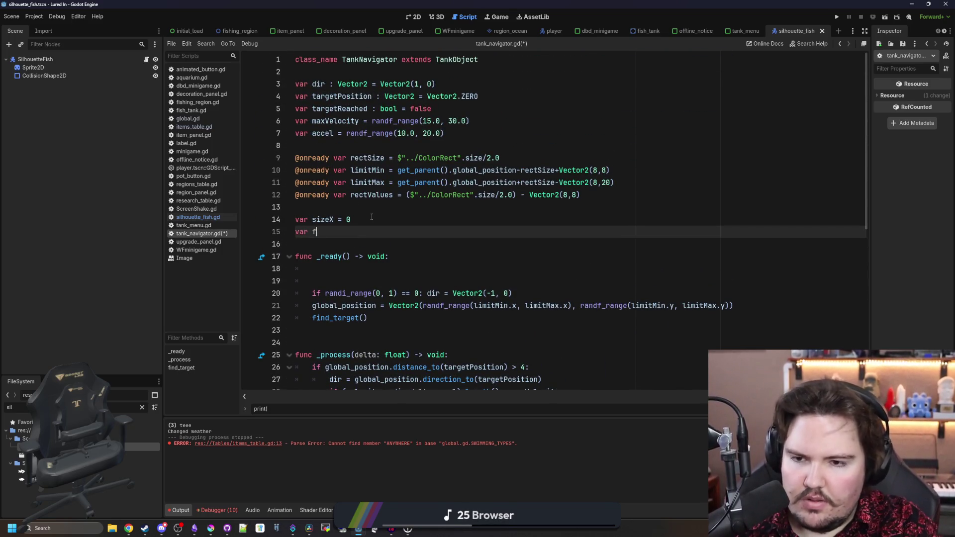
type("fishID : String")
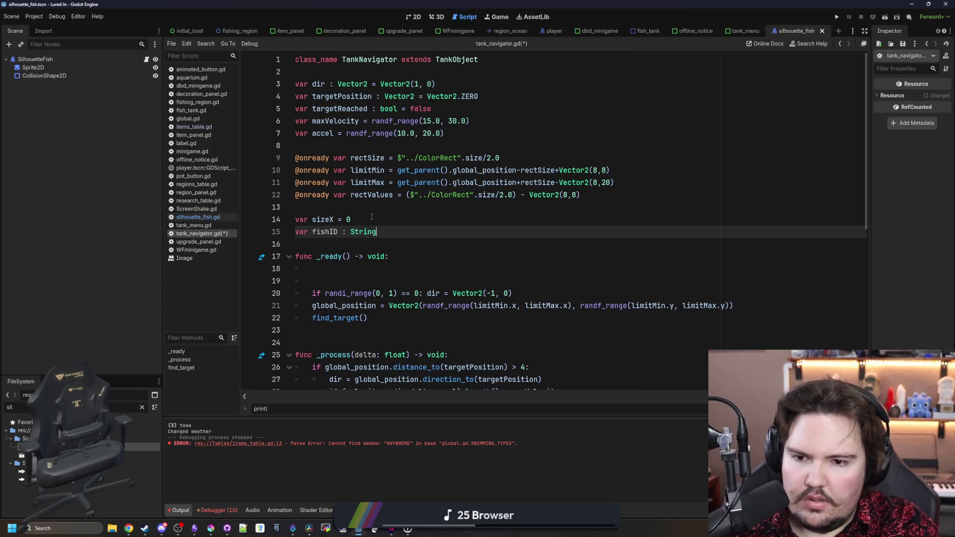
type(" = \"\"")
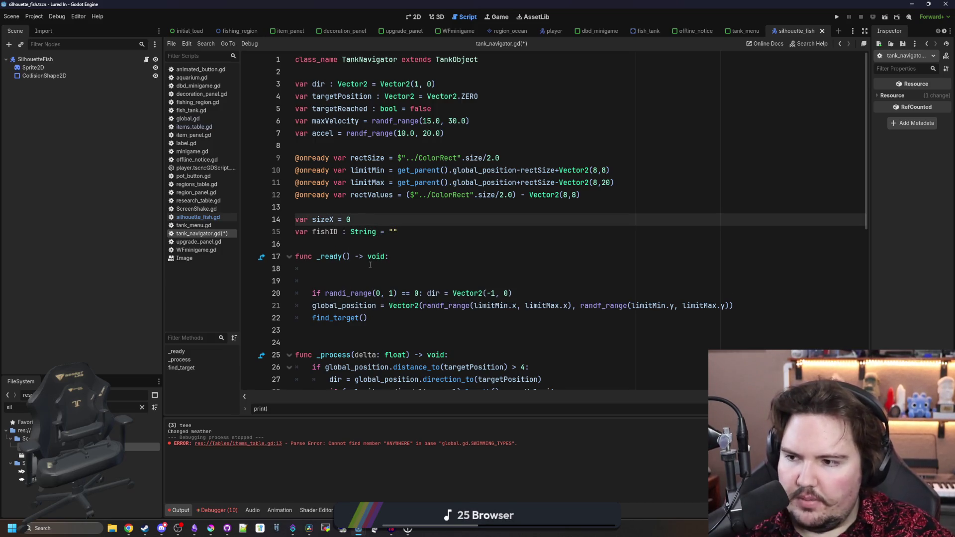
left_click(369, 264)
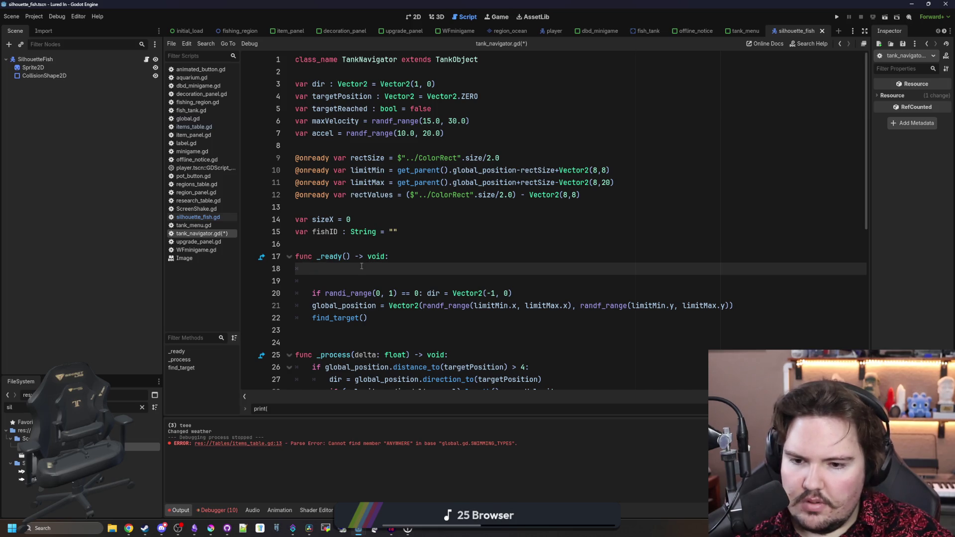
type("var ")
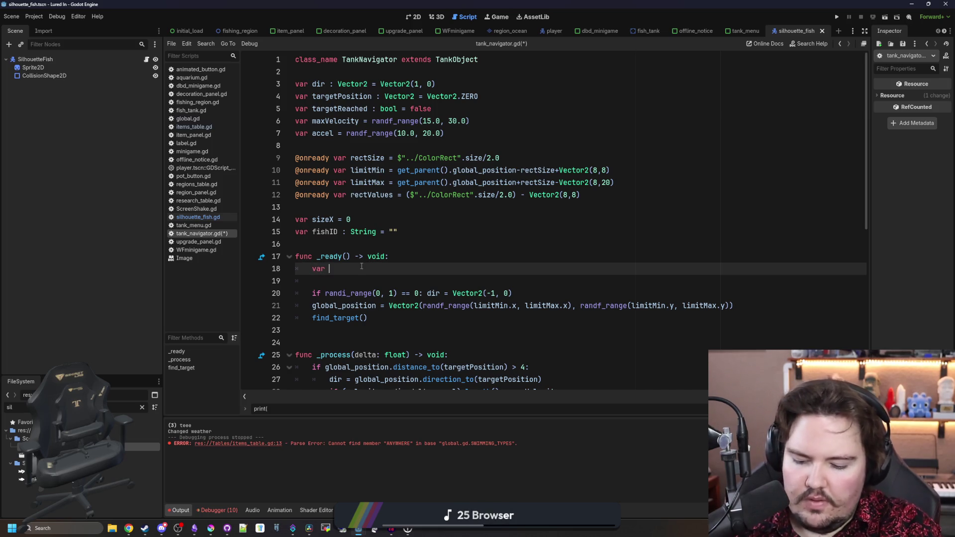
type("fishData = Gl")
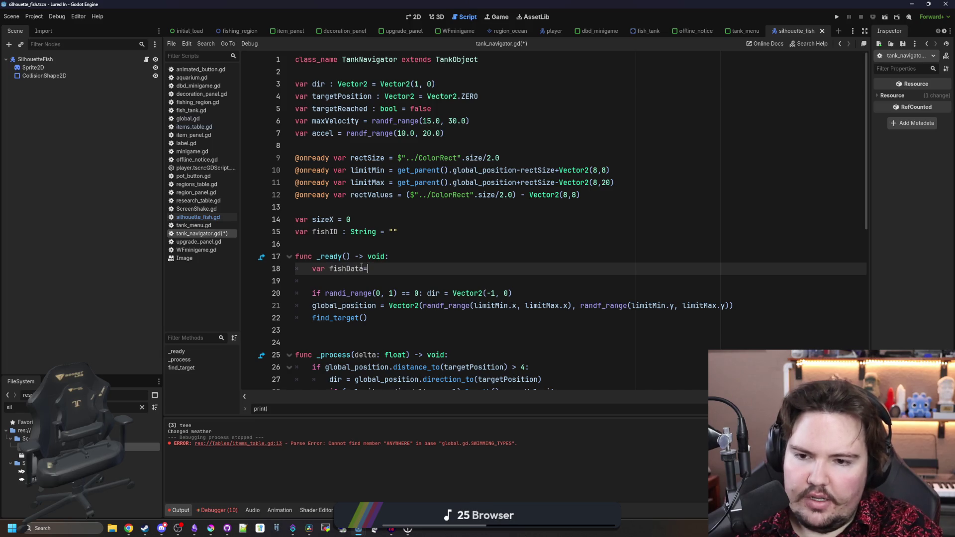
type("obal.iote")
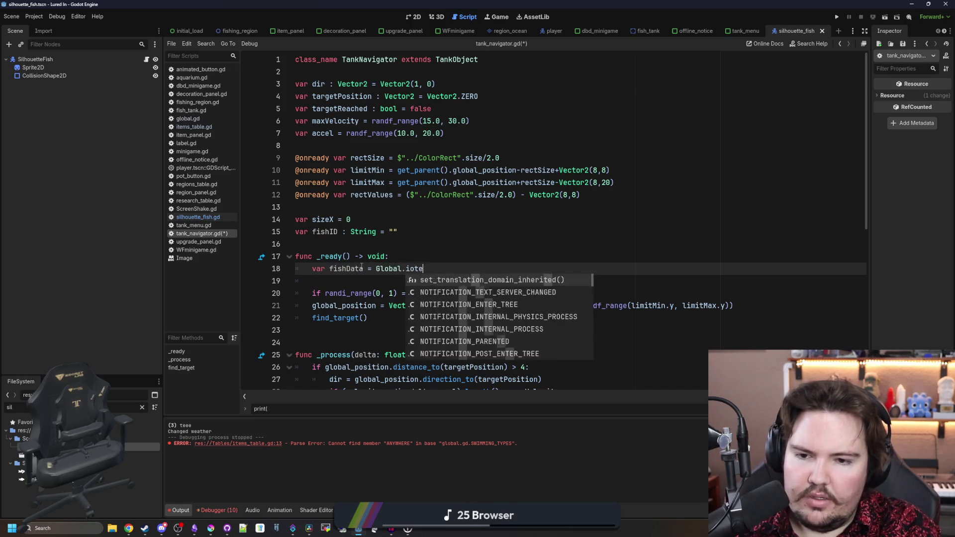
key("BackSpace")
key("BackSpace")
key("BackSpace")
type("temsTable.")
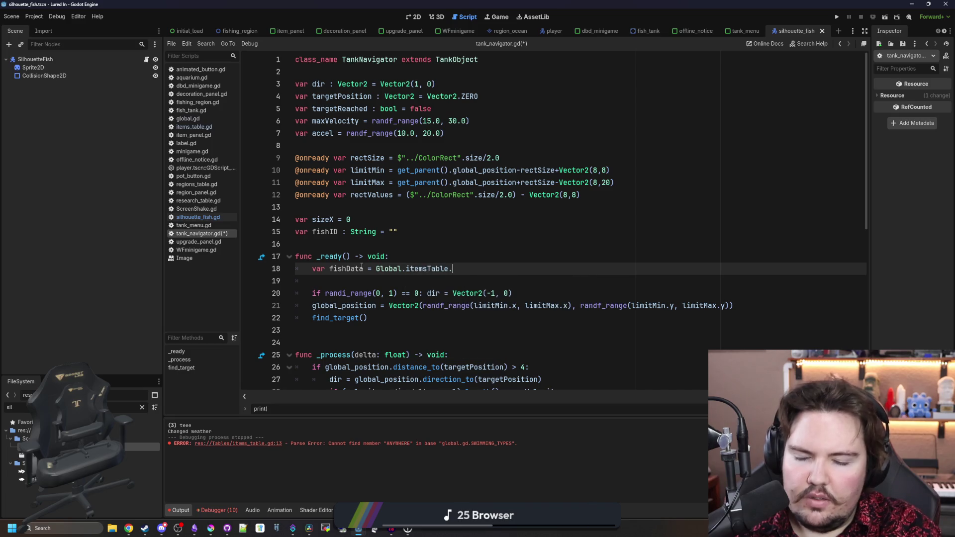
type("get(fi")
key("BackSpace")
key("BackSpace")
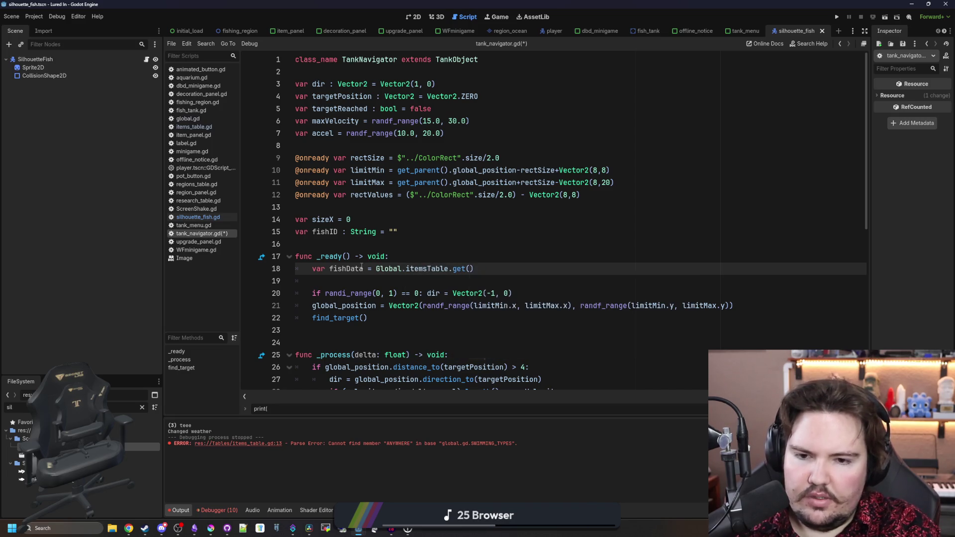
type("fishID)")
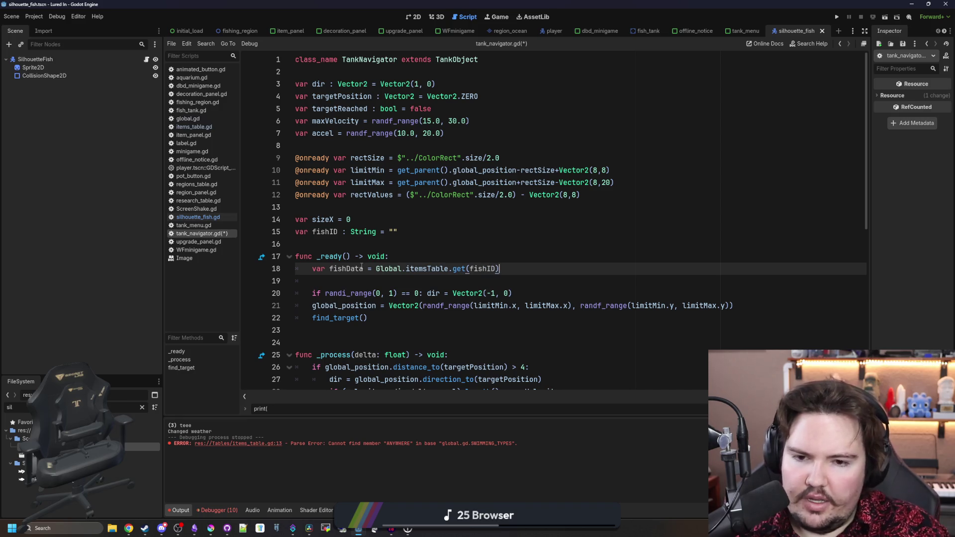
key("Return")
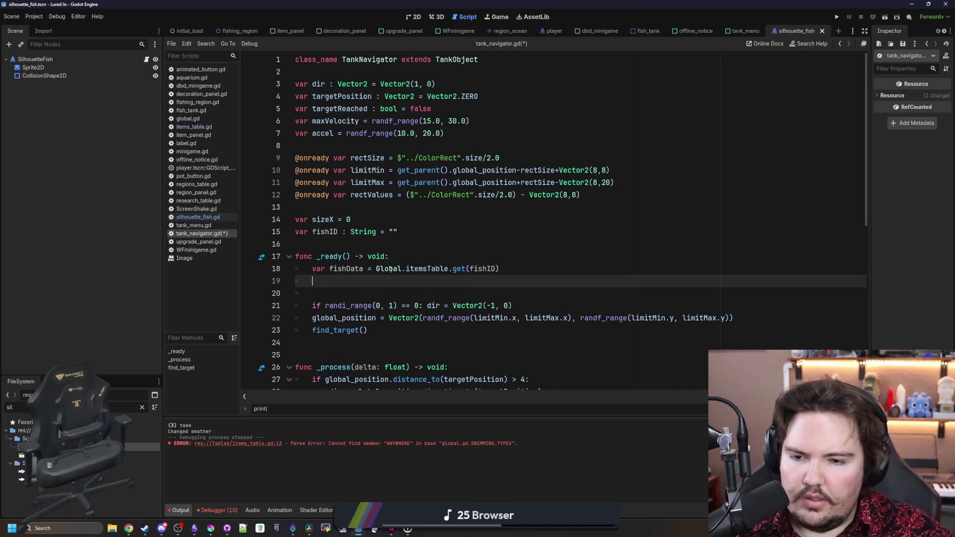
scroll(389, 271, "down", 1)
type("if fis")
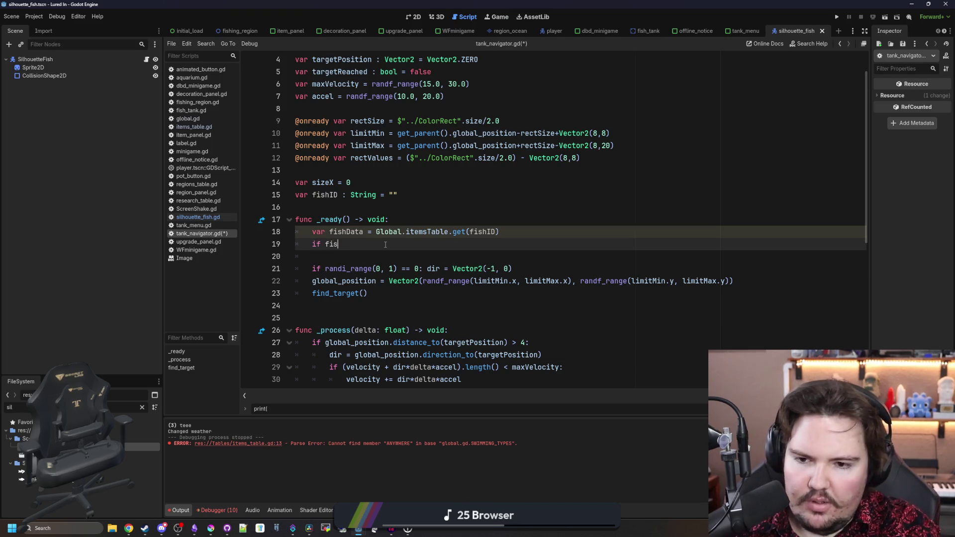
type("hData:")
Nest 'if fishData:' and 'if fishData.SwimmingType == Global.SWIMMING_TYPES.CRAWL:' under the lookup.
key("Return")
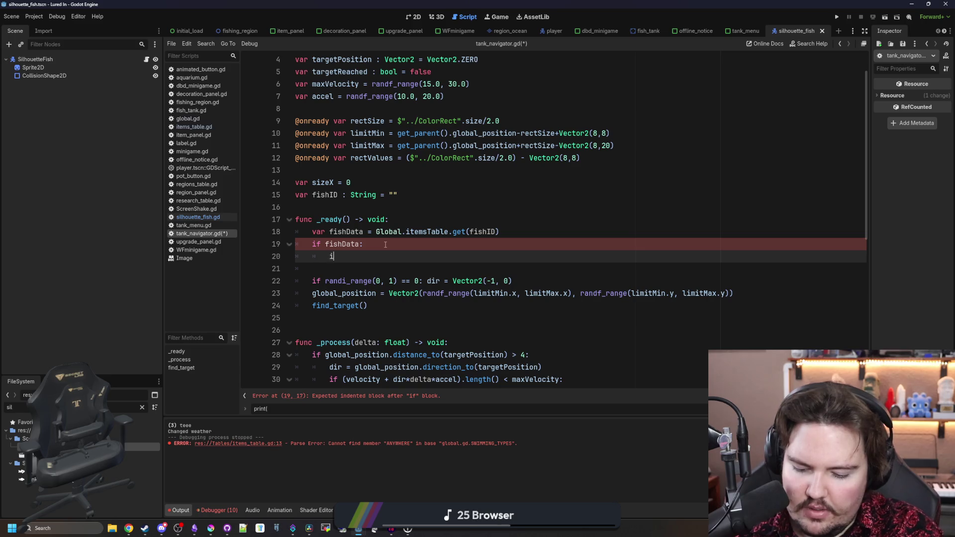
type("f fishData.S")
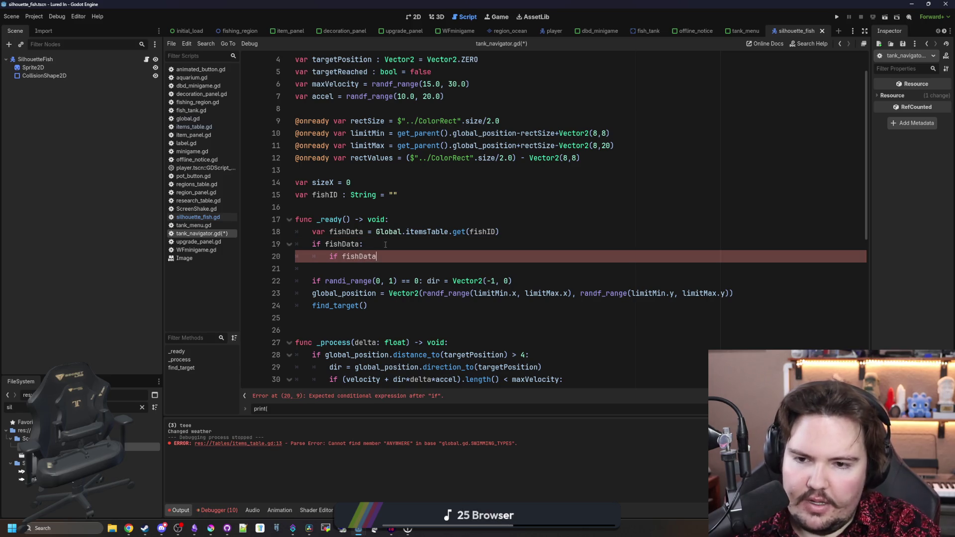
type("WIMMING-")
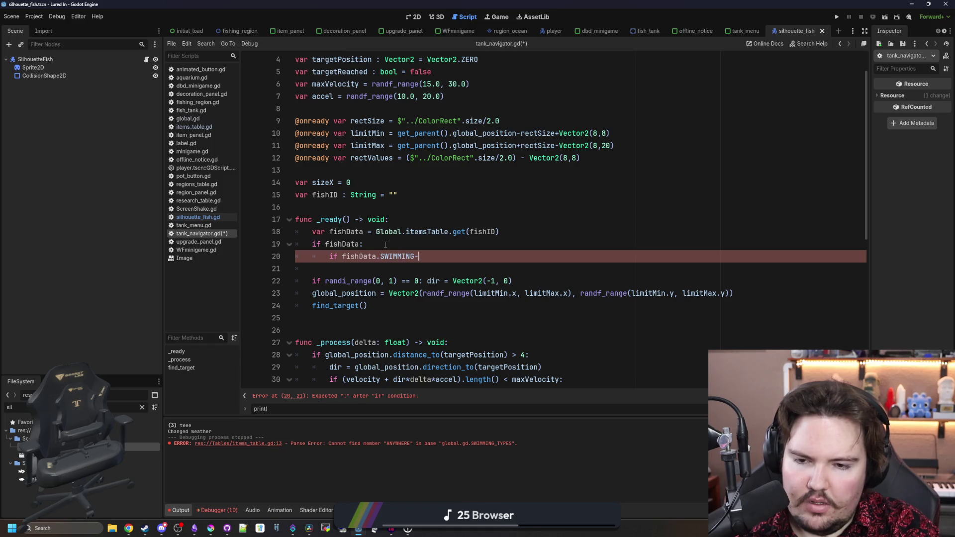
key("BackSpace")
type("_TYPE")
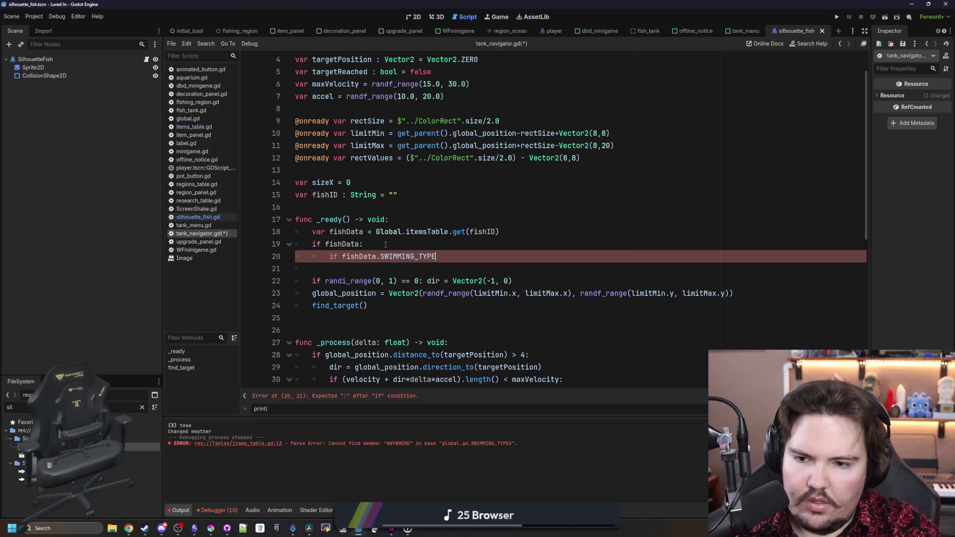
key("ctrl+Left")
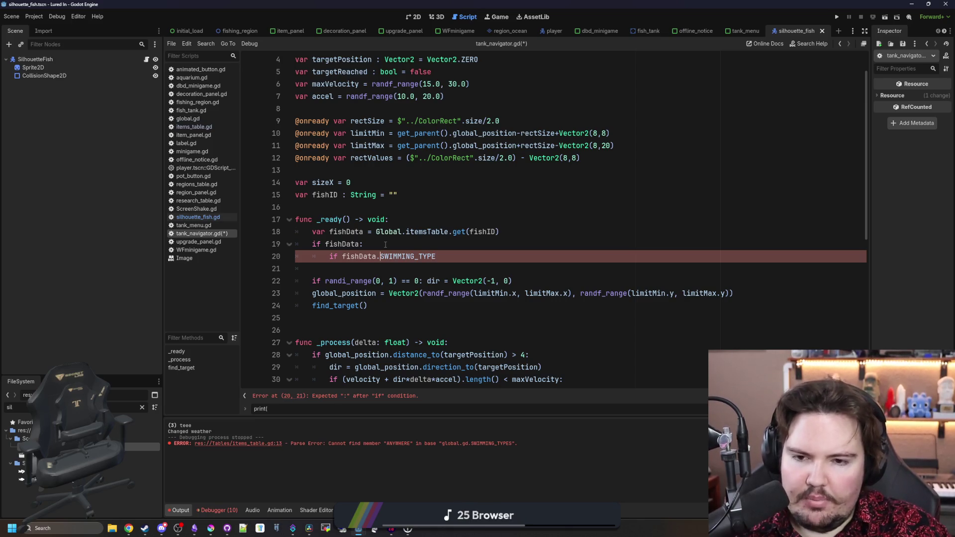
key("End")
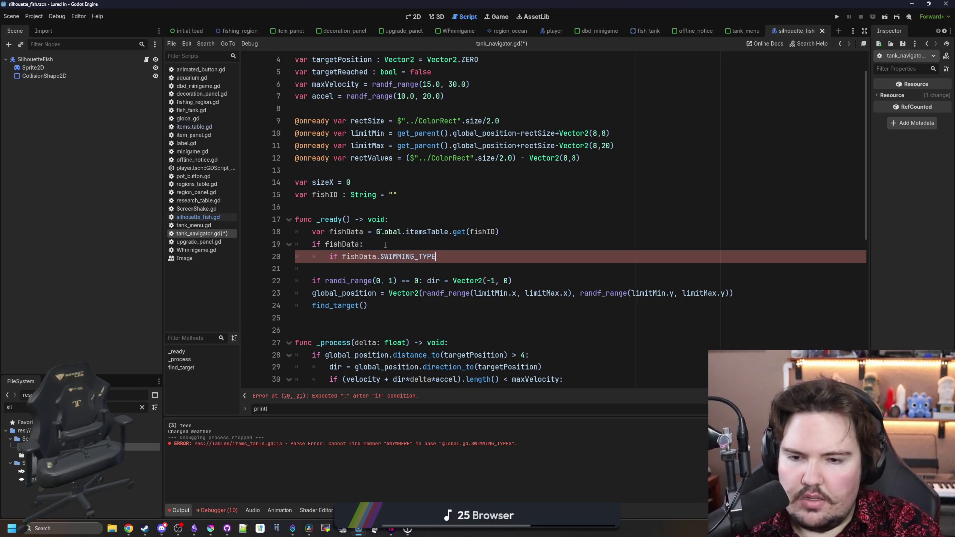
key("BackSpace")
key("BackSpace")
key("BackSpace")
key("BackSpace")
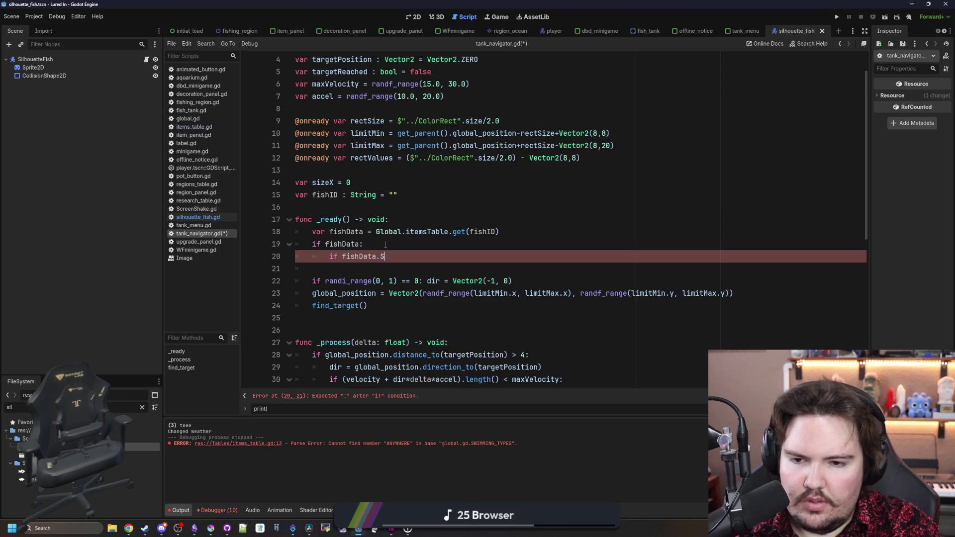
type("wimmingType ")
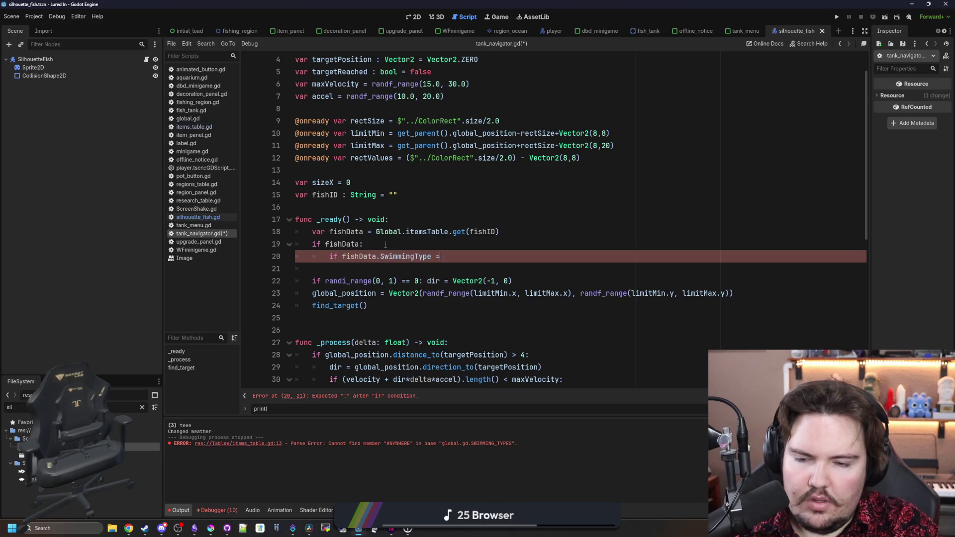
type("== Global.SWIM")
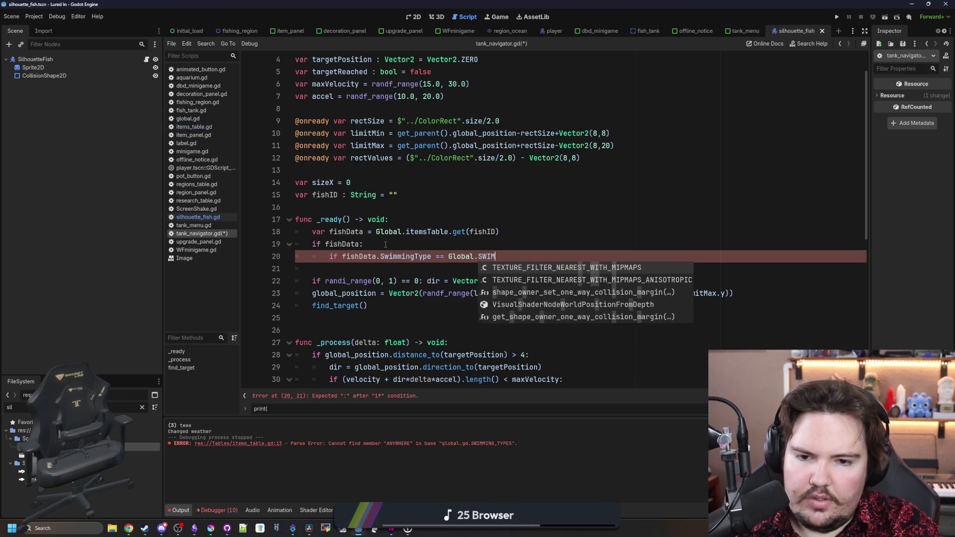
type("MING")
key("Return")
type(".")
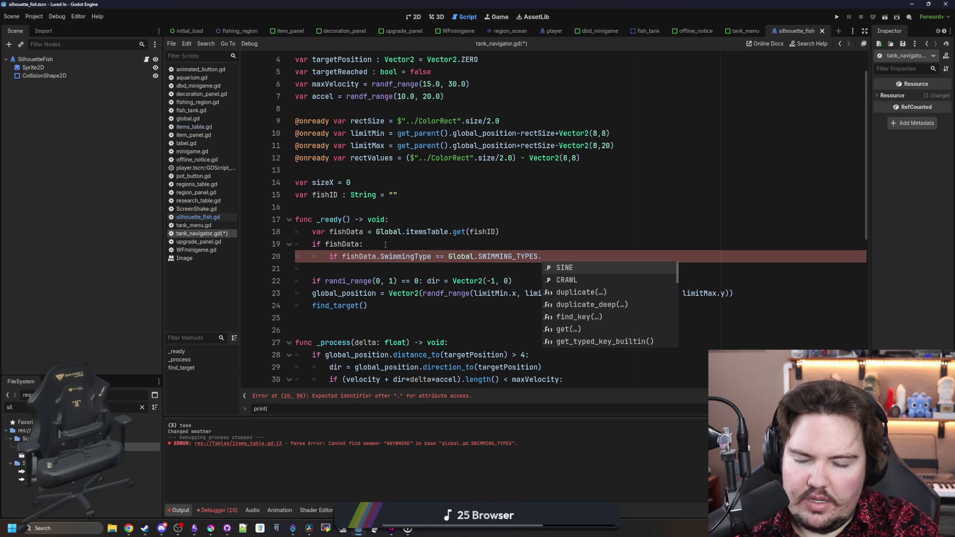
key("Down")
key("Return")
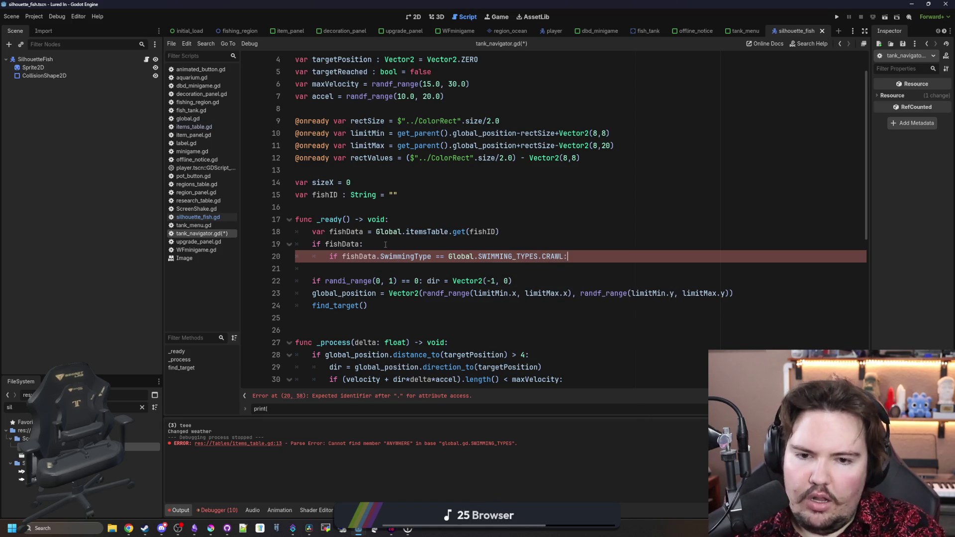
type(":")
key("Return")
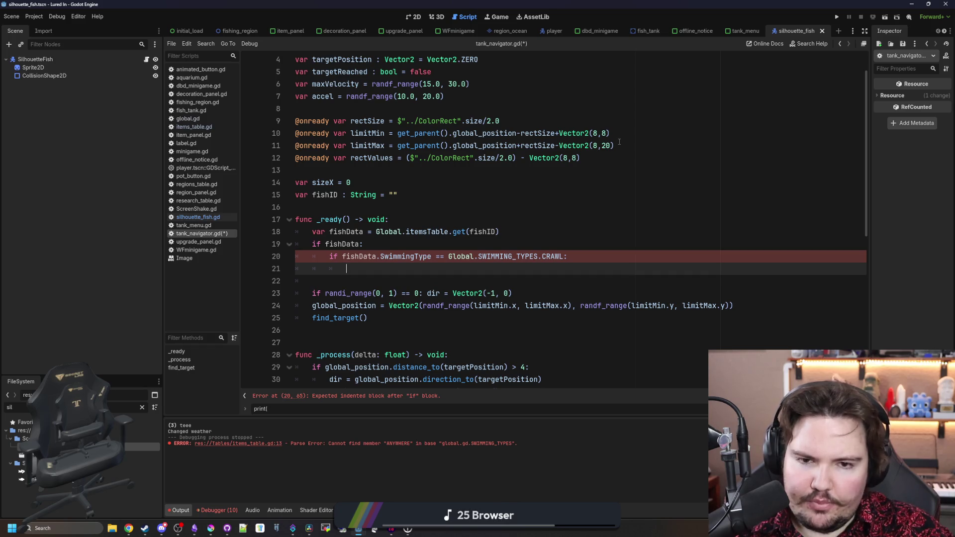
Insert limitMax on empty line 21 under the crawl check.
left_click_drag(619, 141, 413, 146)
left_click(426, 271)
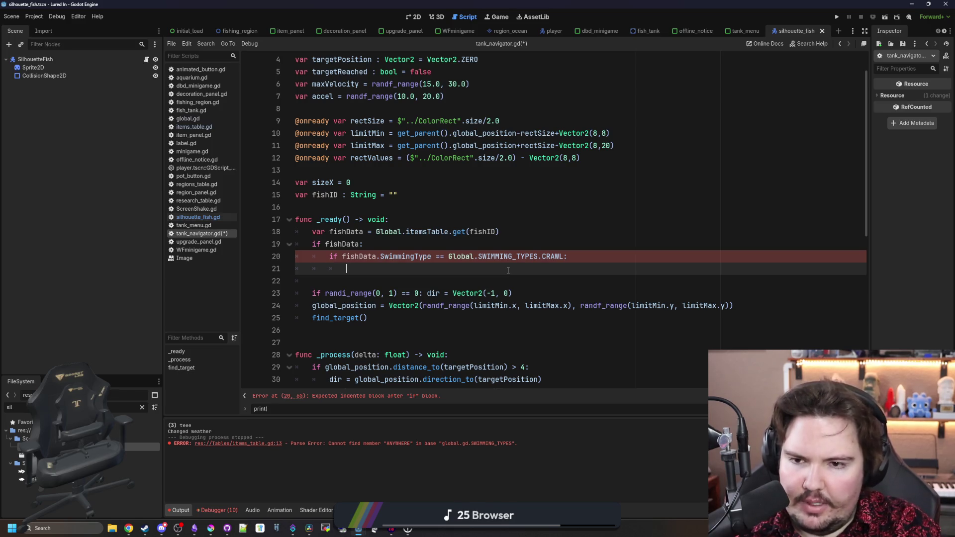
type("limit")
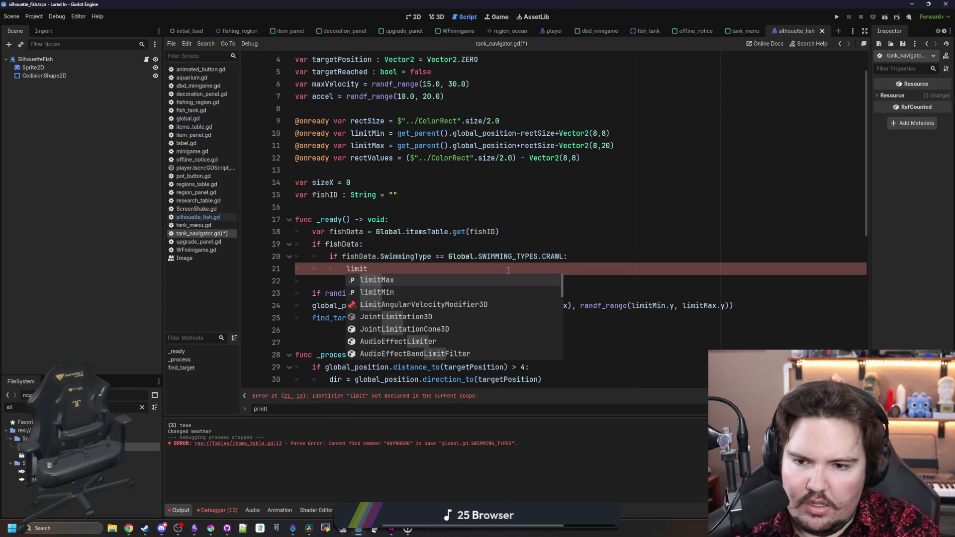
key("Return")
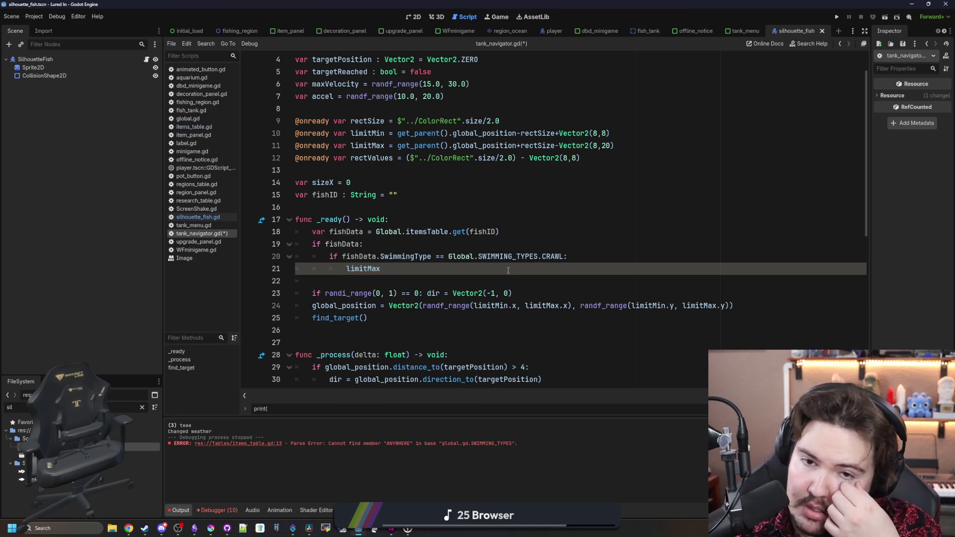
scroll(508, 271, "up", 1)
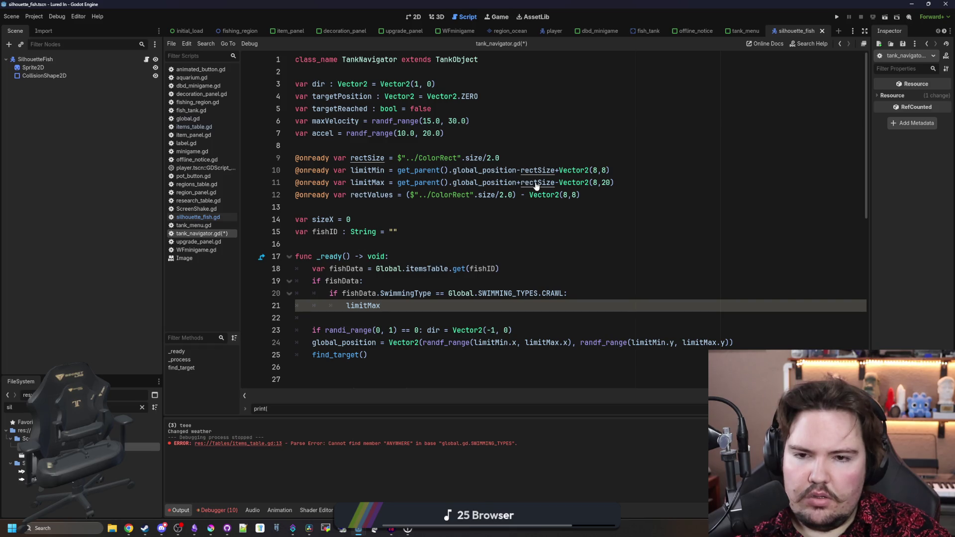
scroll(560, 172, "down", 1)
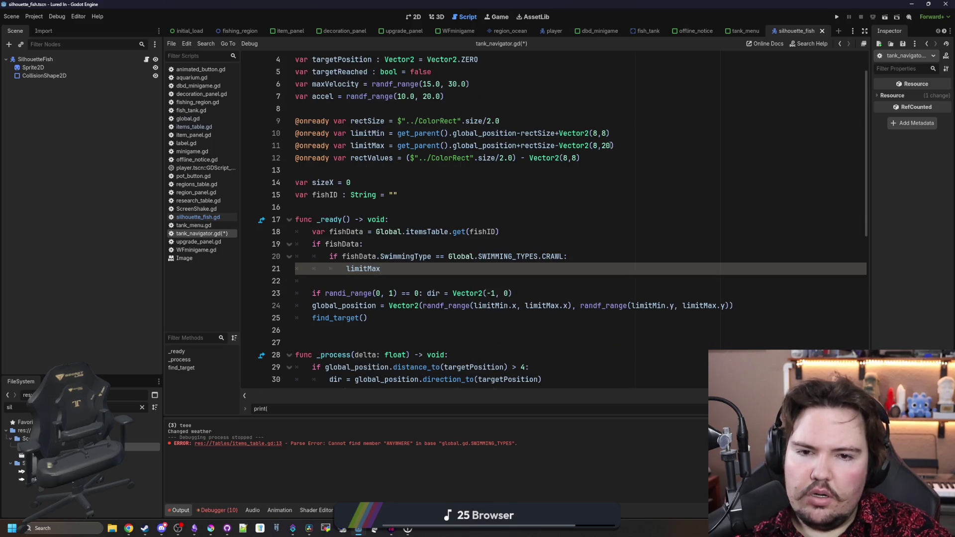
Copy the whole limitMax expression from line 11 and paste it over limitMax on line 21.
left_click_drag(614, 146, 555, 145)
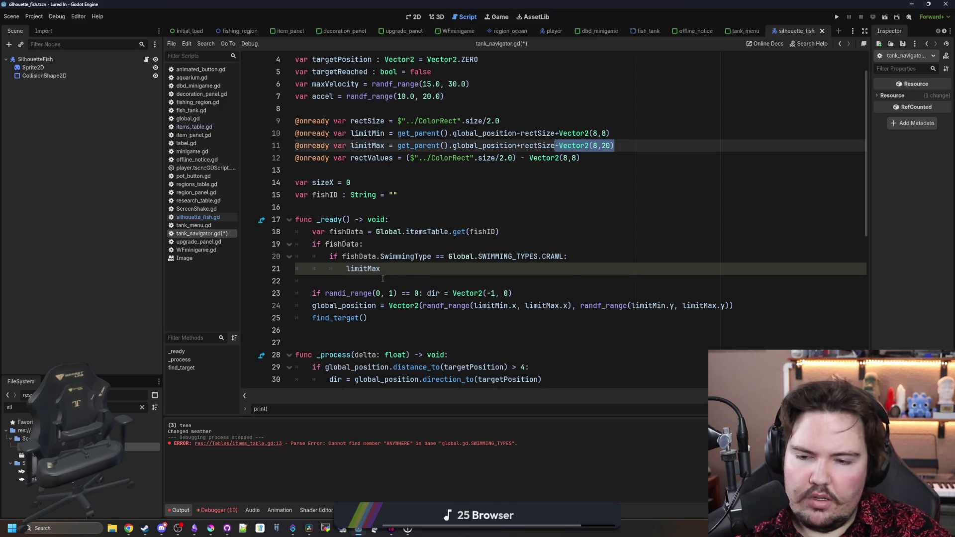
left_click_drag(613, 145, 397, 145)
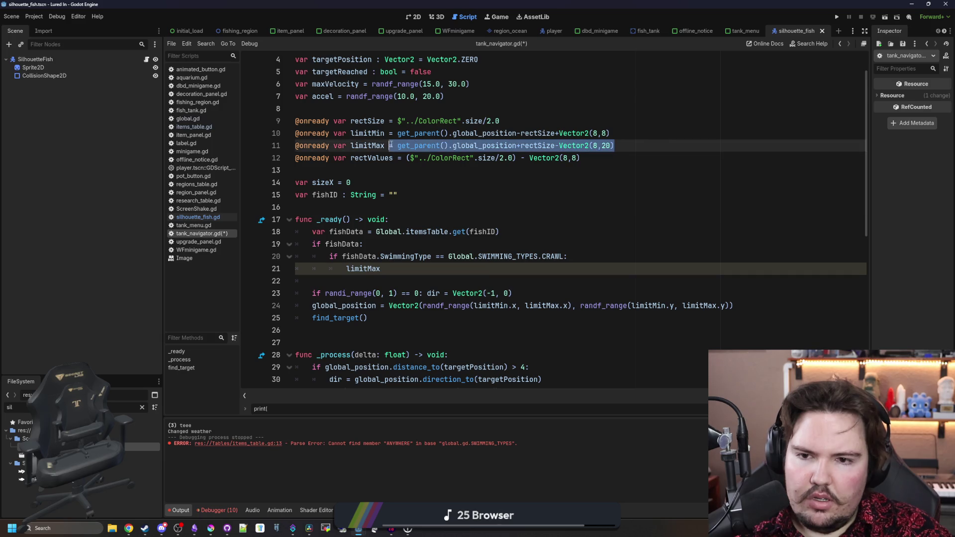
key("ctrl+c")
double_click(363, 269)
key("ctrl+v")
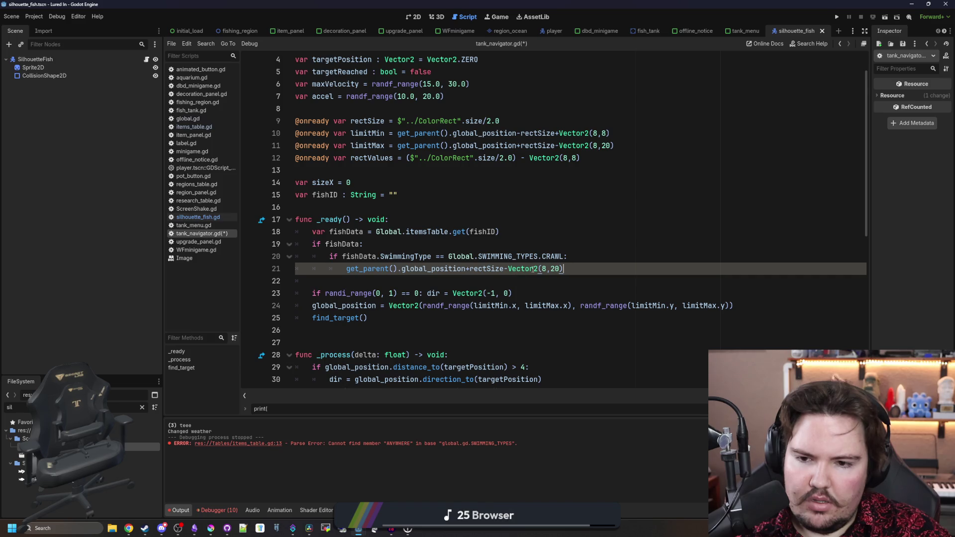
mouse_move(525, 269)
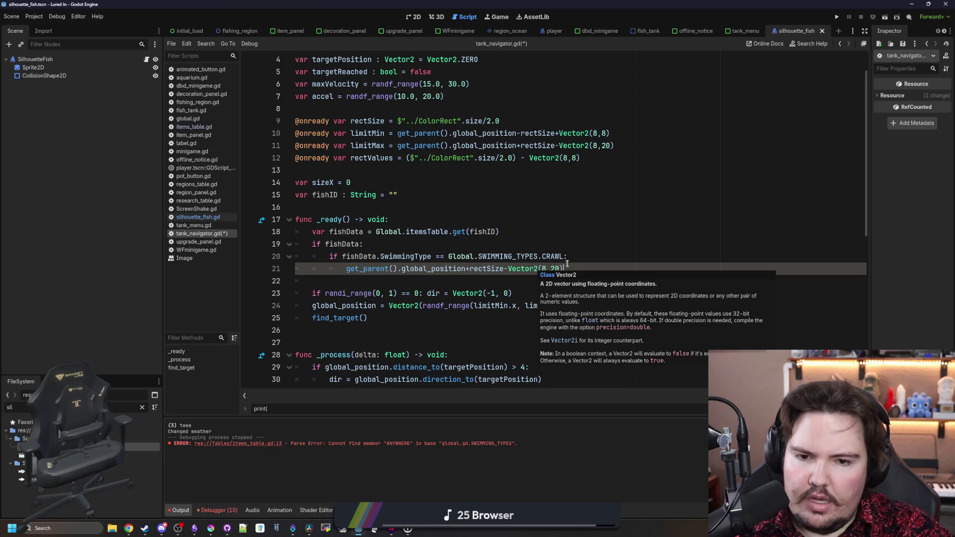
Replace line 21 with the limitMin expression copied from line 10 and change its vertical offset to 30.
left_click_drag(580, 266, 346, 268)
left_click(508, 197)
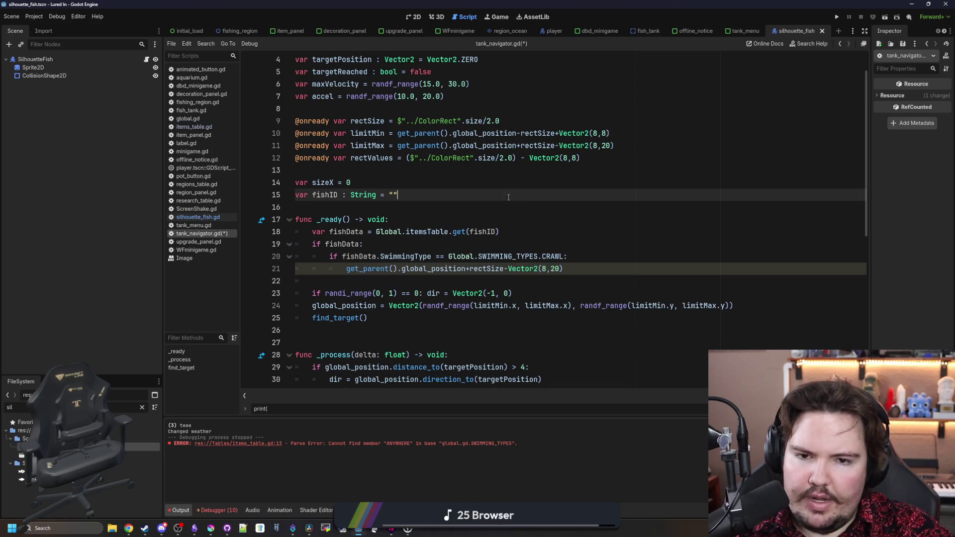
mouse_move(618, 131)
left_mouse_down()
mouse_move(397, 145)
mouse_move(398, 134)
left_mouse_up()
key("ctrl+c")
left_click_drag(575, 268, 343, 269)
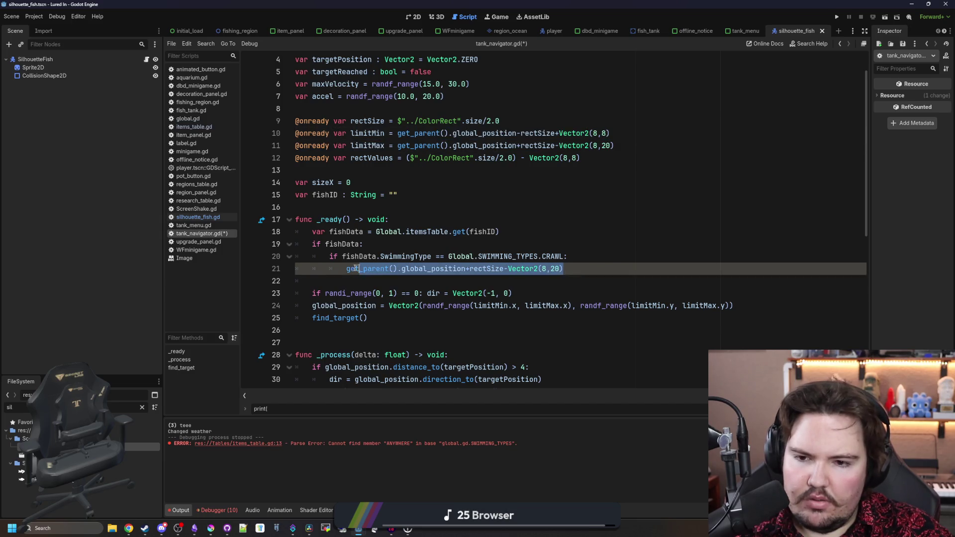
key("ctrl+v")
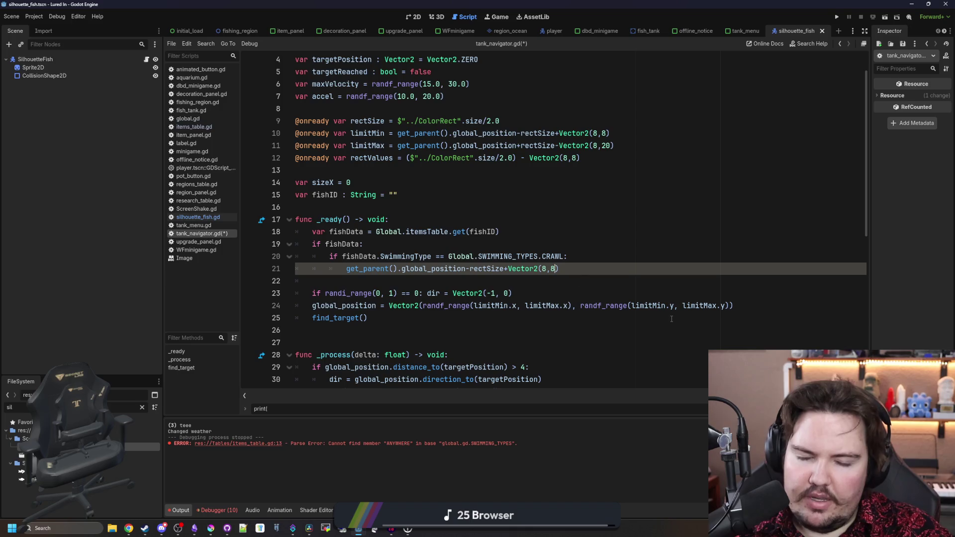
key("BackSpace")
type("30")
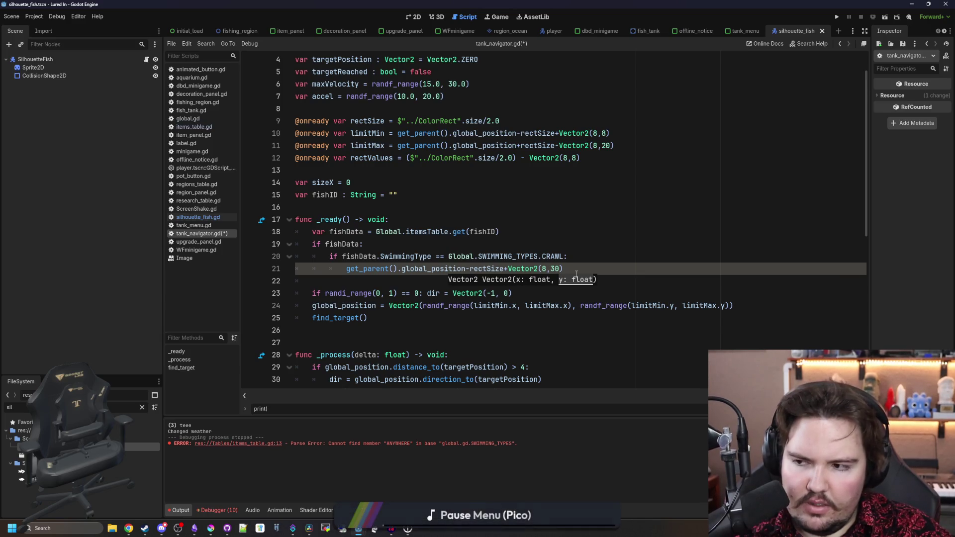
left_click(443, 270)
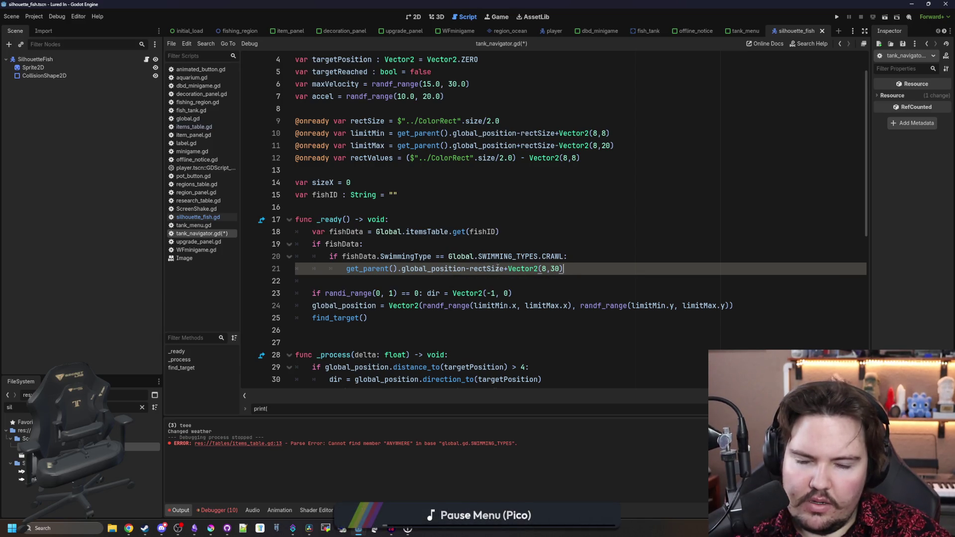
Rewrite line 21 as 'limitMin = limitMax', add 'limitMin.y -= 8', and save tank_navigator.gd.
left_click_drag(565, 268, 402, 268)
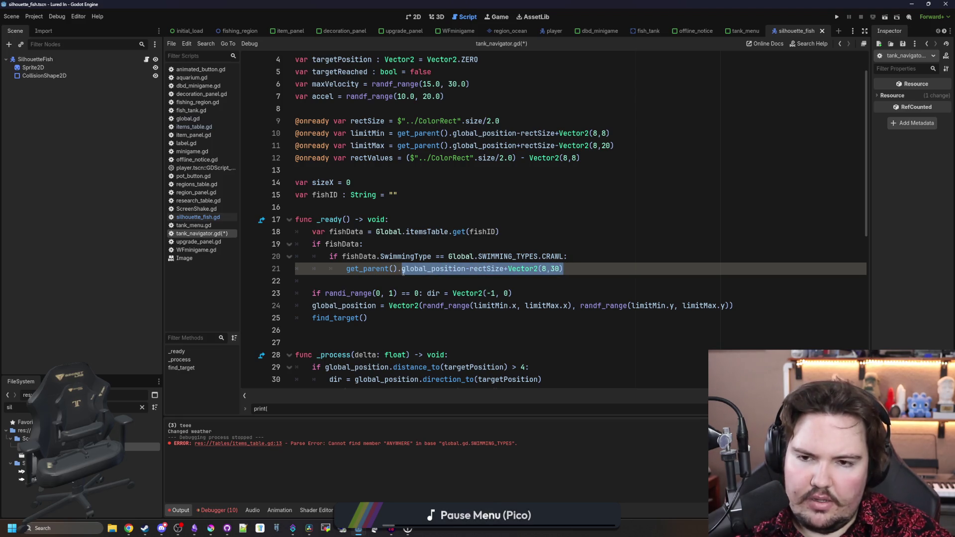
left_click(340, 269, "shift")
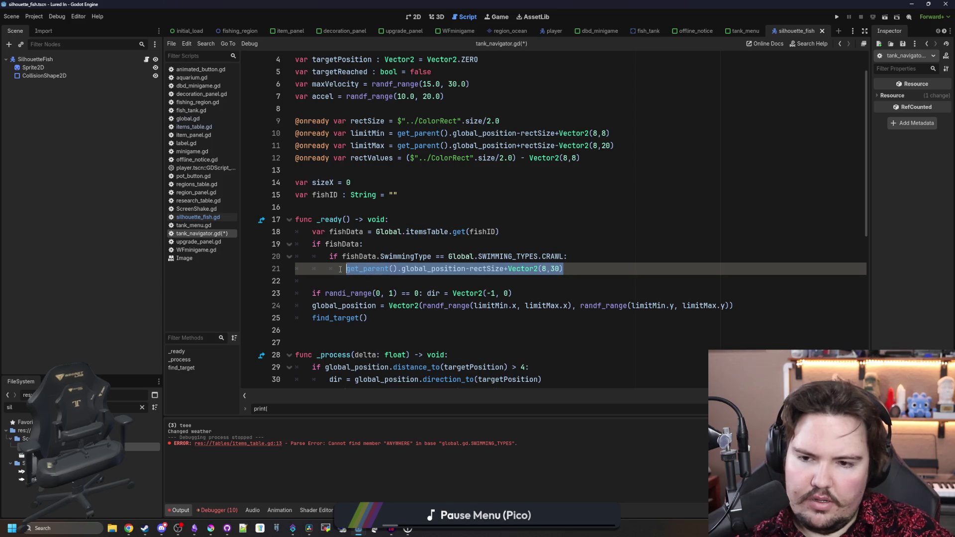
key("BackSpace")
type("limitM")
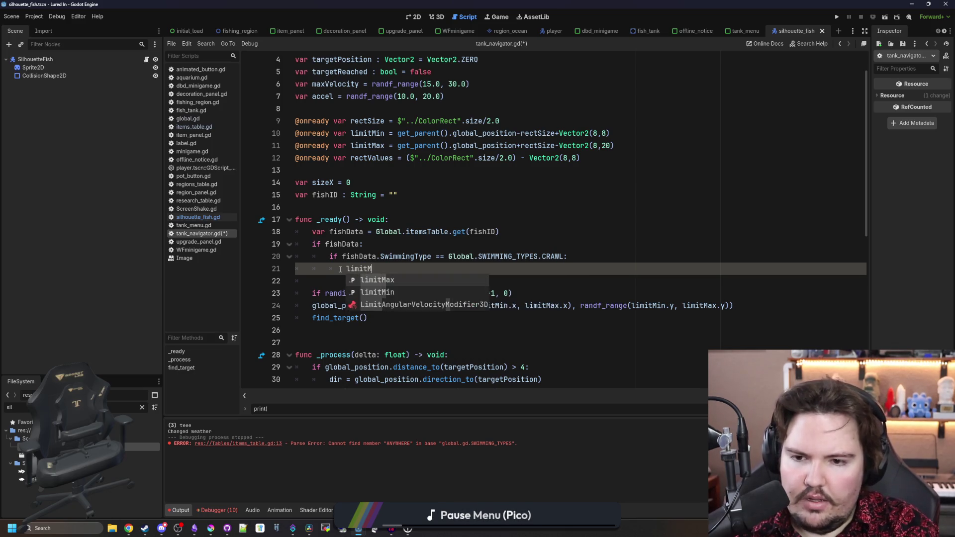
type("in = limitMax")
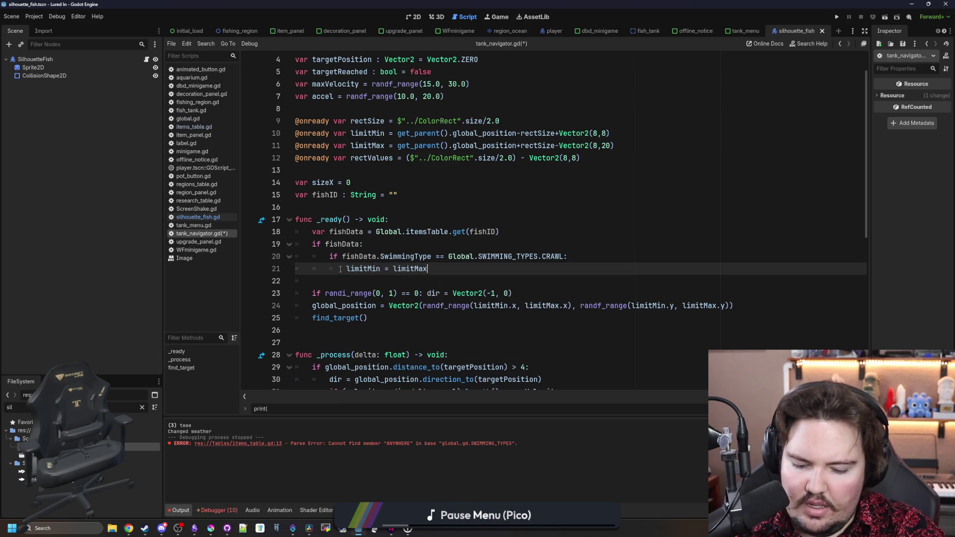
key("Return")
type("imitMin")
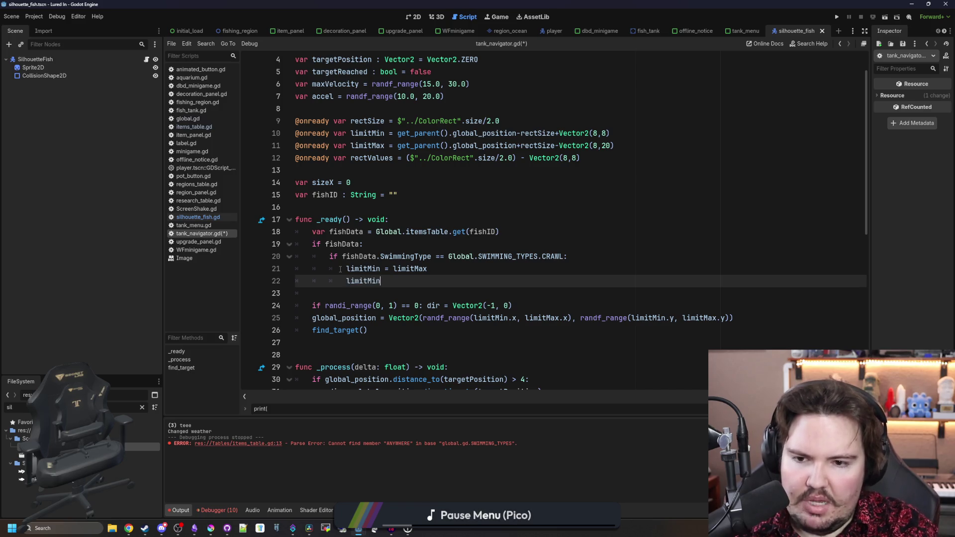
type(".y -=")
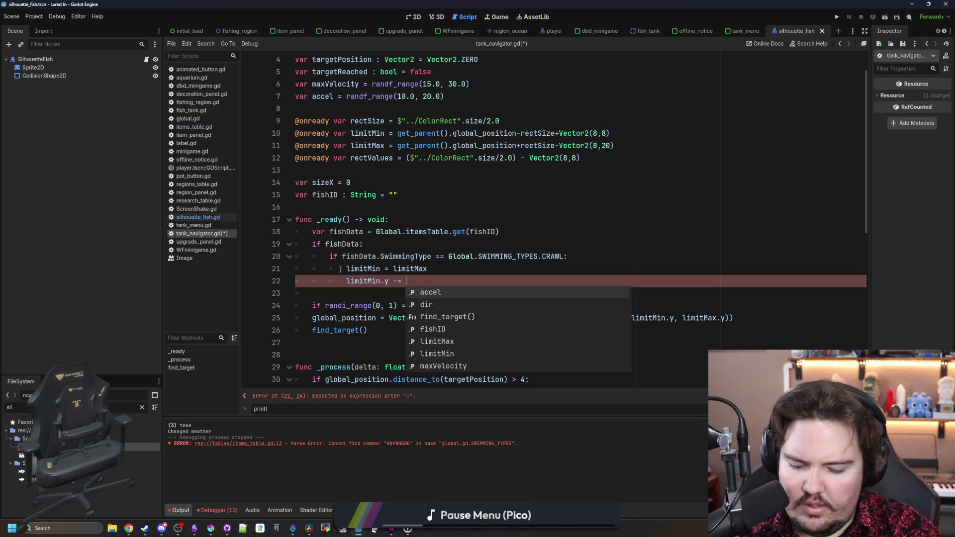
type("8")
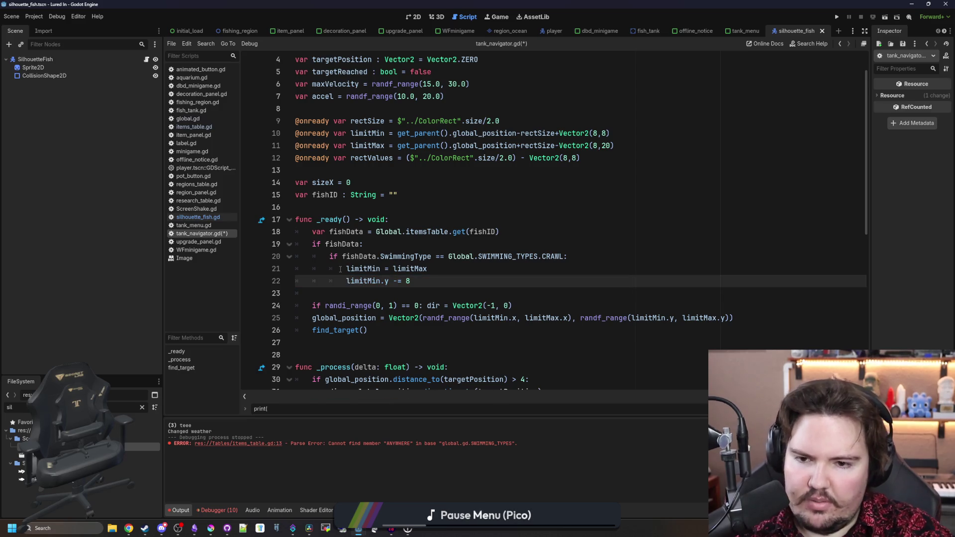
key("Return")
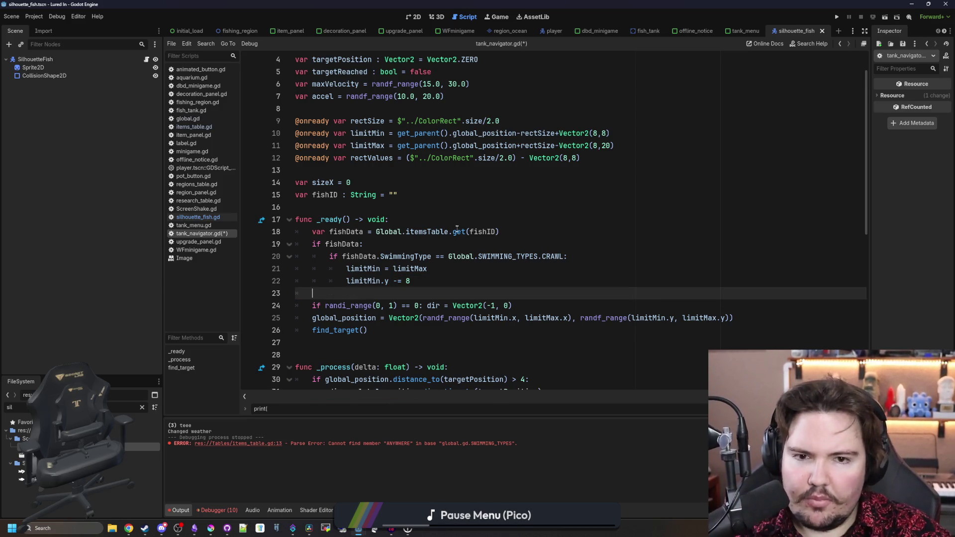
mouse_move(459, 232)
scroll(388, 318, "up", 1)
scroll(389, 318, "down", 1)
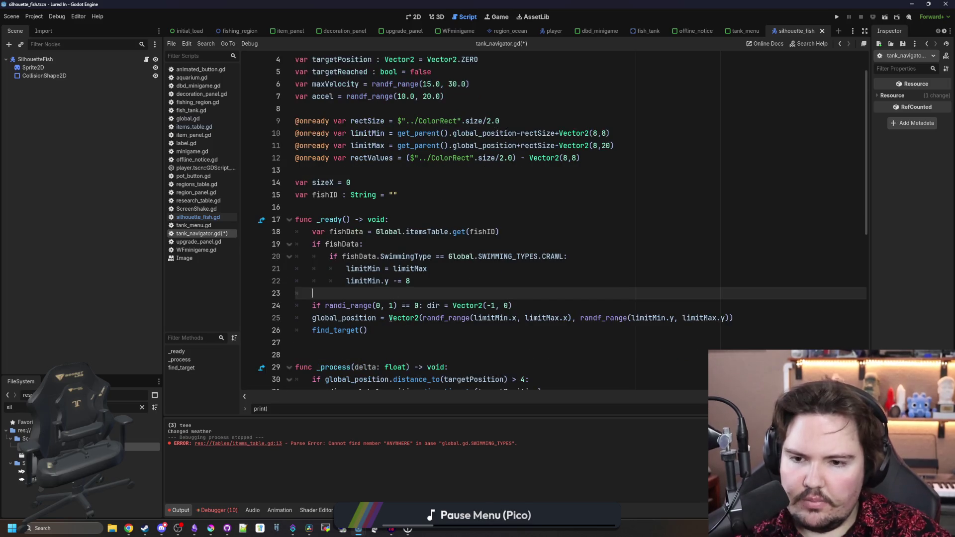
key("ctrl+s")
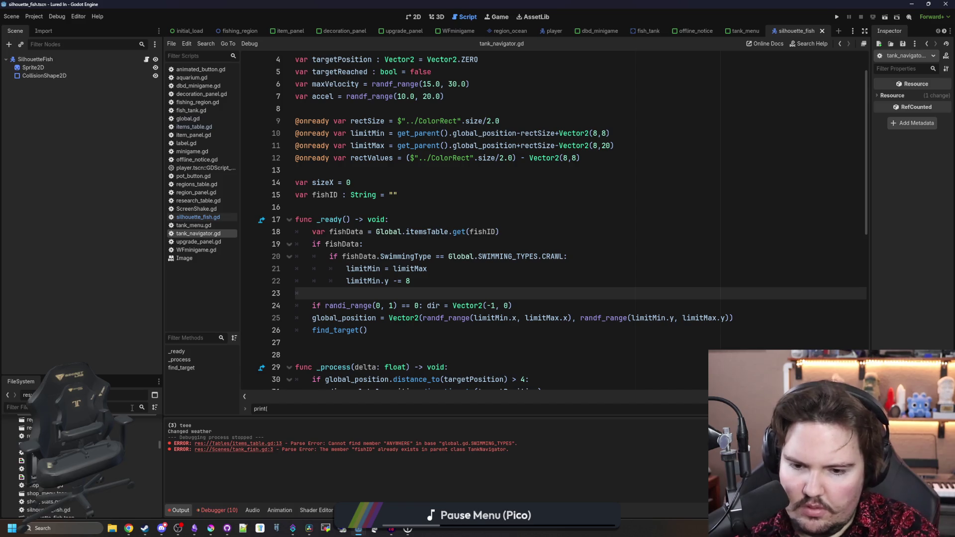
type("tank_")
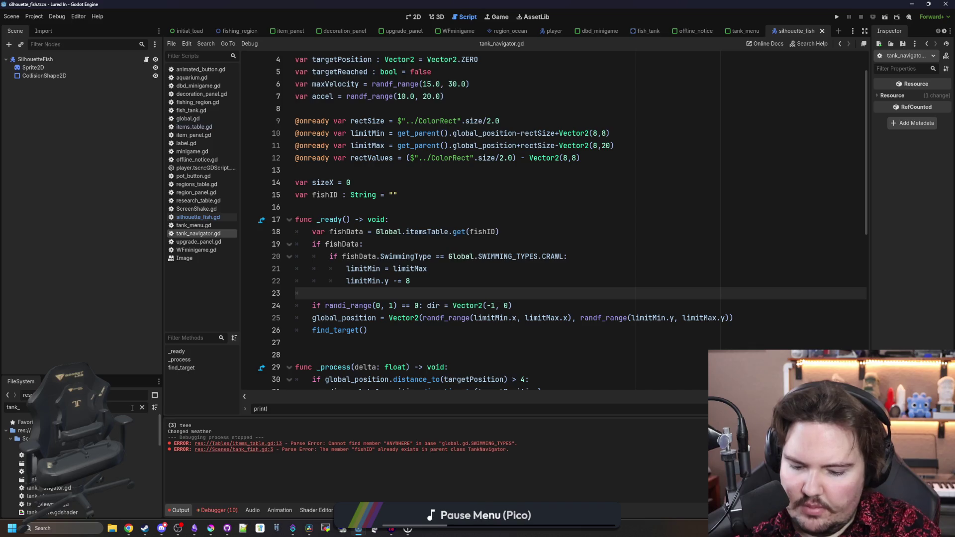
type("fish")
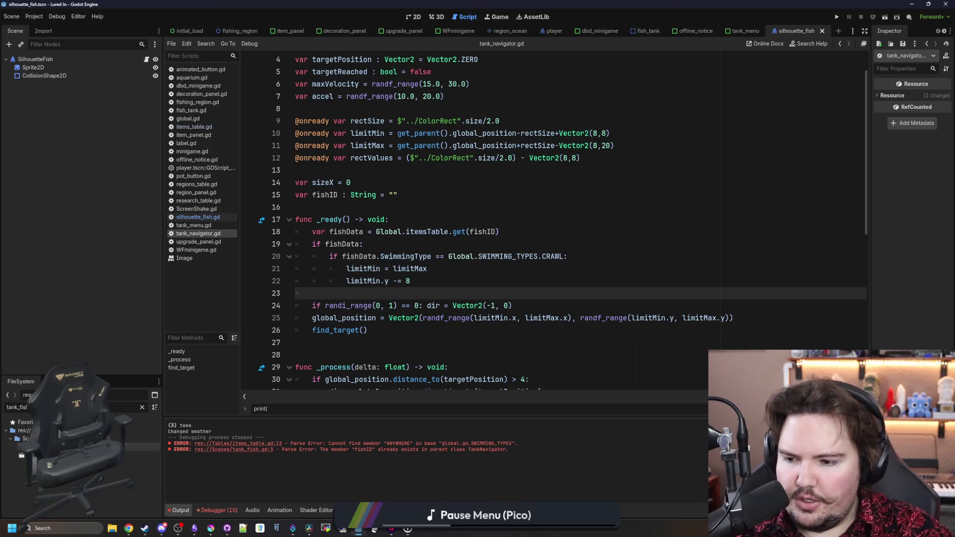
In tank_fish.gd, delete the duplicate fishID and fishData declarations on lines 3–4.
double_click(142, 447)
left_click_drag(296, 97, 282, 89)
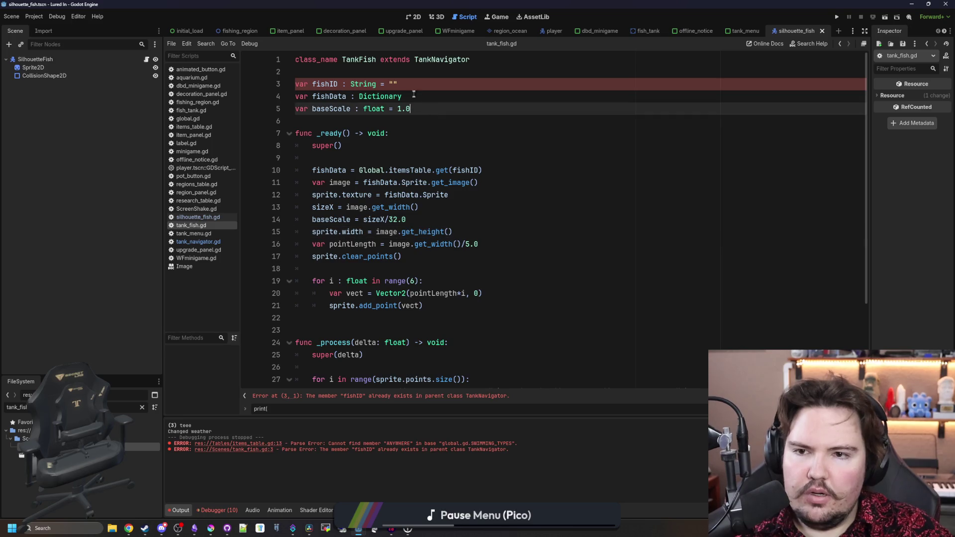
left_click_drag(403, 96, 293, 84)
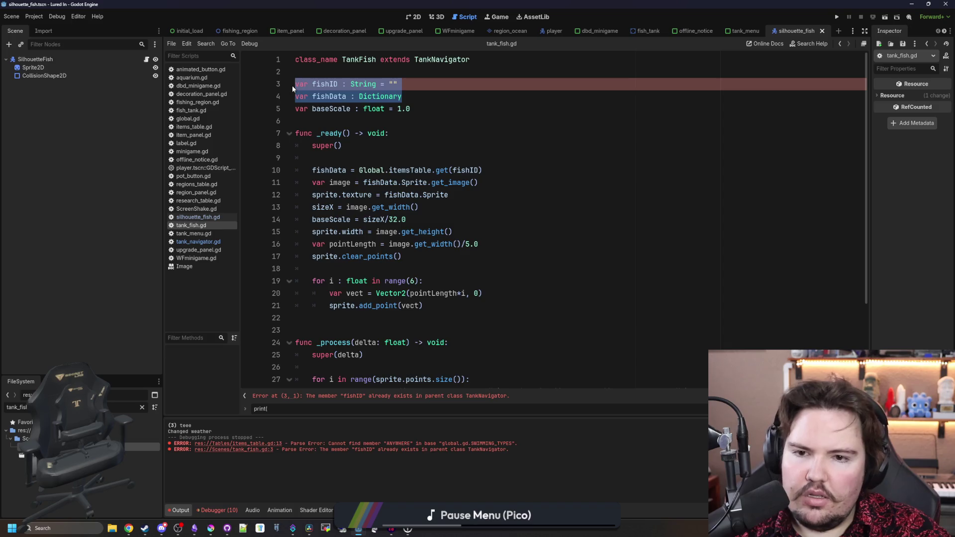
key("BackSpace")
key("BackSpace")
Delete the fishData lookup line from tank_fish.gd's _ready and return to tank_navigator.gd.
left_click(352, 135)
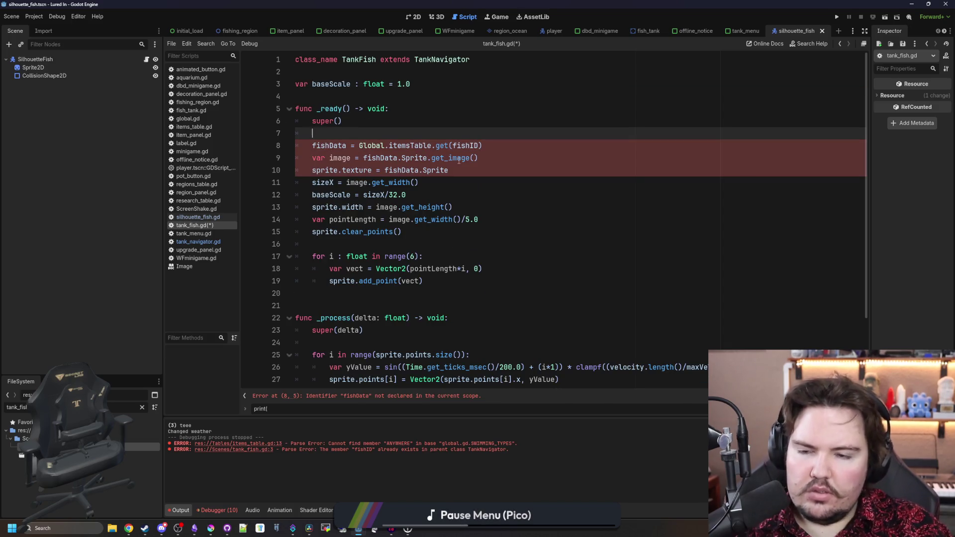
left_click_drag(506, 146, 298, 145)
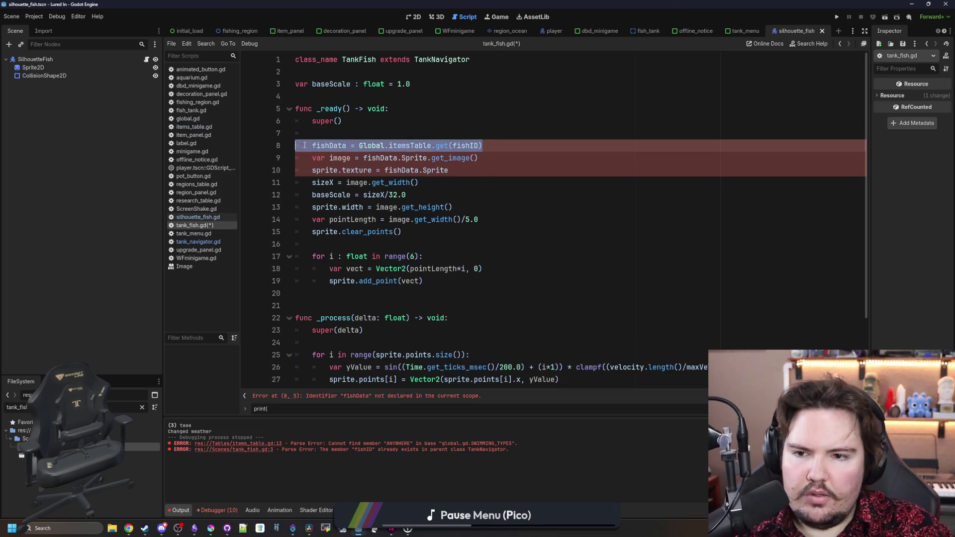
key("BackSpace")
key("BackSpace")
key("BackSpace")
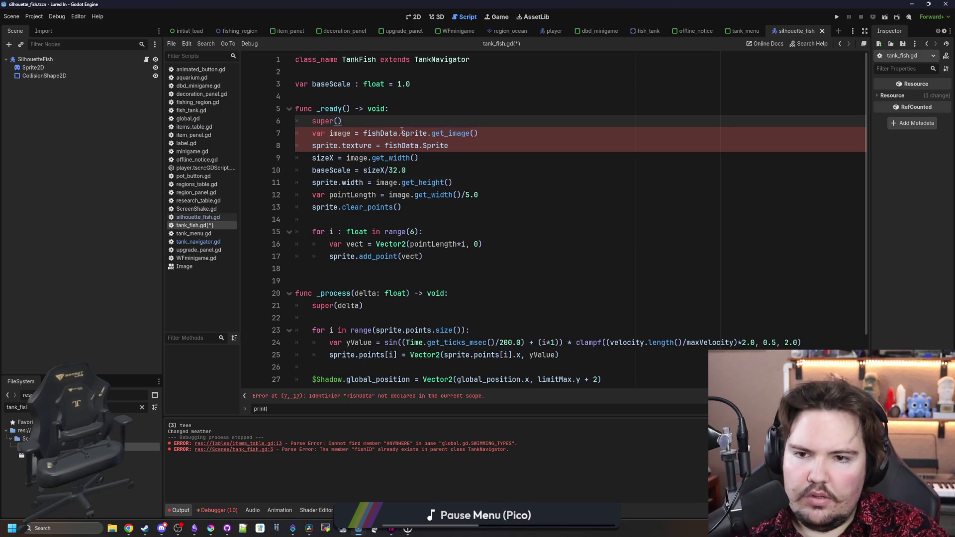
left_click(437, 60, "ctrl")
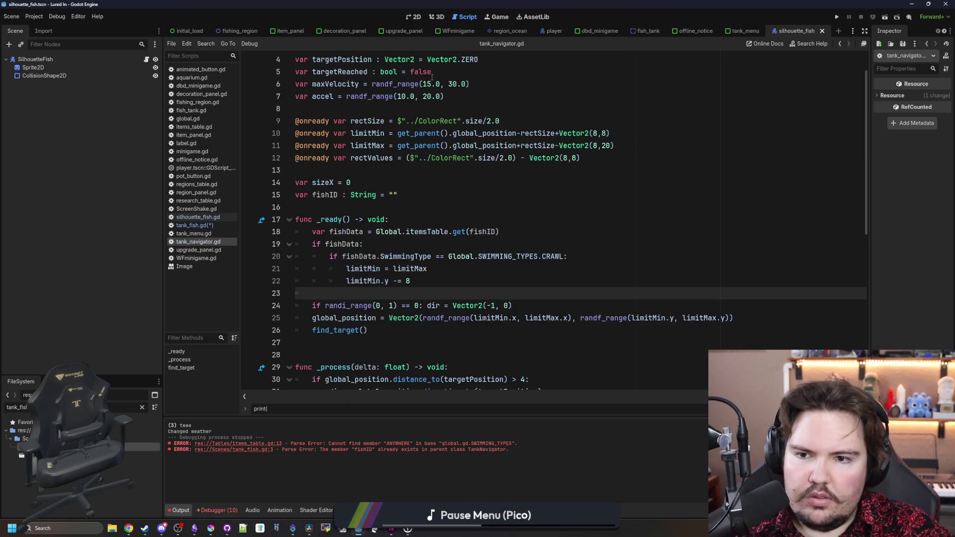
Declare fishData as a Dictionary member, drop 'var' from its _ready assignment, save, and reopen tank_fish.gd.
left_click(410, 195)
key("Return")
type("var fishData : D")
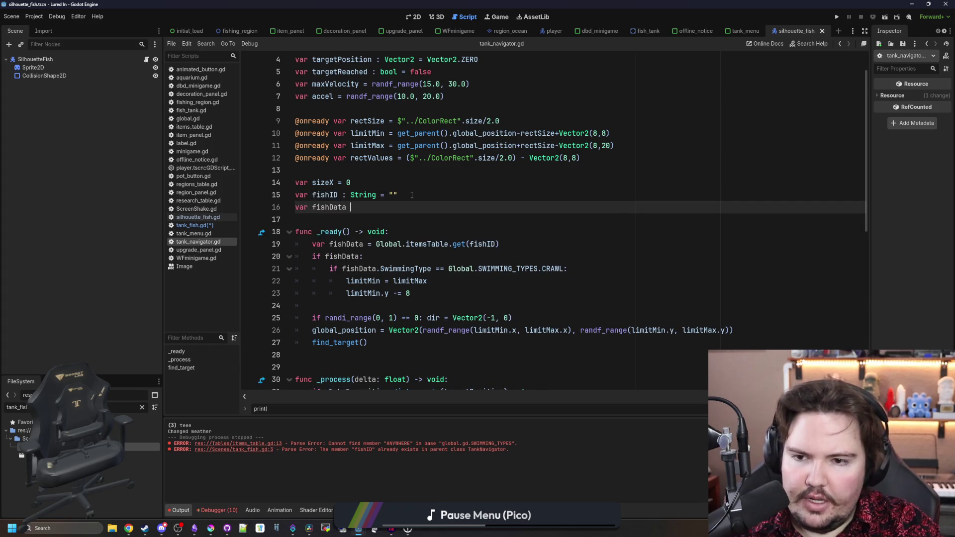
type("ictionary")
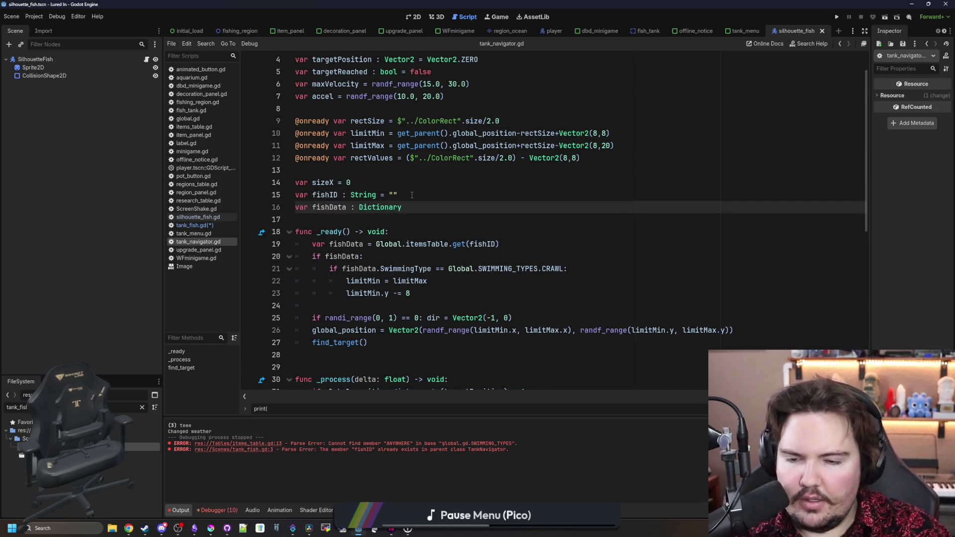
left_click(441, 250)
scroll(456, 235, "down", 1)
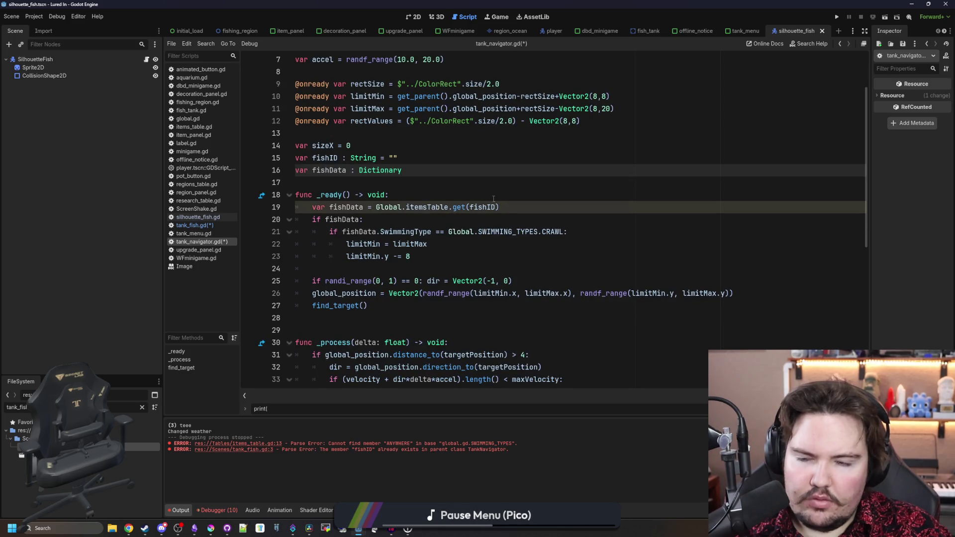
left_click(493, 198)
left_click(329, 207)
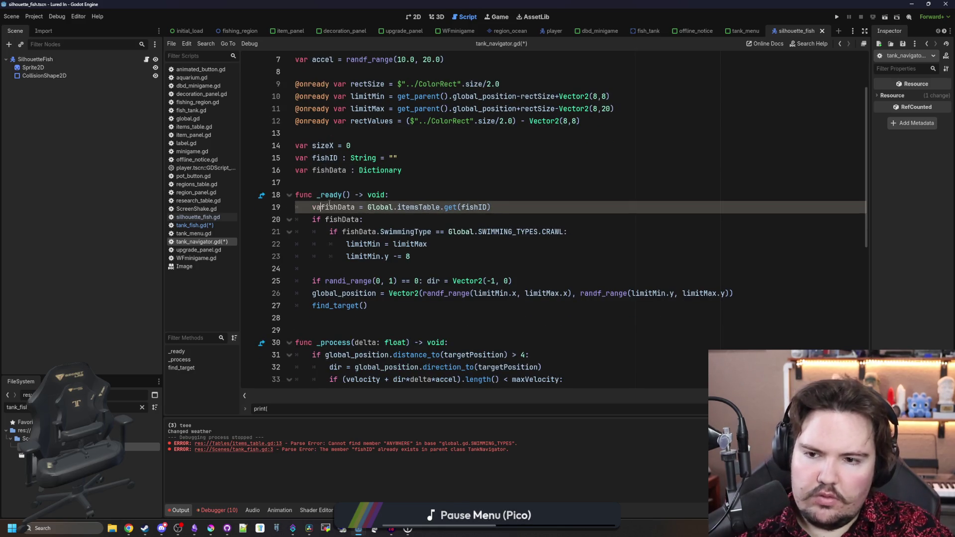
key("BackSpace")
key("BackSpace")
key("BackSpace")
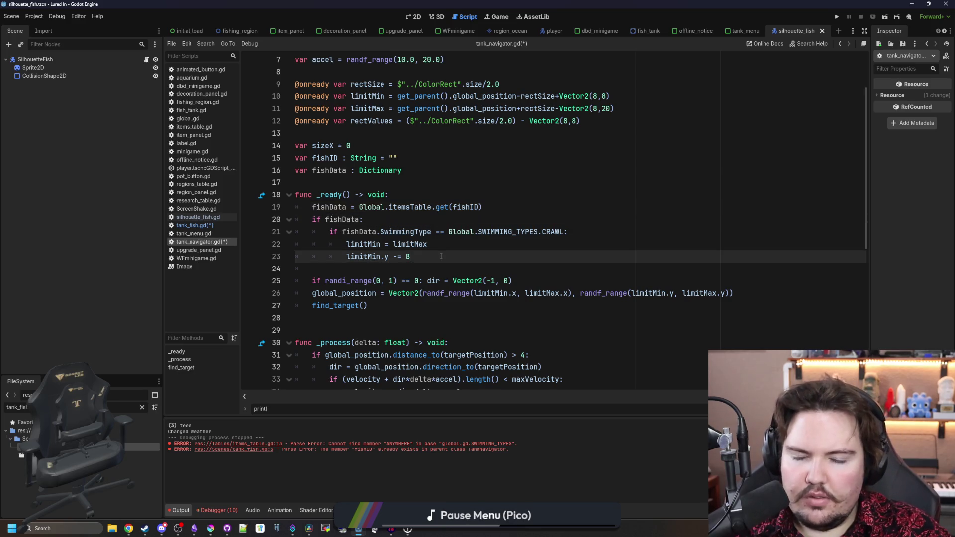
key("ctrl+s")
left_click(213, 225)
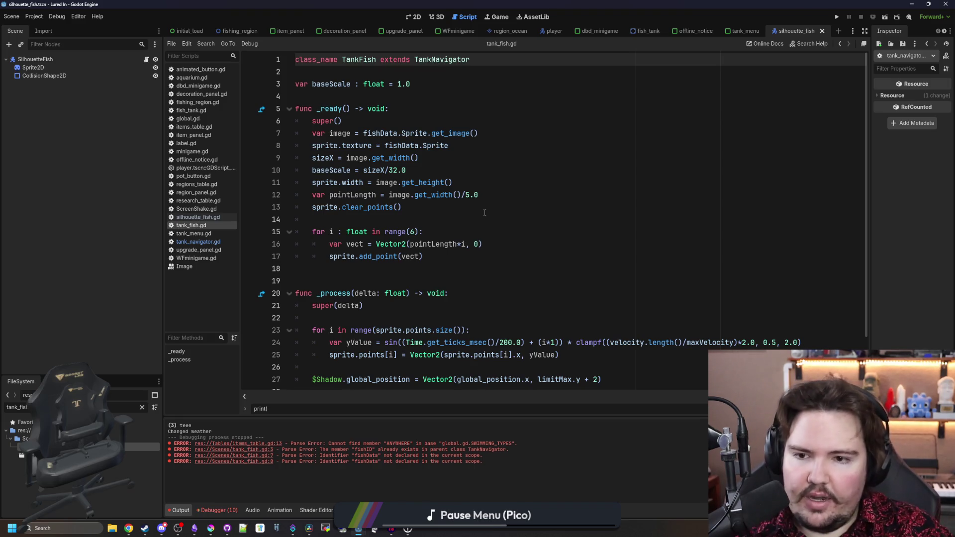
scroll(507, 190, "down", 2)
scroll(532, 170, "up", 2)
Clear the FileSystem filter, open items_table.gd and start a text search in it.
left_click(522, 157)
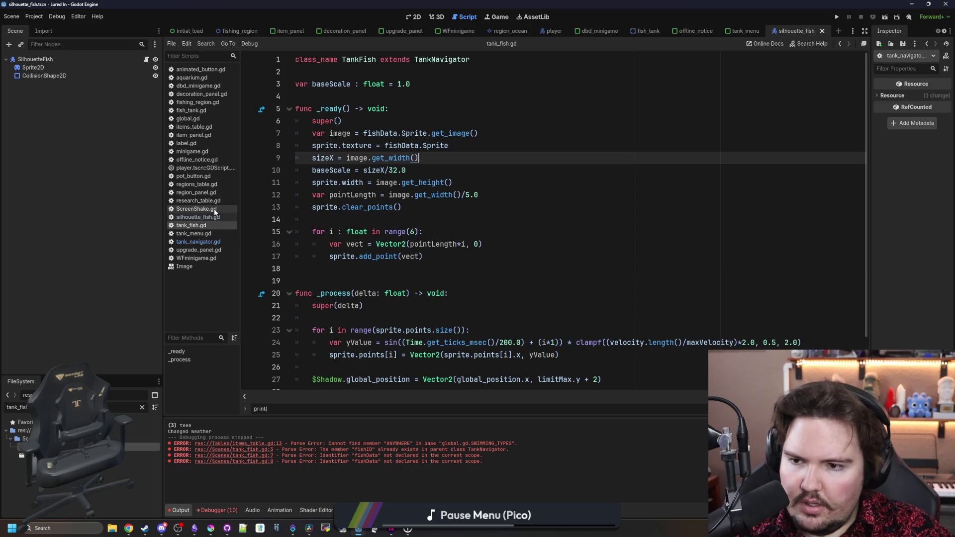
left_click(126, 407)
key("ctrl+a")
key("BackSpace")
type("items")
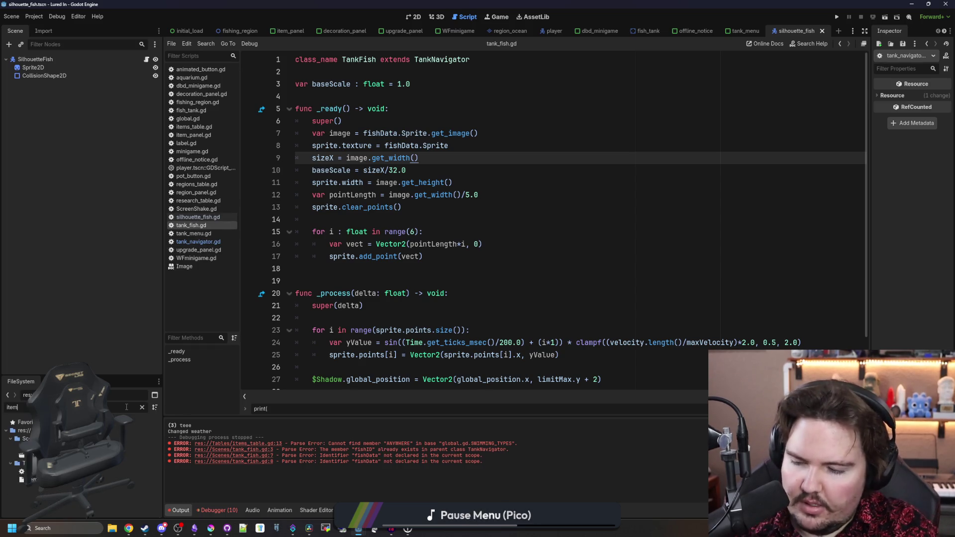
double_click(21, 453)
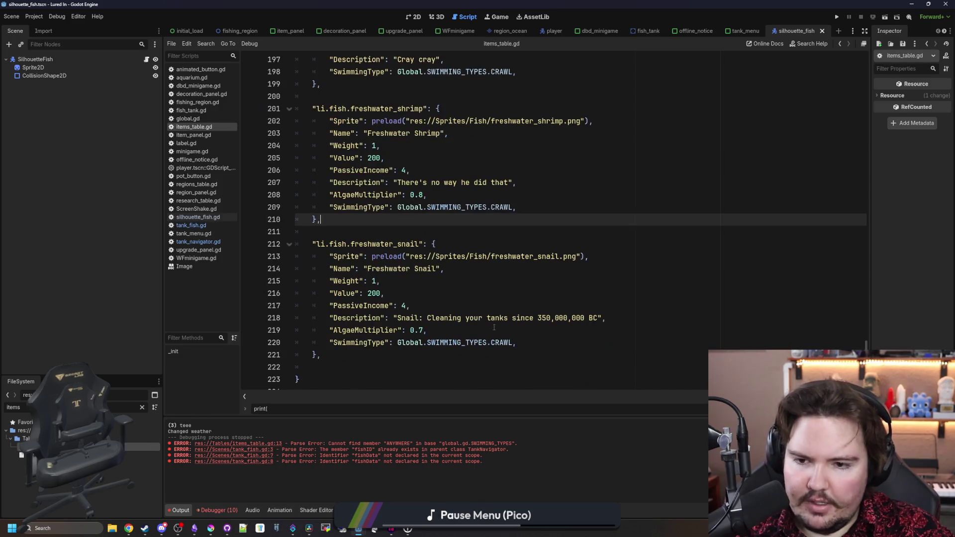
left_click(559, 231)
key("ctrl+f")
type("anywhere")
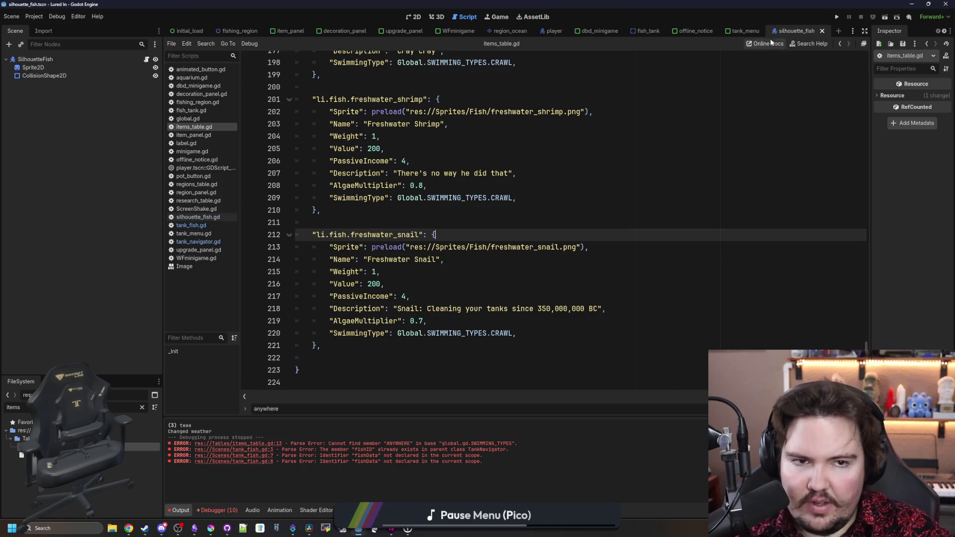
Run the project, which breaks at tank_navigator.gd line 19 assigning Nil to fishData.
left_click(836, 17)
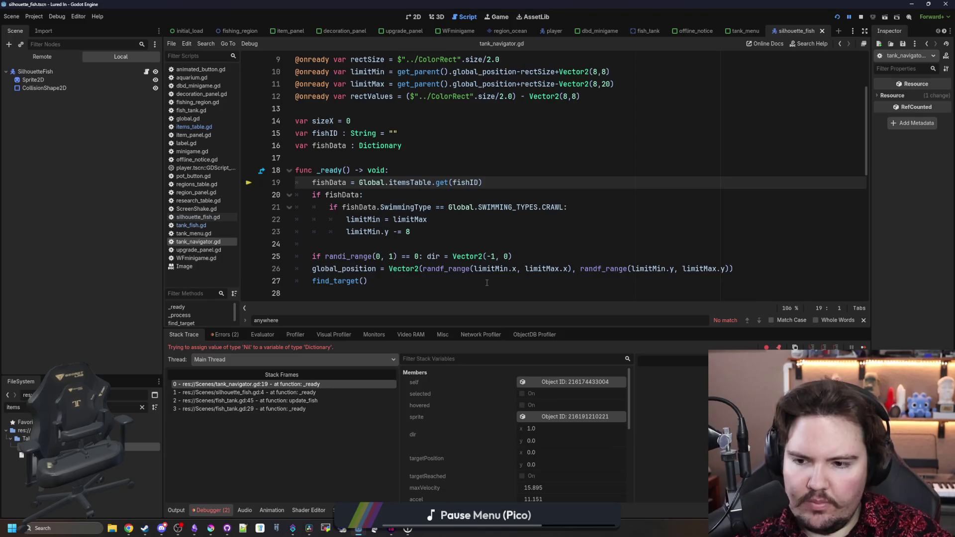
Guard the fish data setup with 'if fishID:', indent lines 20-24 under it, save and restart the game.
left_click(478, 174)
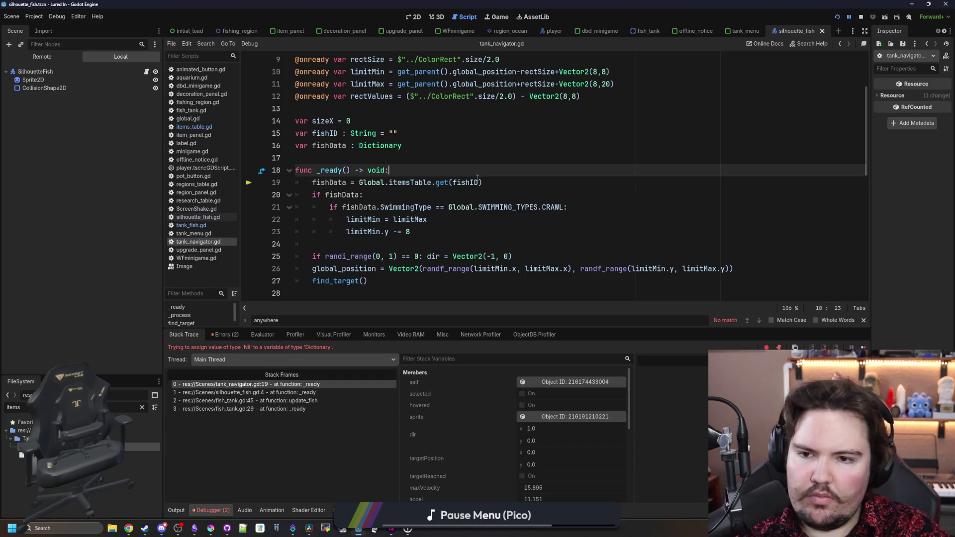
key("Return")
type("if fishID:")
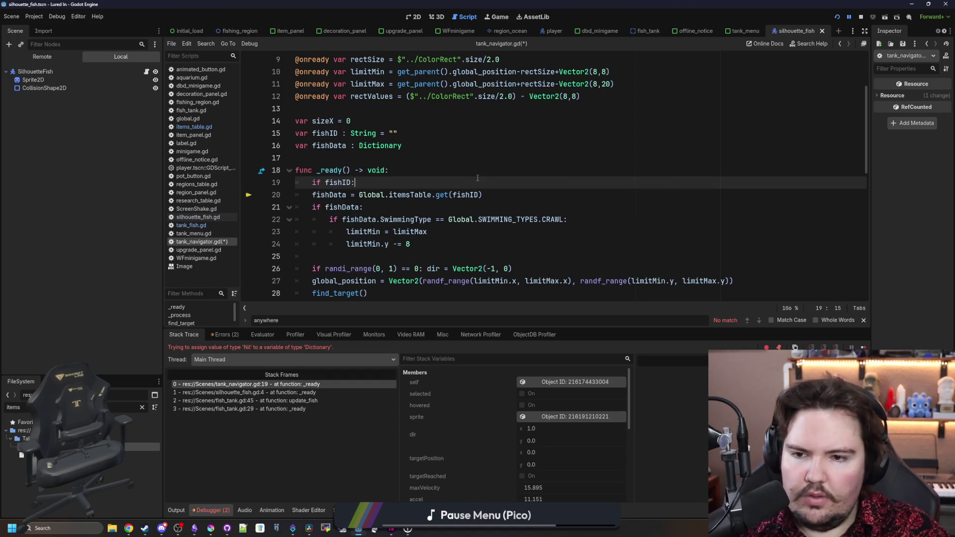
left_click(426, 243)
left_click_drag(277, 206, 278, 195)
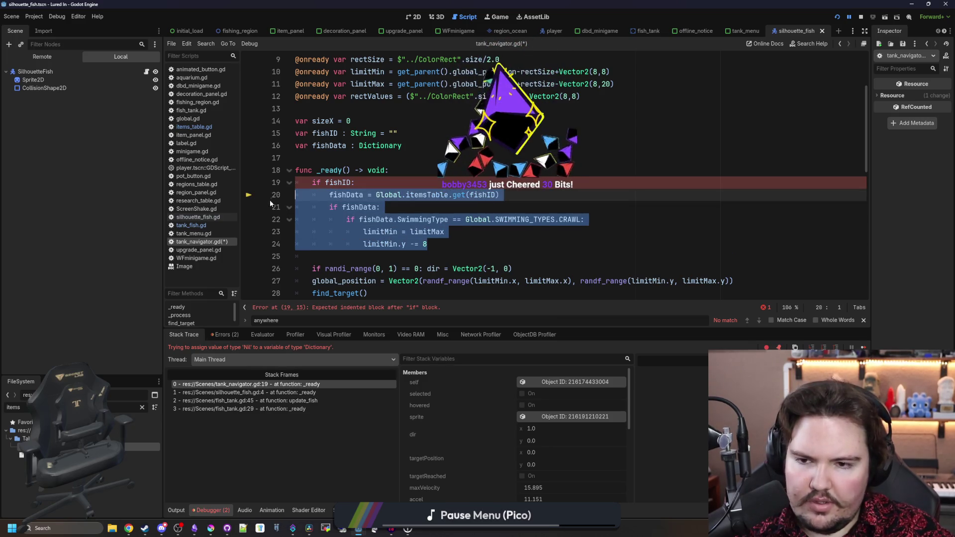
key("Tab")
left_click(379, 184)
key("ctrl+s")
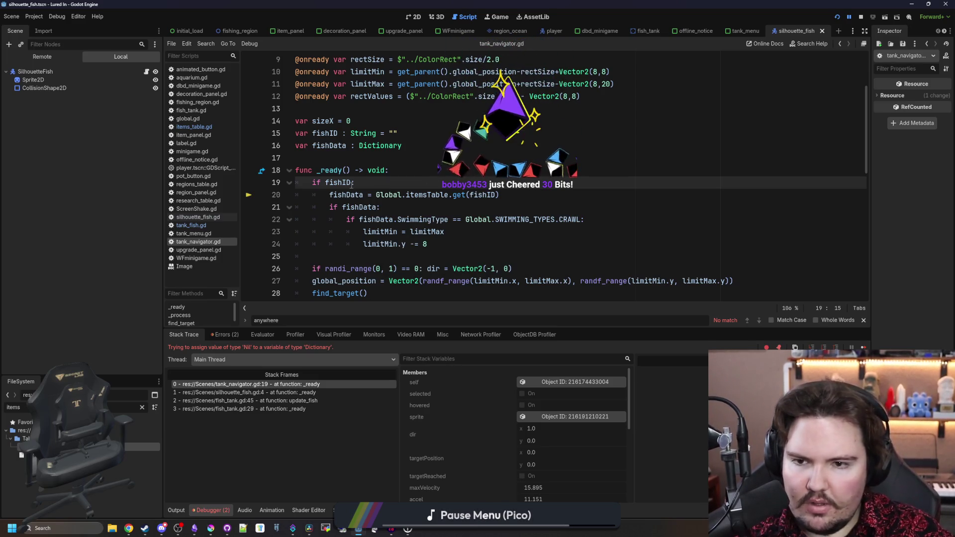
key("F5")
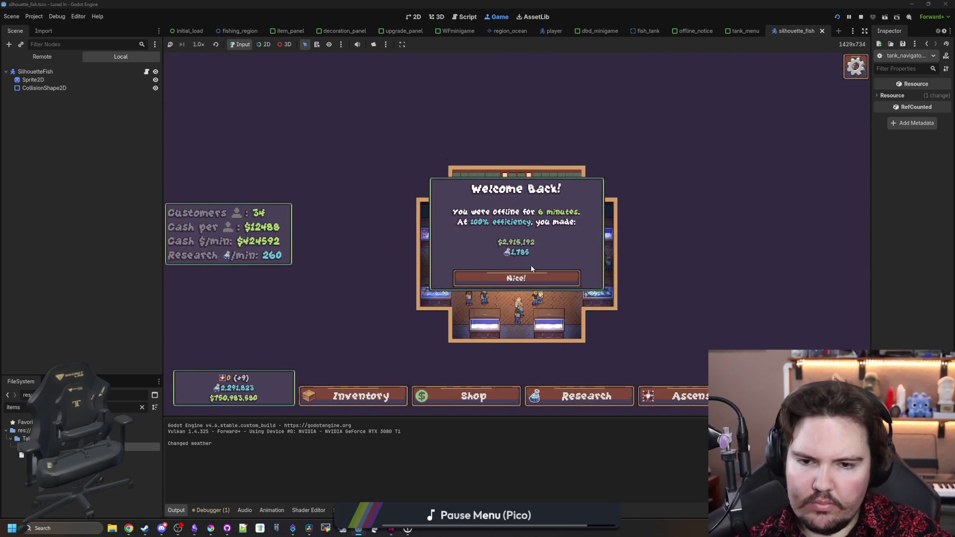
Dismiss Welcome Back, inspect Fish Tank 2 and Fish Tank 1, then return to the script editor.
left_click(531, 277)
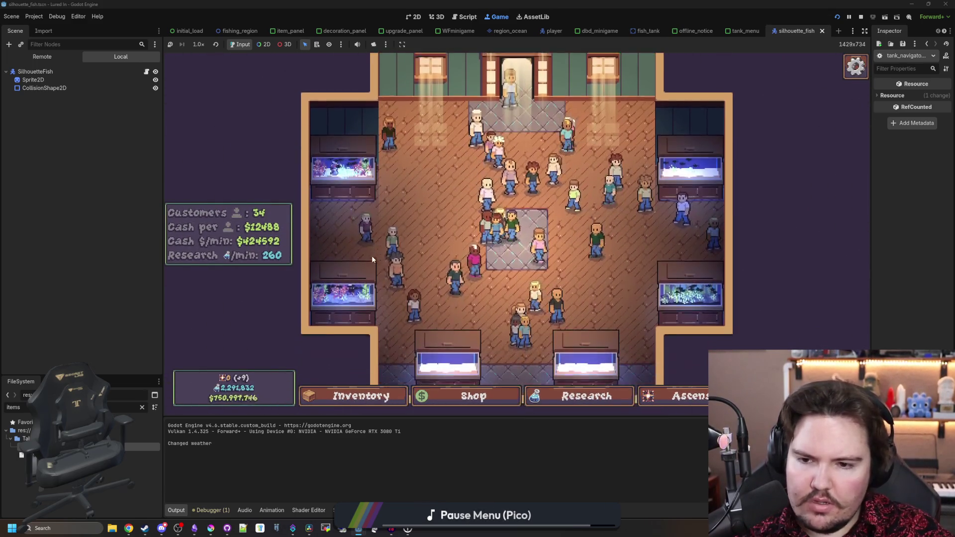
left_click(690, 291)
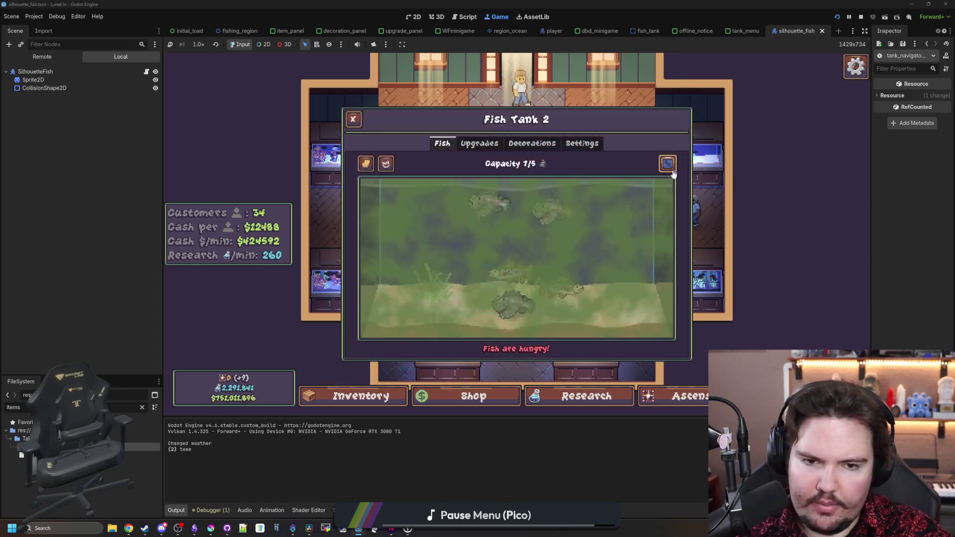
left_click(668, 163)
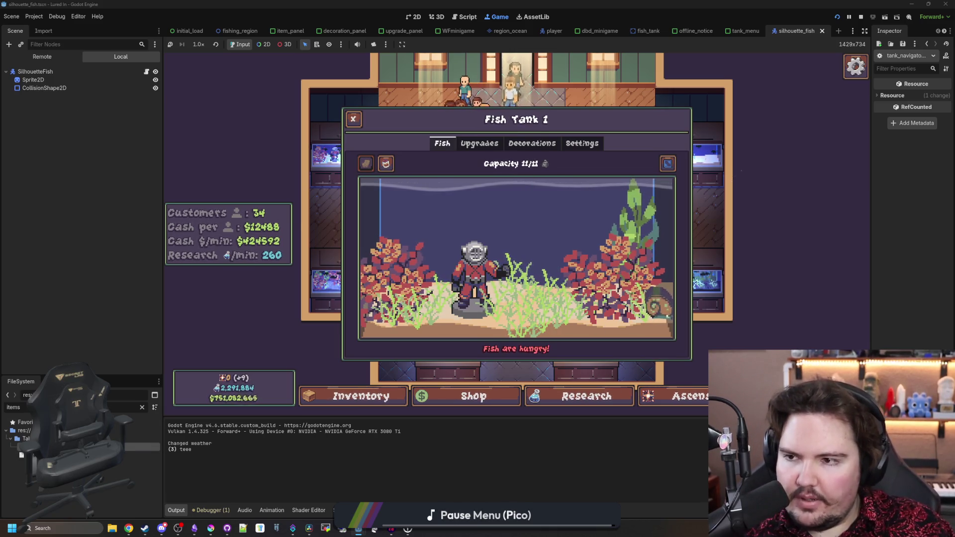
key("ctrl+F3")
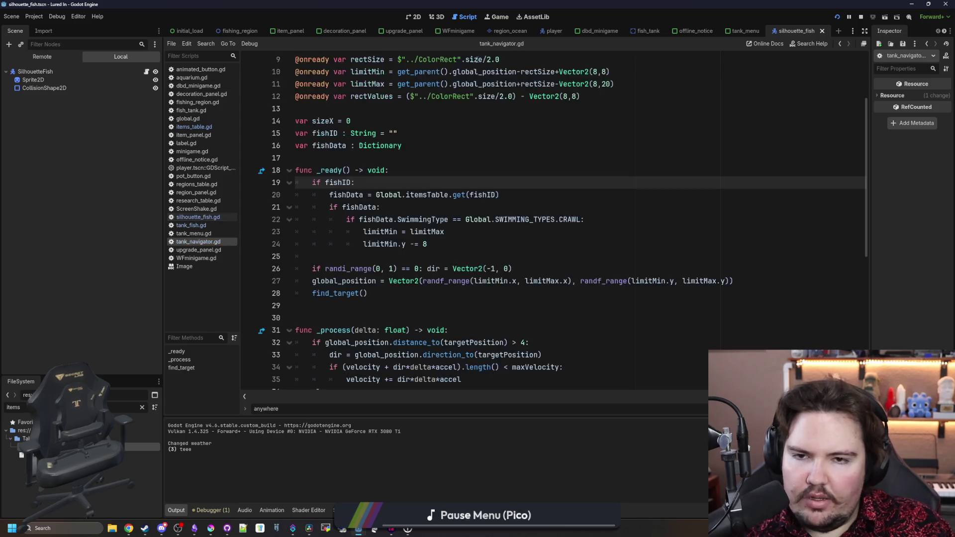
Stop the game, change line 23 to 'limitMin.y = limitMax.y', and relaunch from the Game view.
key("F8")
left_click(442, 244)
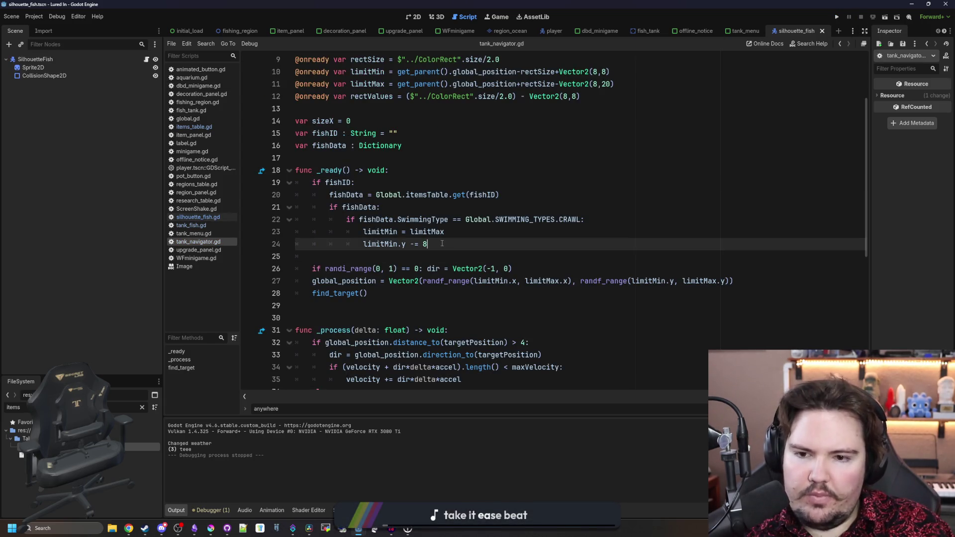
scroll(420, 258, "up", 1)
left_click(398, 269)
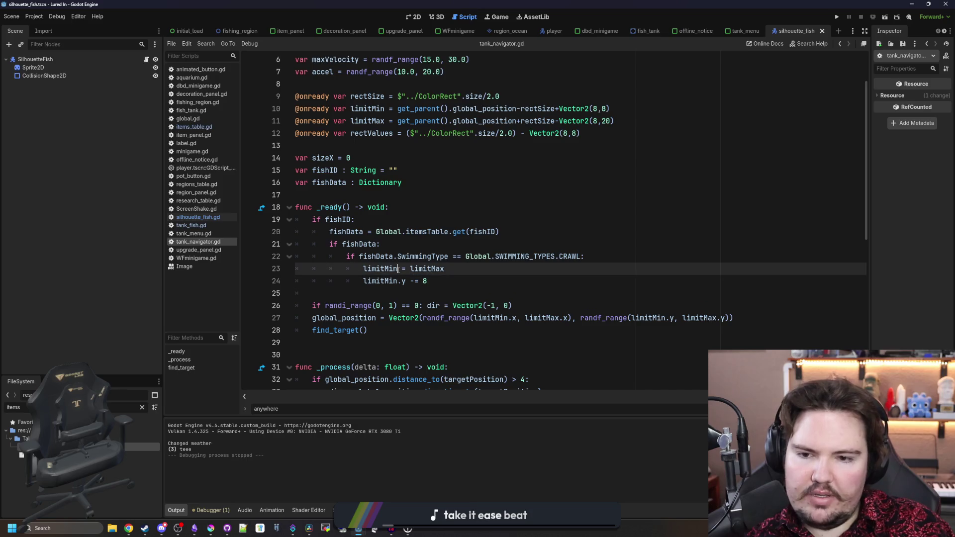
type(".y")
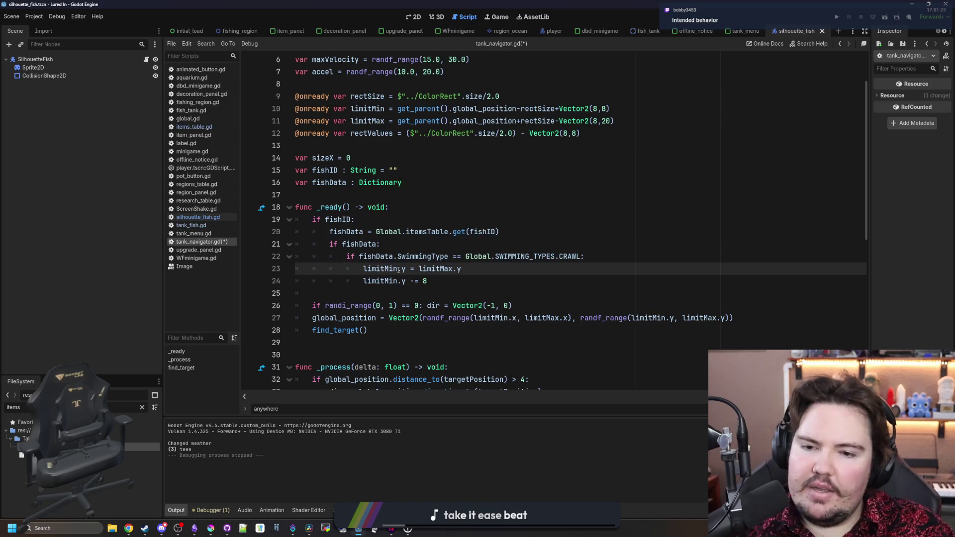
left_click(498, 17)
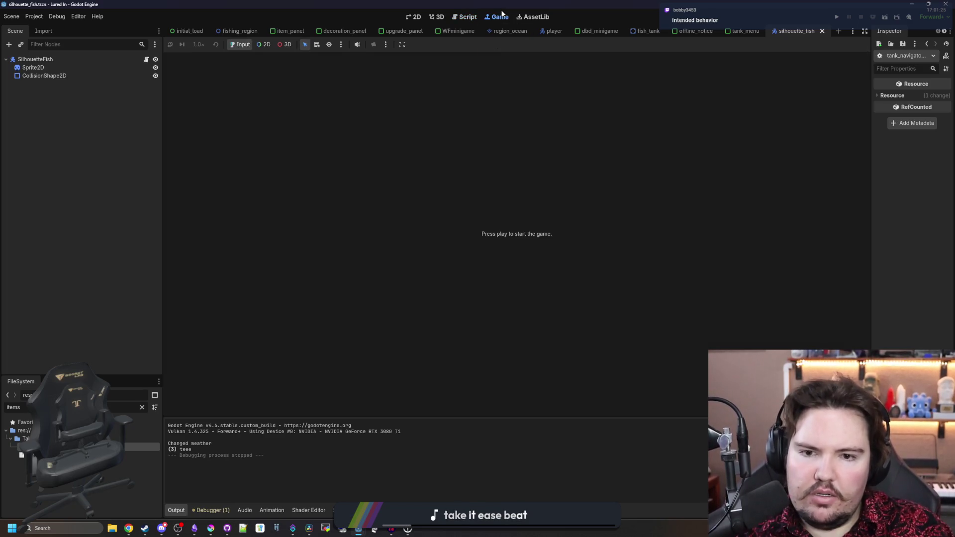
key("F5")
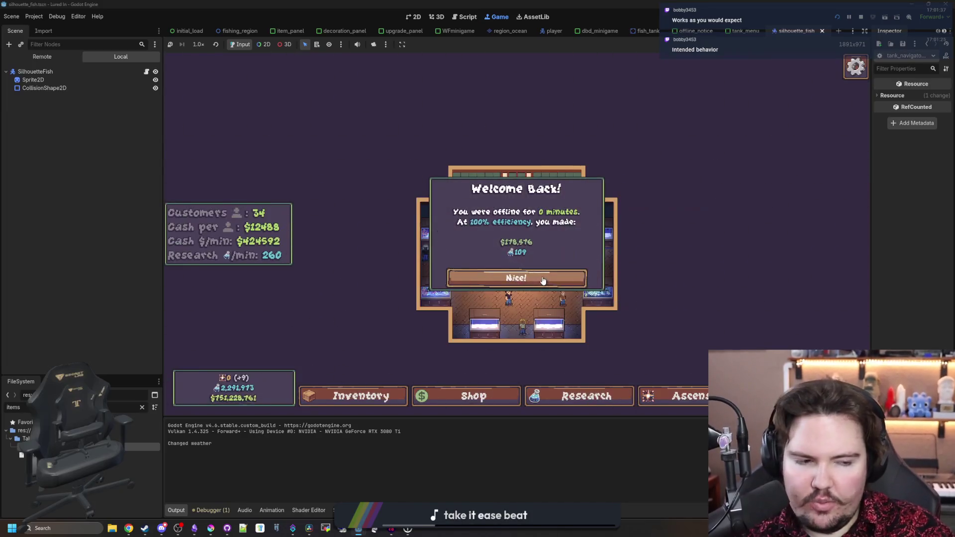
Check the snails in Fish Tank 1, then bring up tank_navigator.gd to raise the crawl range to 16 pixels.
left_click(543, 281)
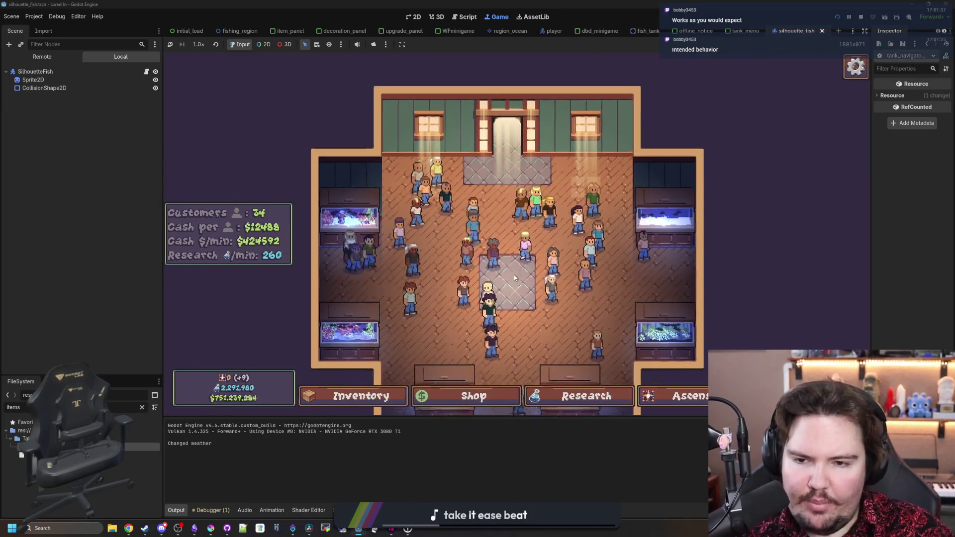
left_click(642, 197)
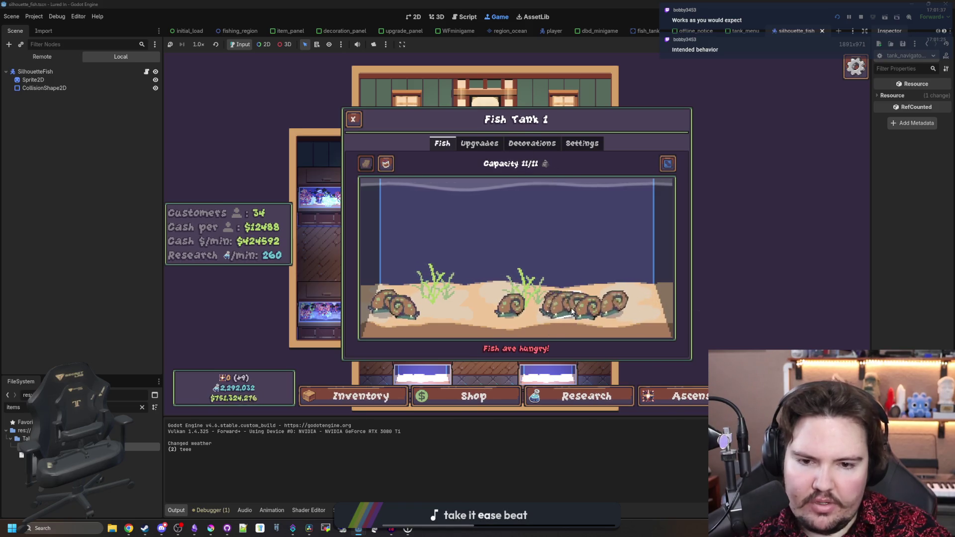
left_click(147, 71)
left_click(471, 59, "ctrl")
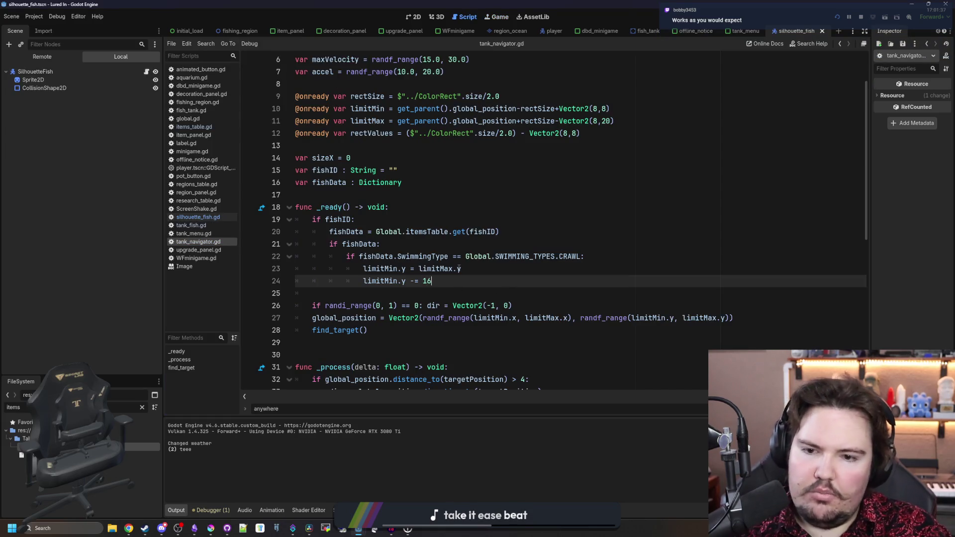
Recheck Fish Tank 1 with the 16-pixel crawl range and return to the tank fish script.
left_click(496, 17)
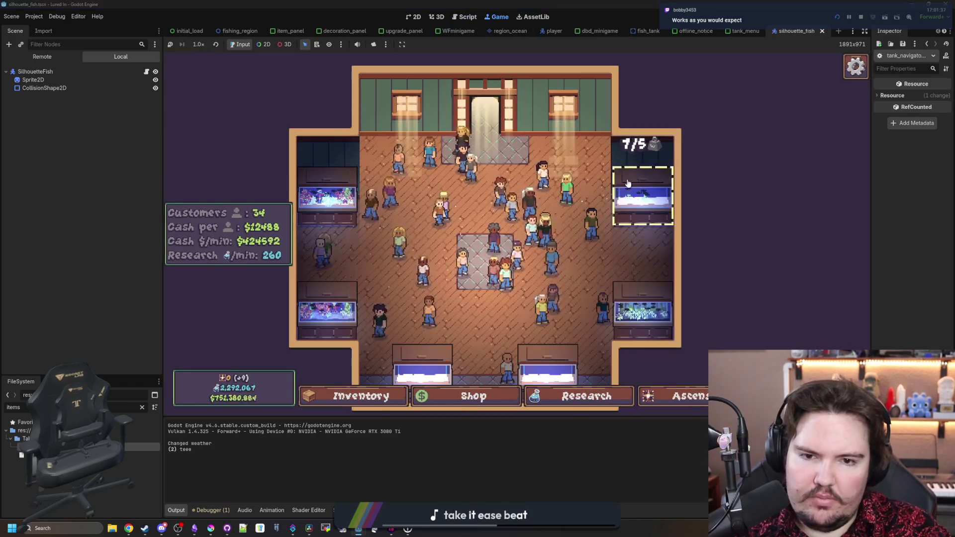
left_click(628, 181)
left_click(335, 200)
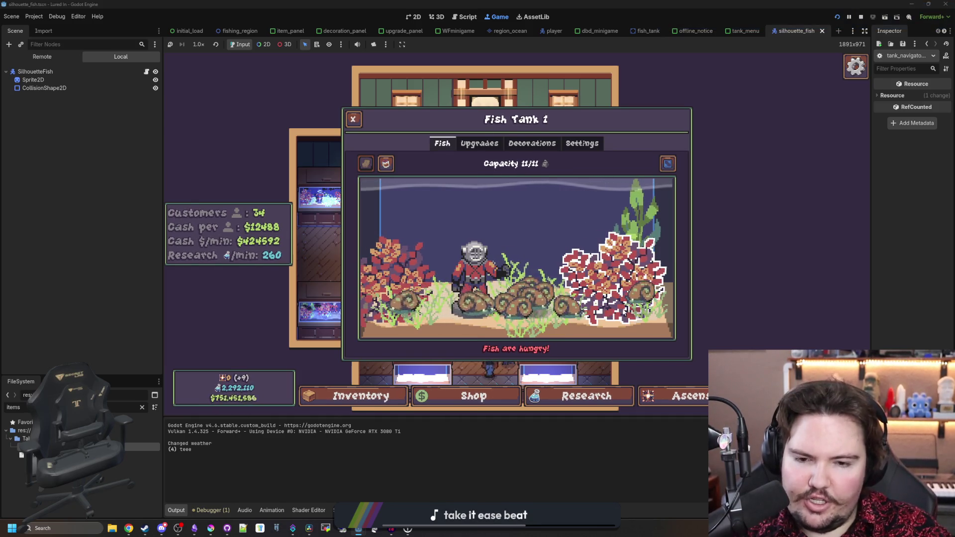
left_click(148, 71)
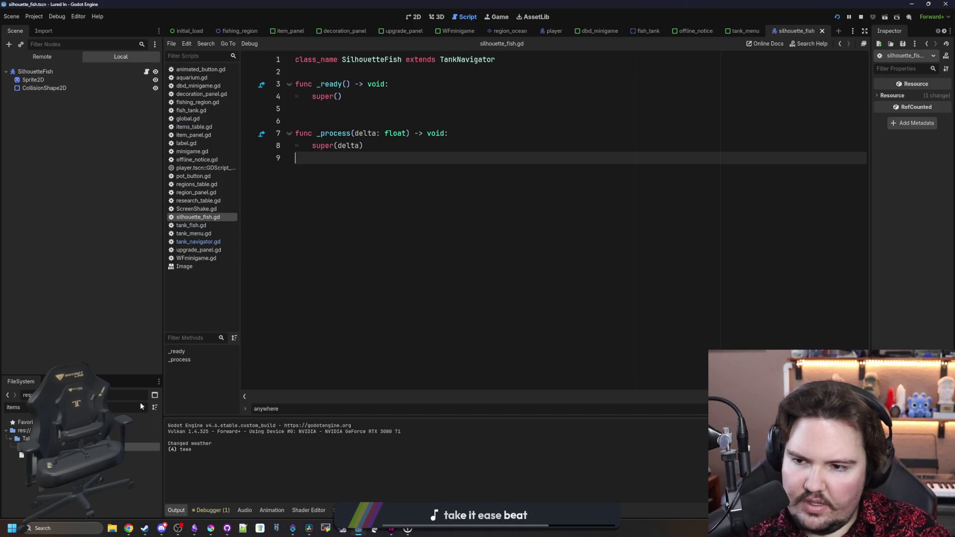
left_click(196, 226)
scroll(432, 288, "down", 5)
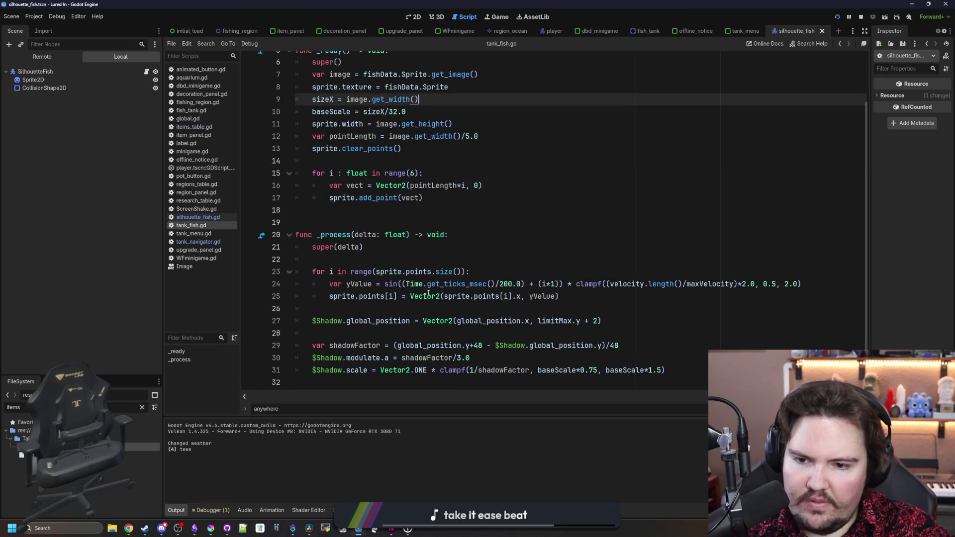
Remove the empty line 28 and begin an 'if ' line above the shadow code in _process.
left_click(343, 308)
left_click(331, 333)
key("BackSpace")
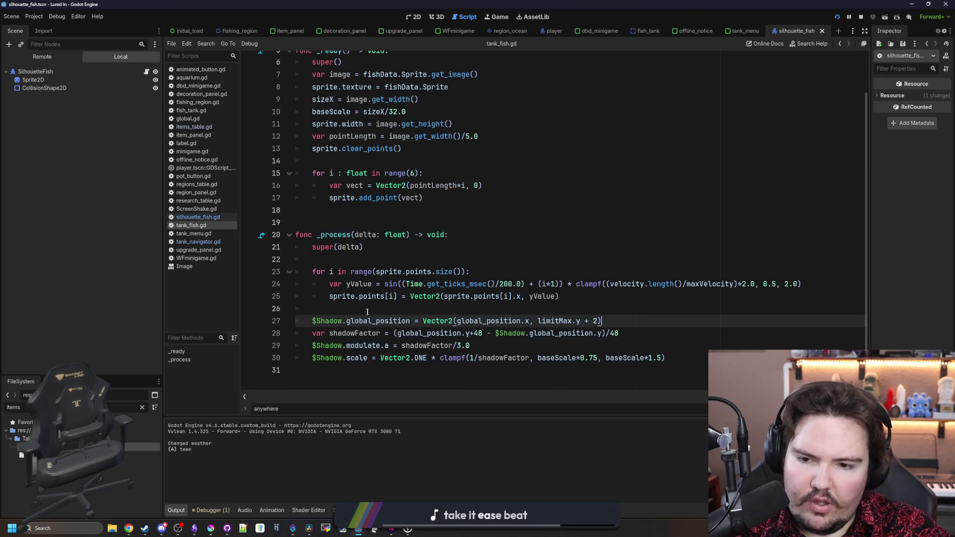
left_click(373, 308)
scroll(373, 307, "up", 2)
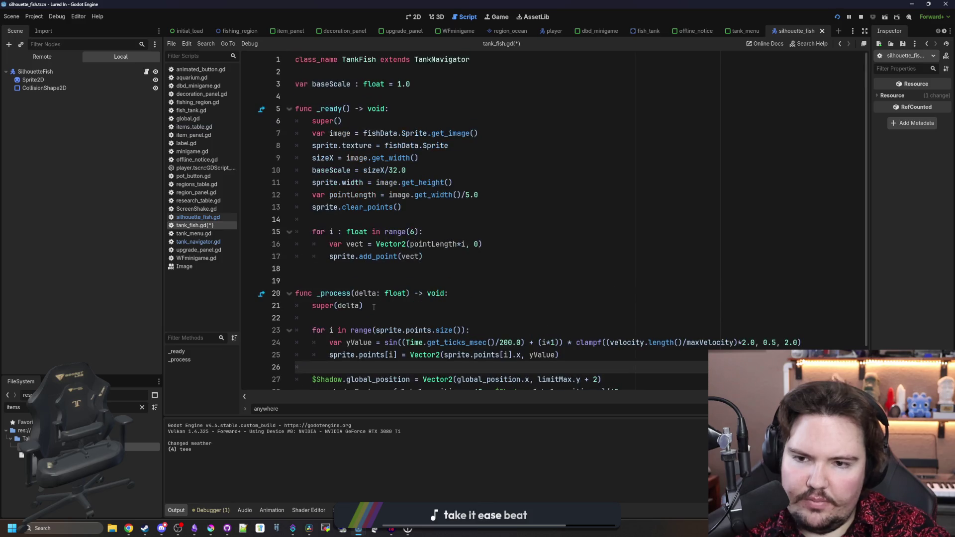
scroll(373, 306, "down", 2)
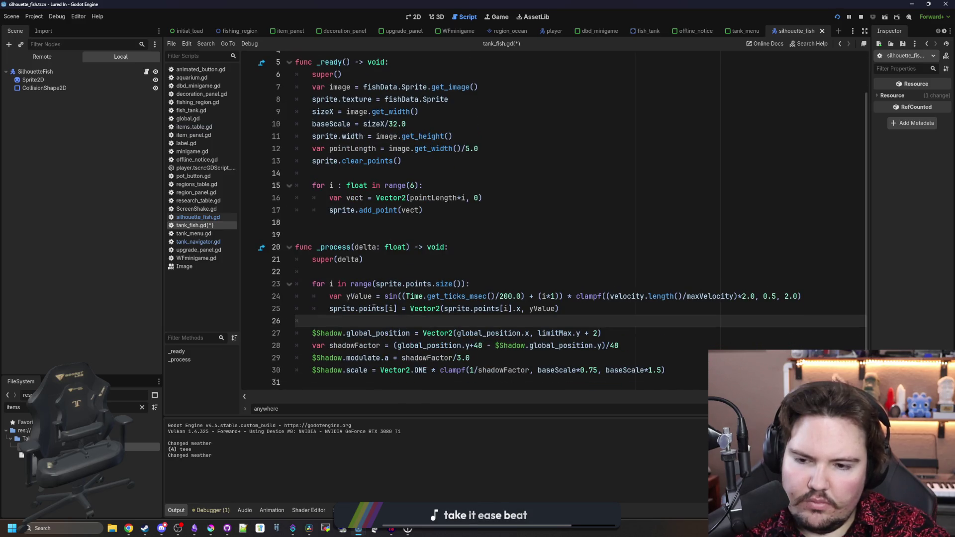
key("Return")
type("if fishD")
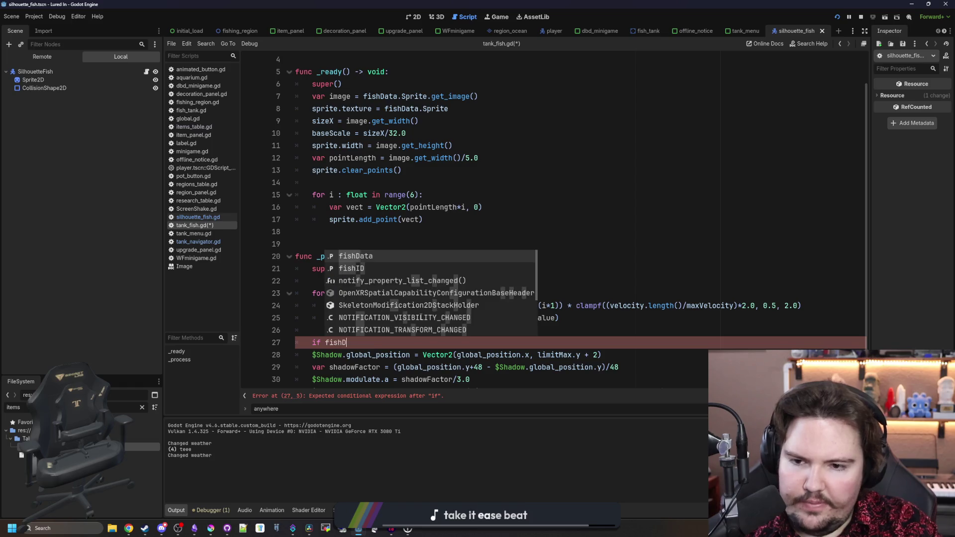
Complete the condition 'if fishData.SwimmingType == Global.SWIMMING_TYPES.CRAWL:' in _process.
key("Return")
type(".")
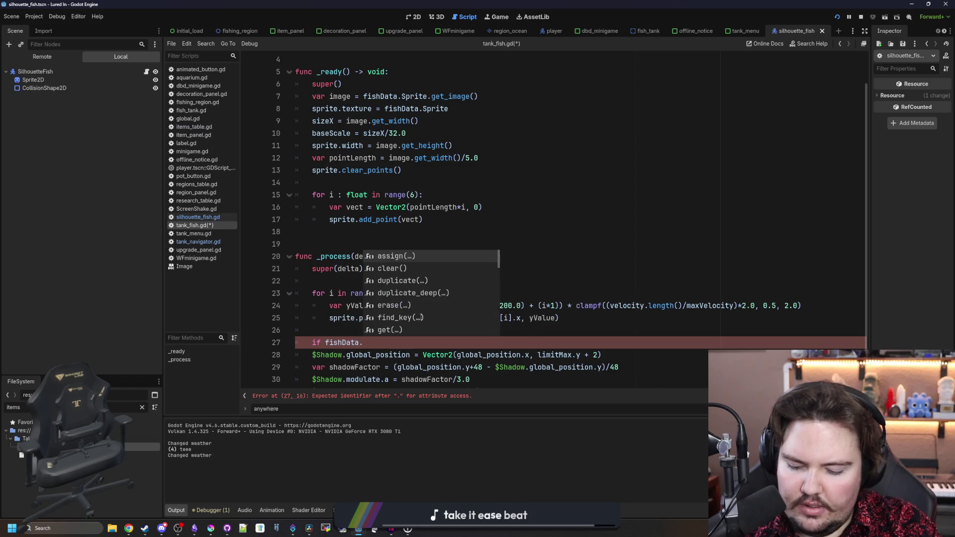
type("SwimmingType")
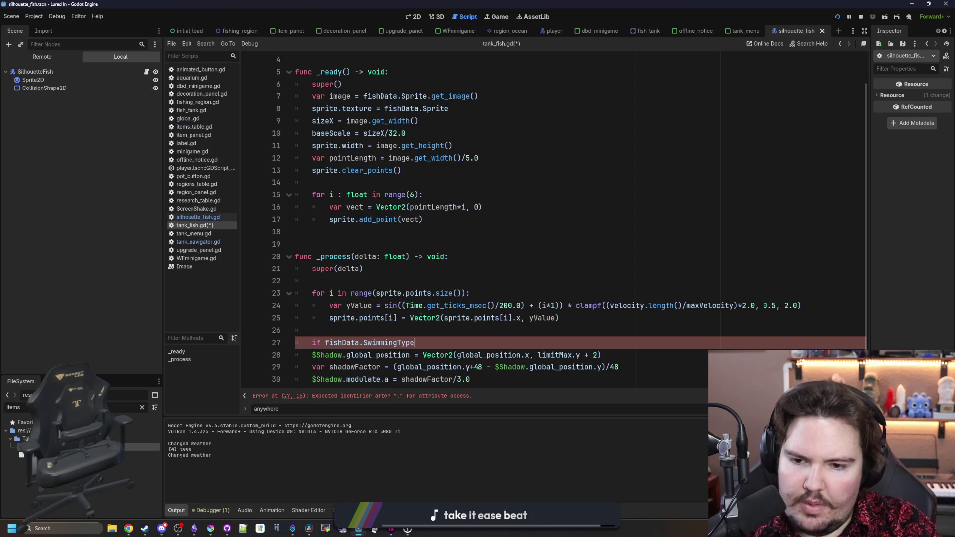
type(" == ")
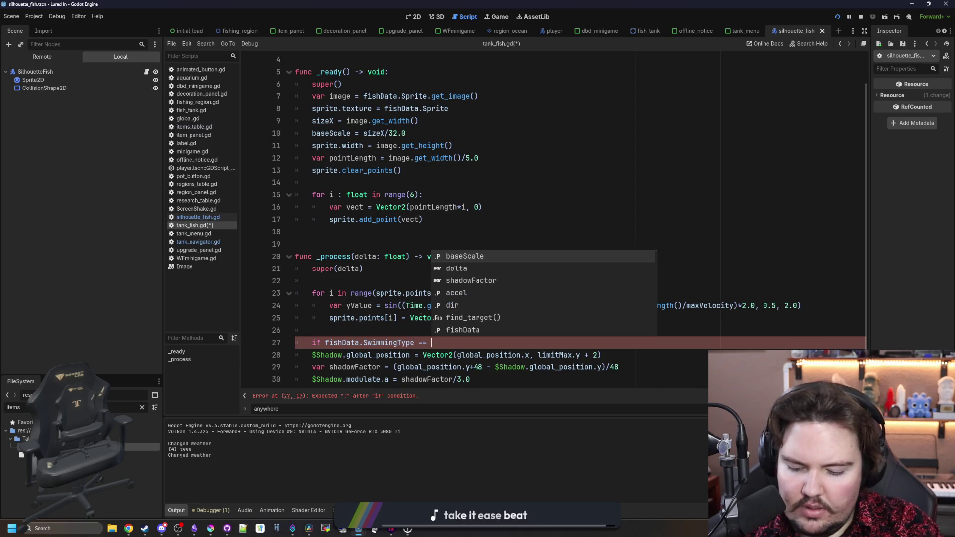
type("Gl")
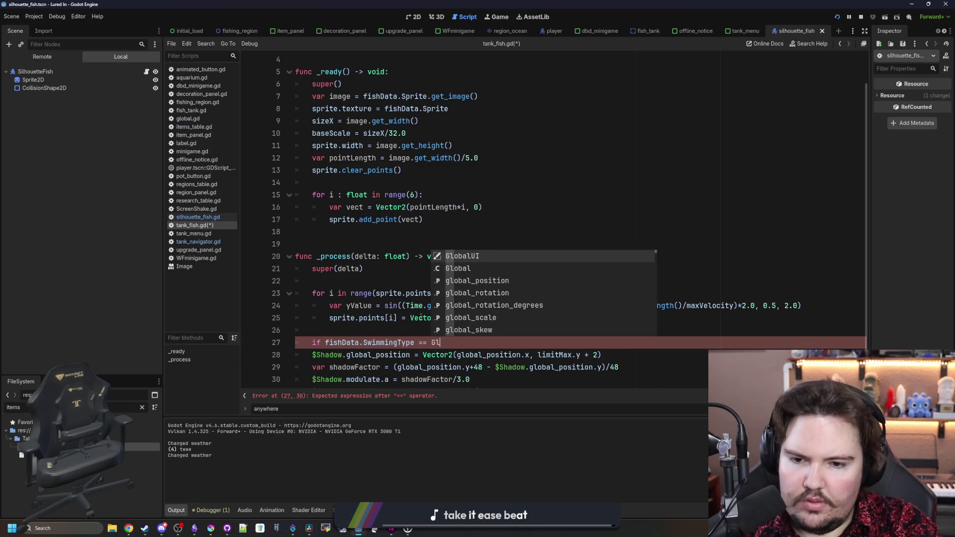
type("obal.SWIM")
key("Return")
type(".")
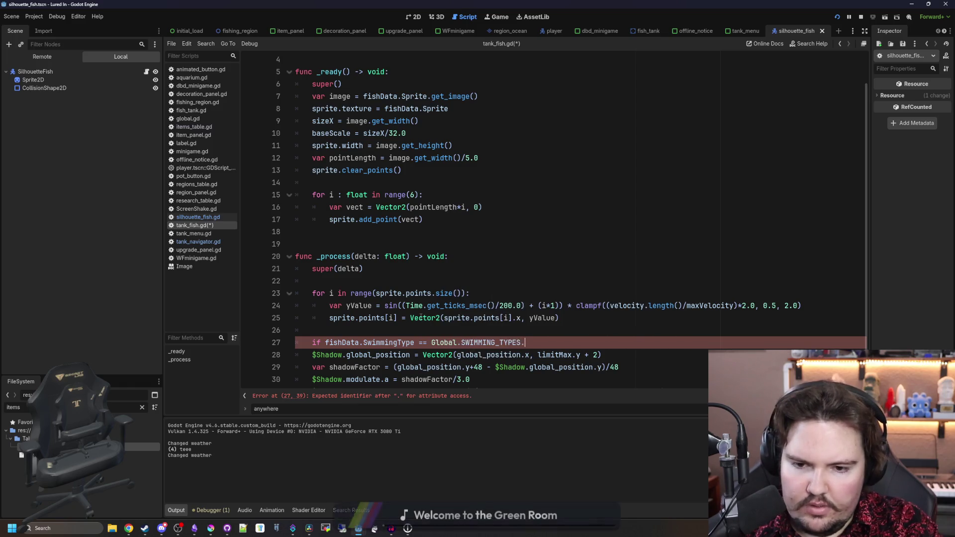
key("Down")
key("Return")
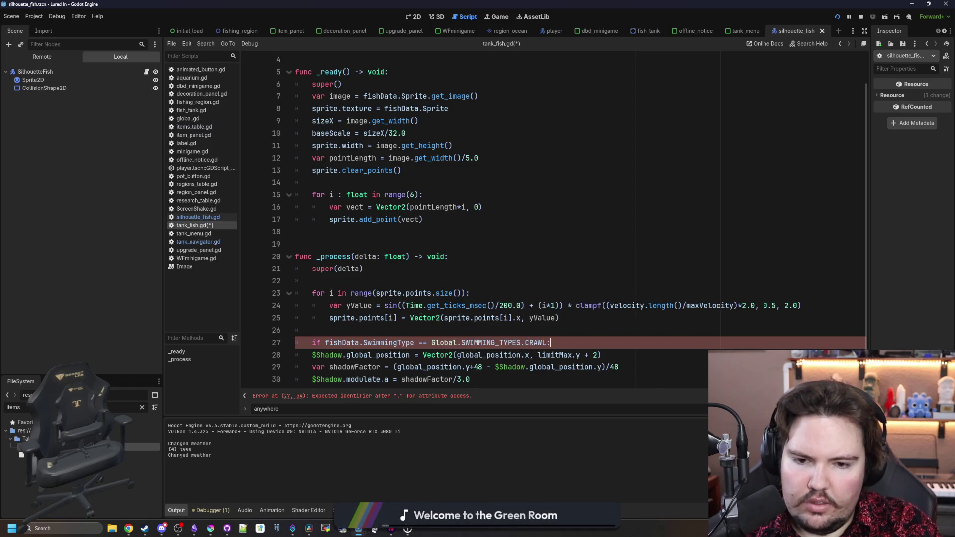
type(" return")
key("Return")
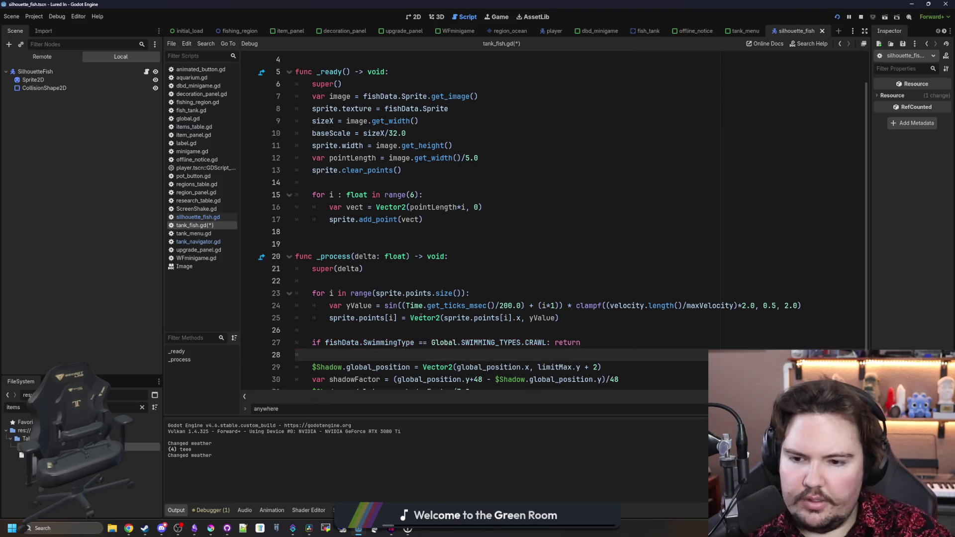
scroll(338, 325, "down", 1)
Copy the CRAWL check to the end of _ready and fix its indentation.
triple_click(447, 308)
key("ctrl+c")
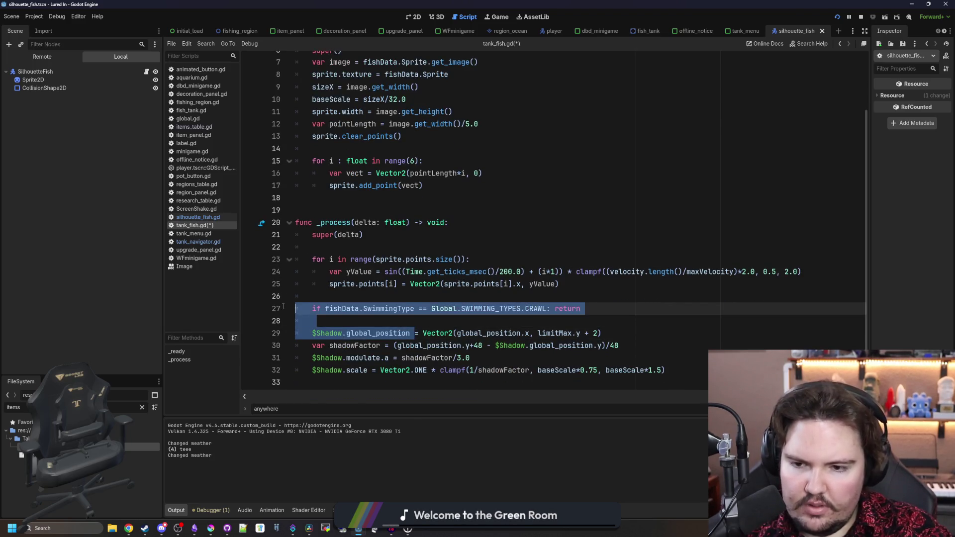
scroll(382, 256, "up", 2)
left_click(430, 264)
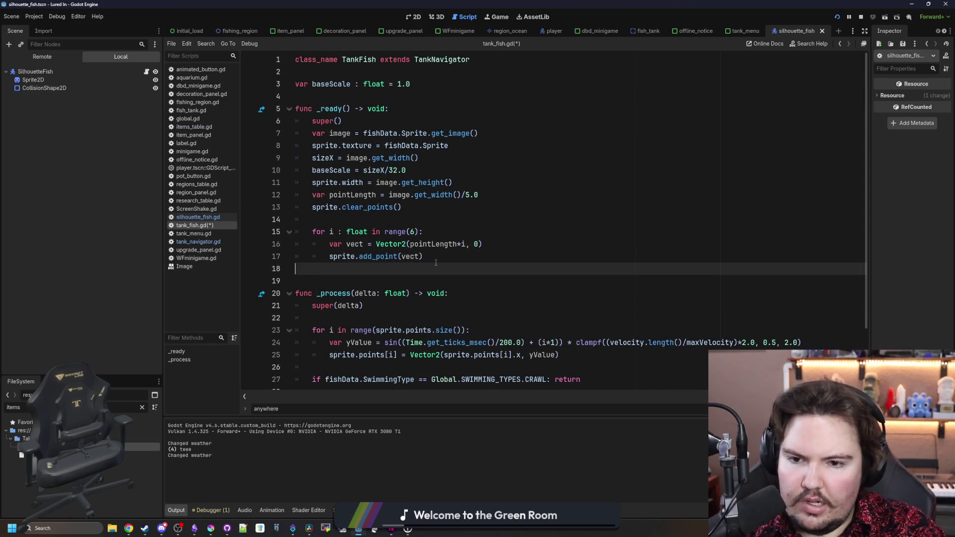
key("Return")
key("BackSpace")
key("ctrl+v")
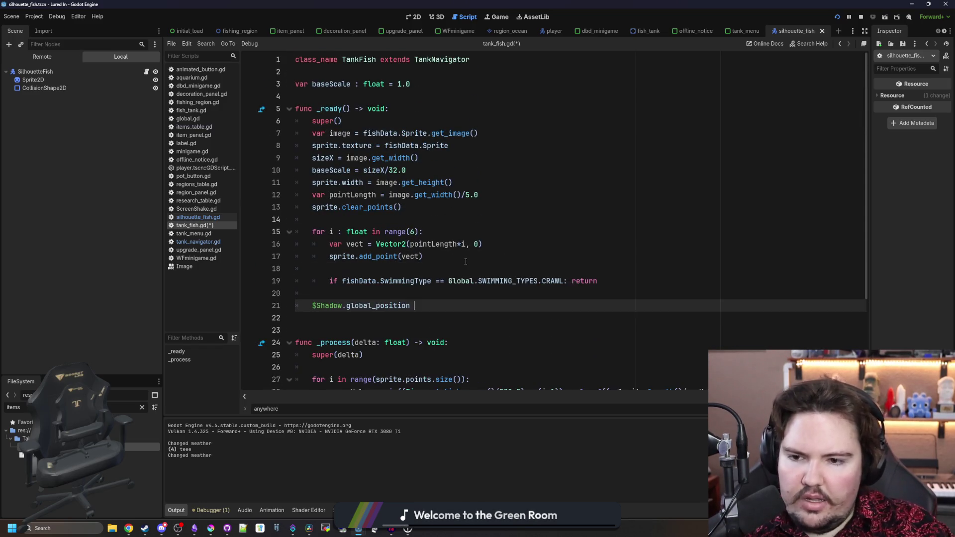
left_click(343, 281)
key("BackSpace")
left_click(428, 306)
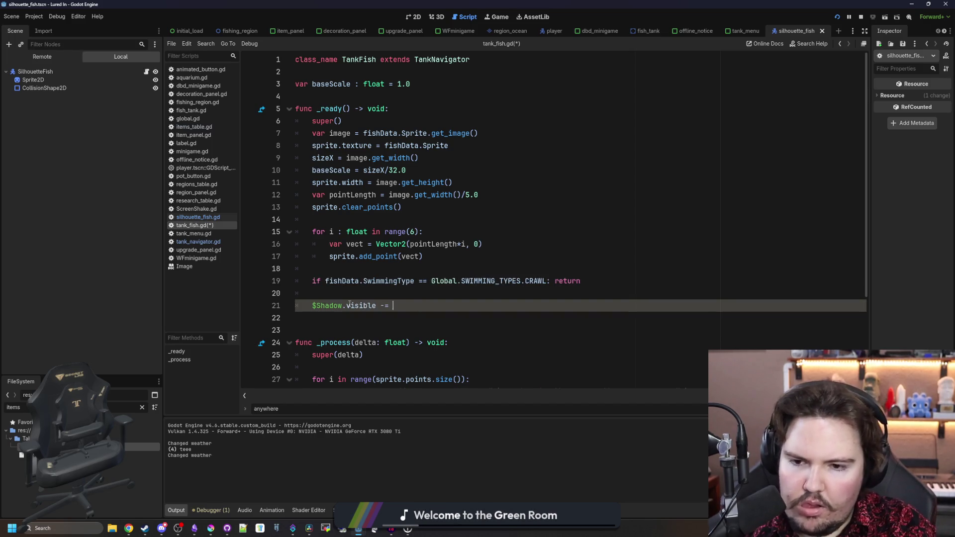
Put '$Shadow.visible = false' directly under the _ready CRAWL check and run the game.
key("BackSpace")
key("BackSpace")
key("BackSpace")
type("=")
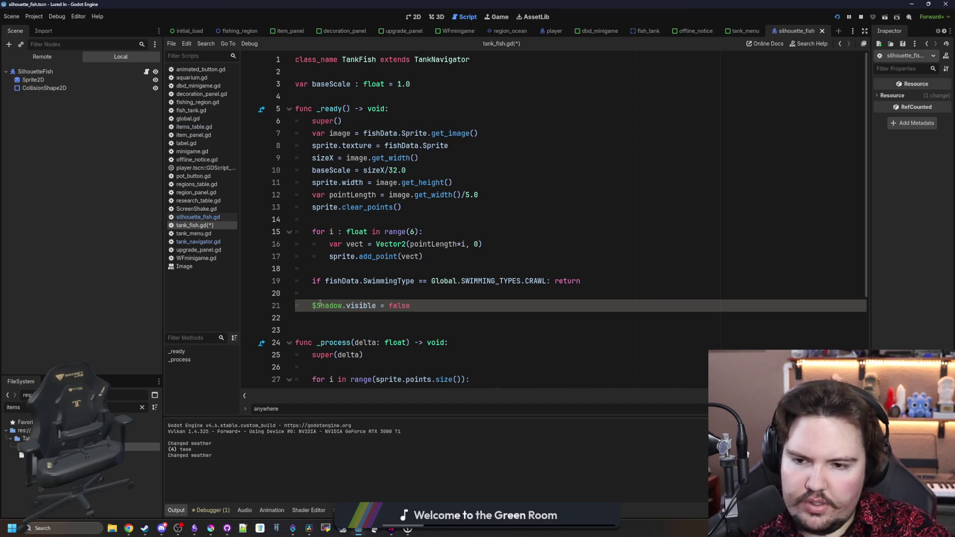
left_click(312, 305)
left_click(578, 281)
key("Delete")
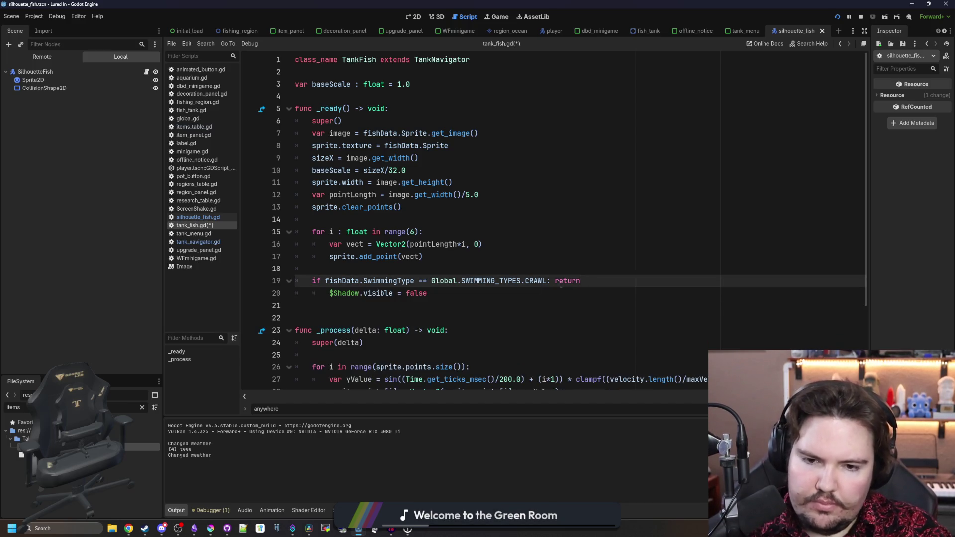
key("F5")
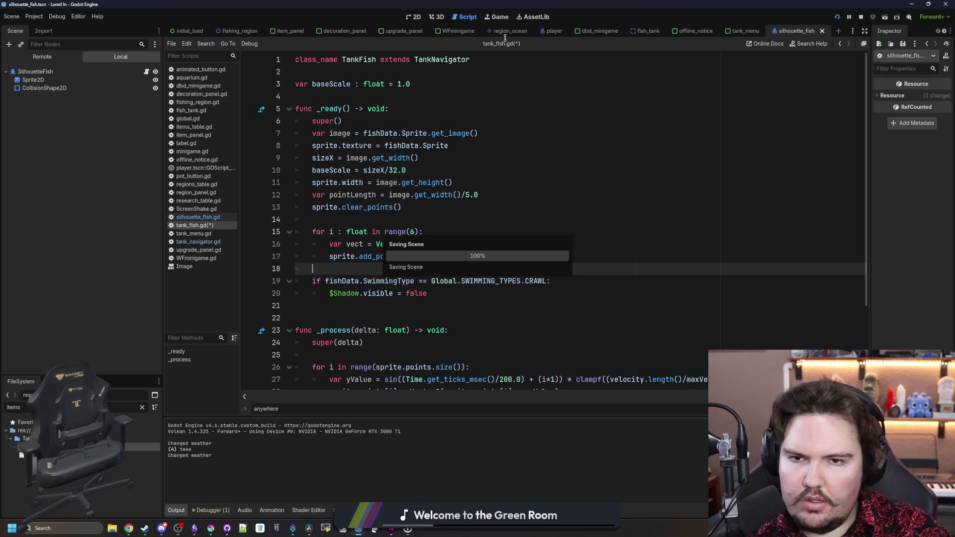
Inspect Fish Tank 2 and Fish Tank 1 for shadowless crawling snails, then bring up tank_navigator.gd.
key("Escape")
left_click(635, 195)
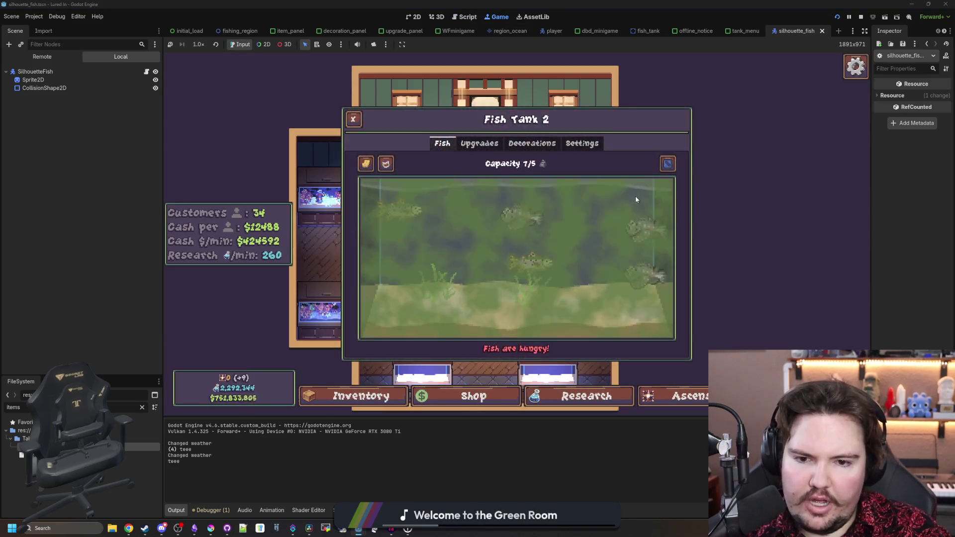
key("Escape")
left_click(337, 200)
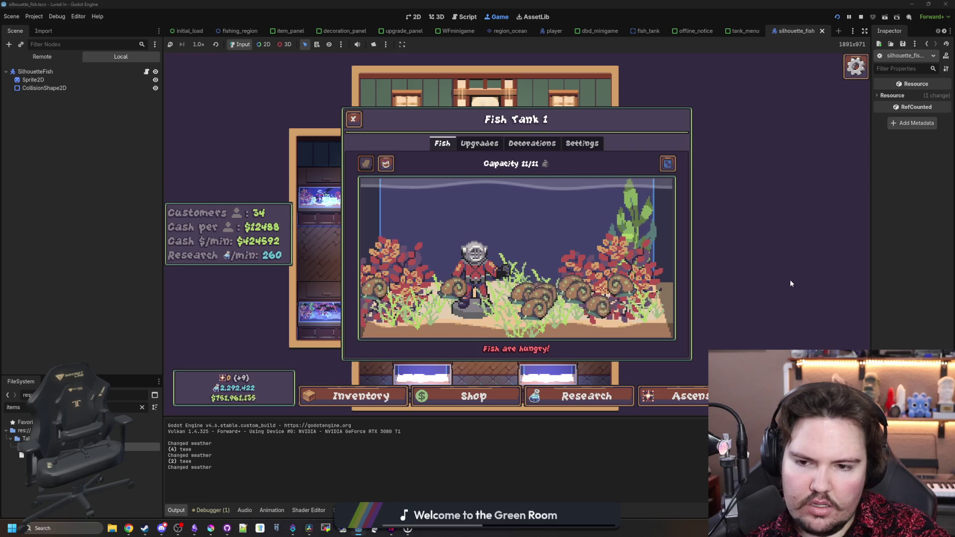
left_click(147, 72)
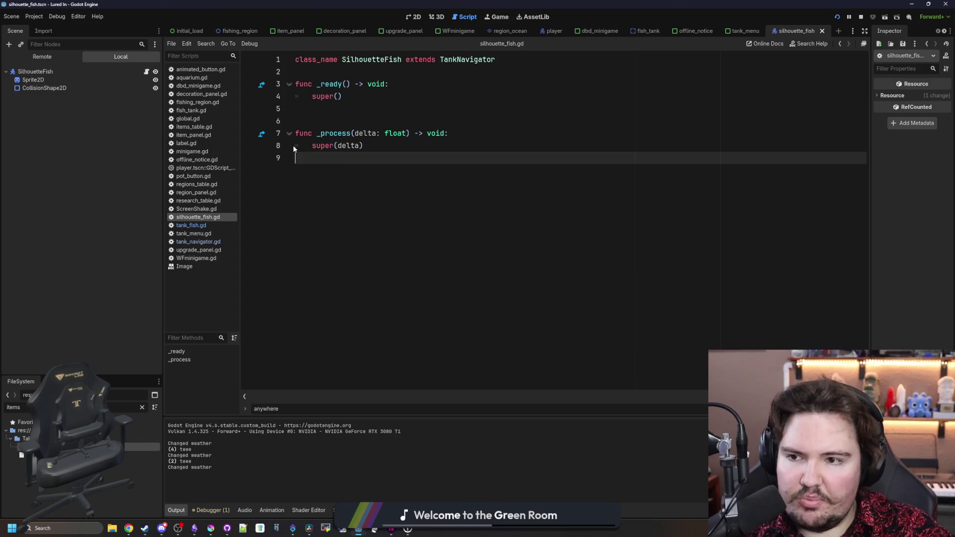
left_click(213, 241)
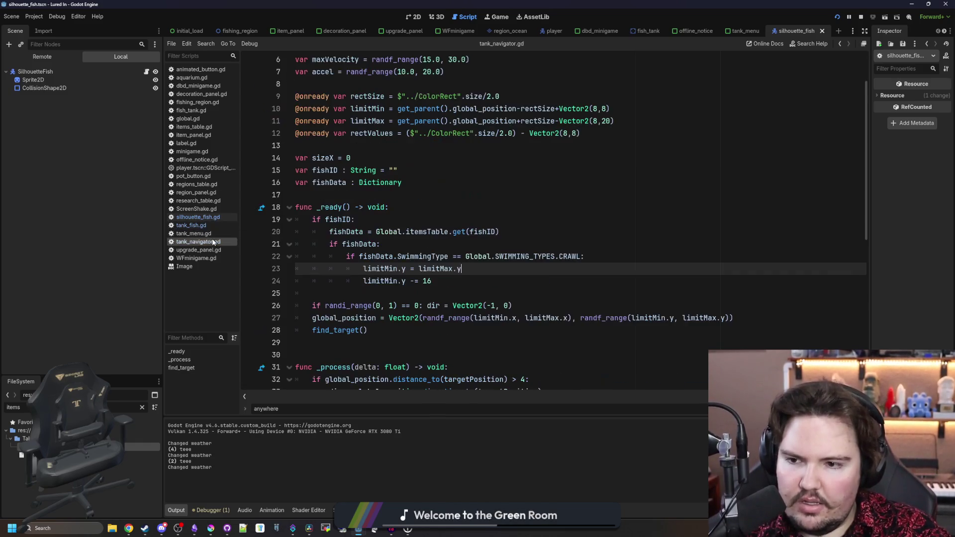
Change line 24 to 'limitMin.y -= 16 - (fishData.Sprite.get_image().get_size().y/2.0)', save, and switch to the game.
left_click(467, 281)
type("-")
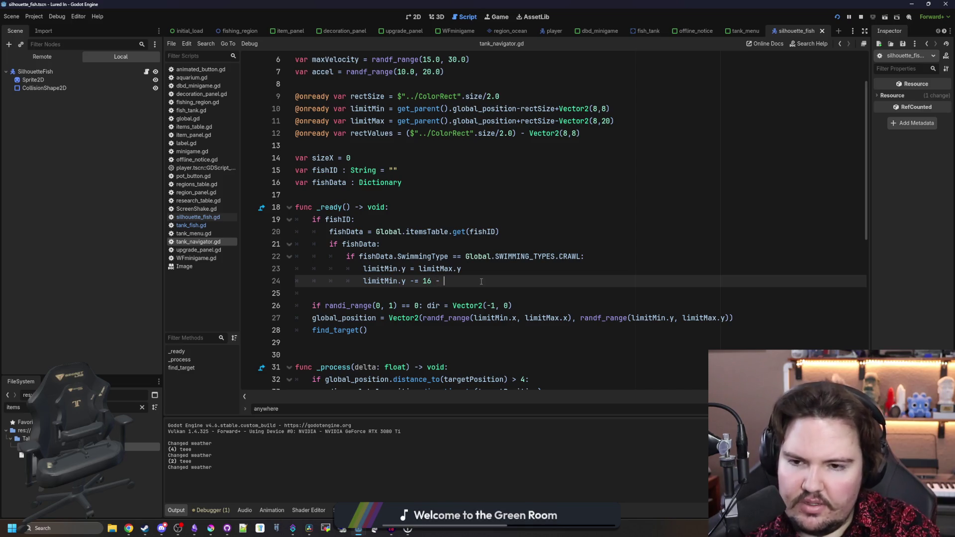
type("fishD")
key("Return")
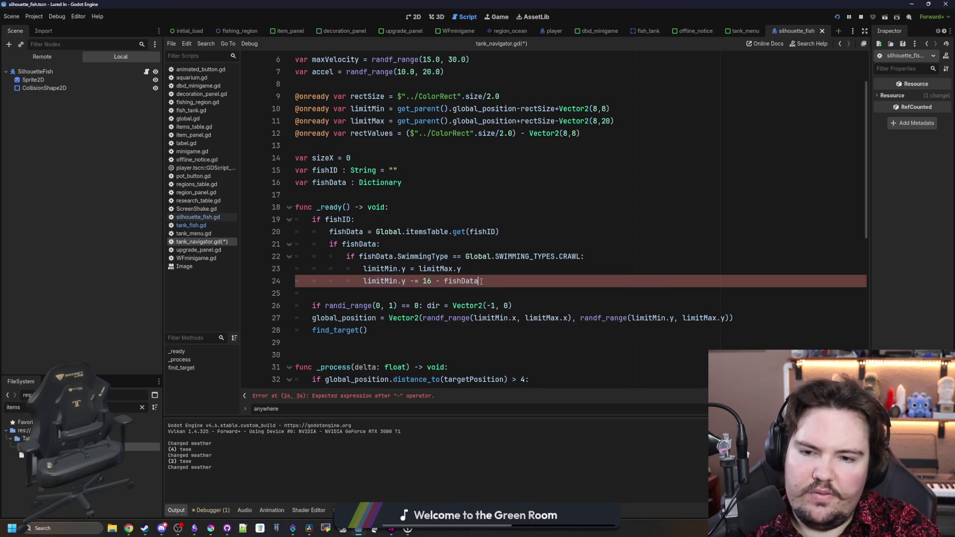
type(".get")
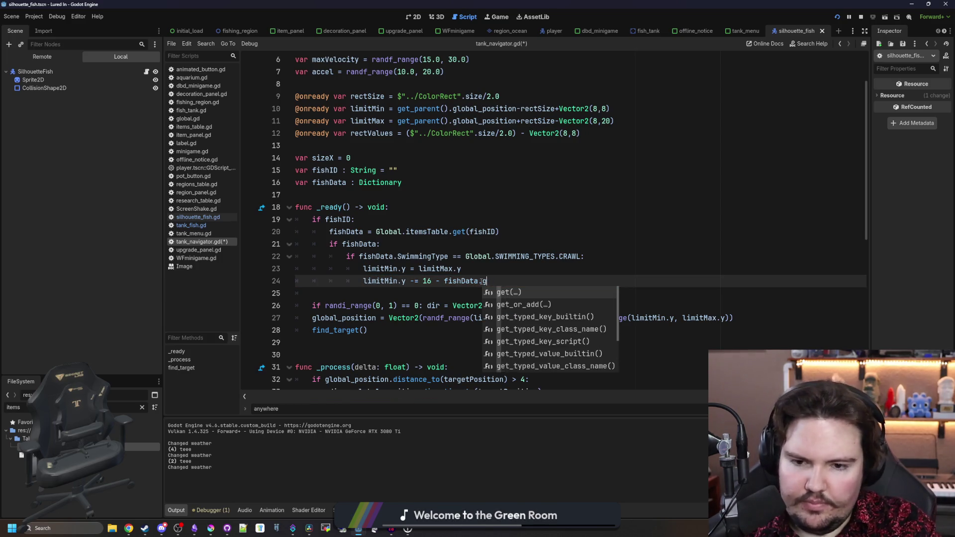
key("BackSpace")
key("BackSpace")
type("Sprite.get_image().get_size().y")
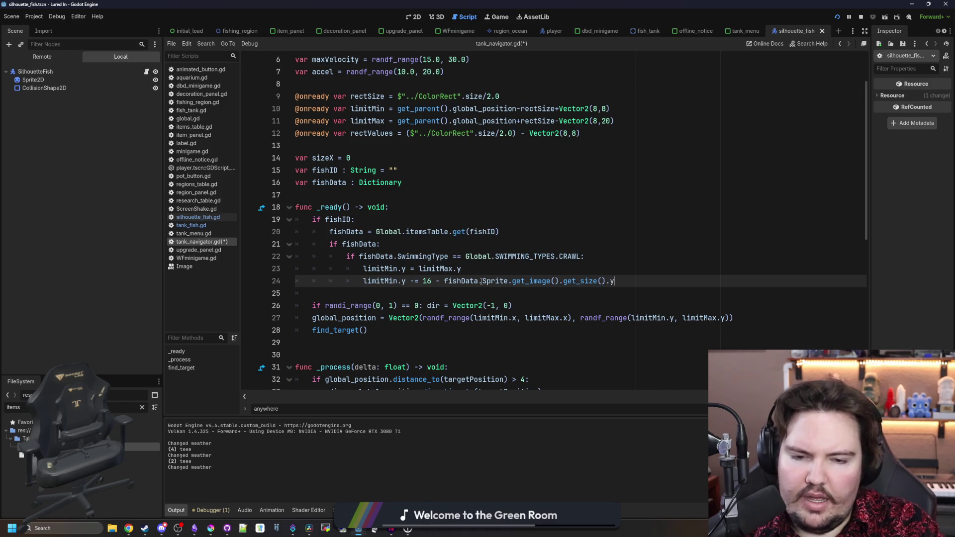
type("/2.0")
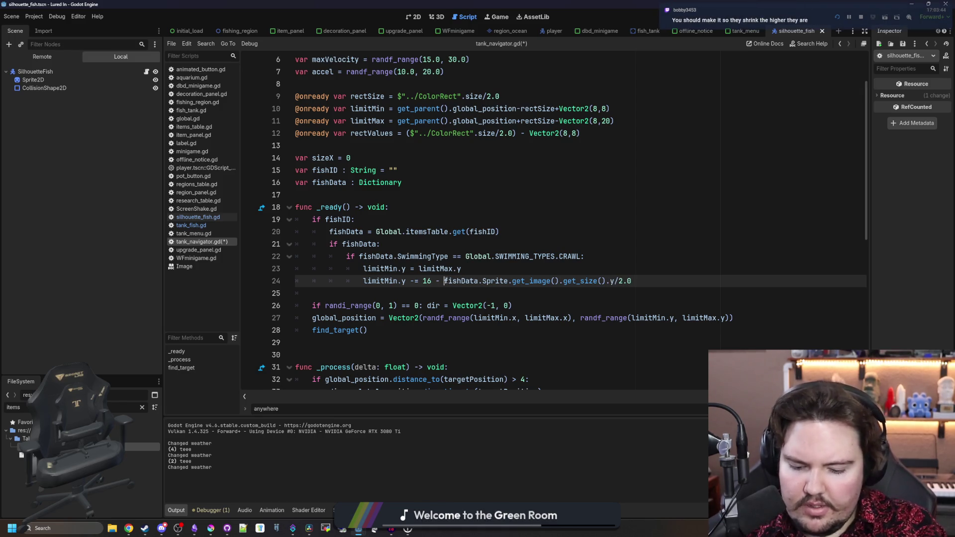
key("ctrl+s")
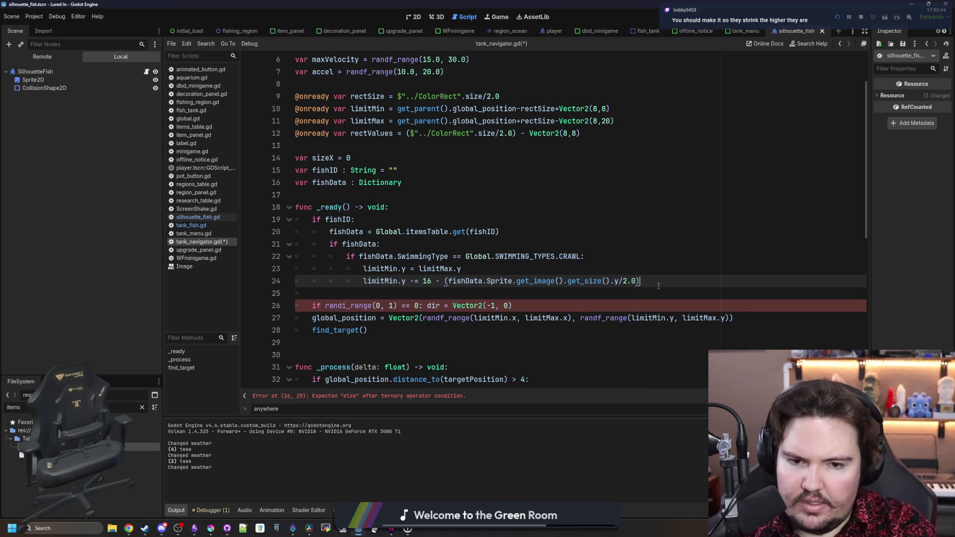
left_click(418, 256)
left_click(500, 17)
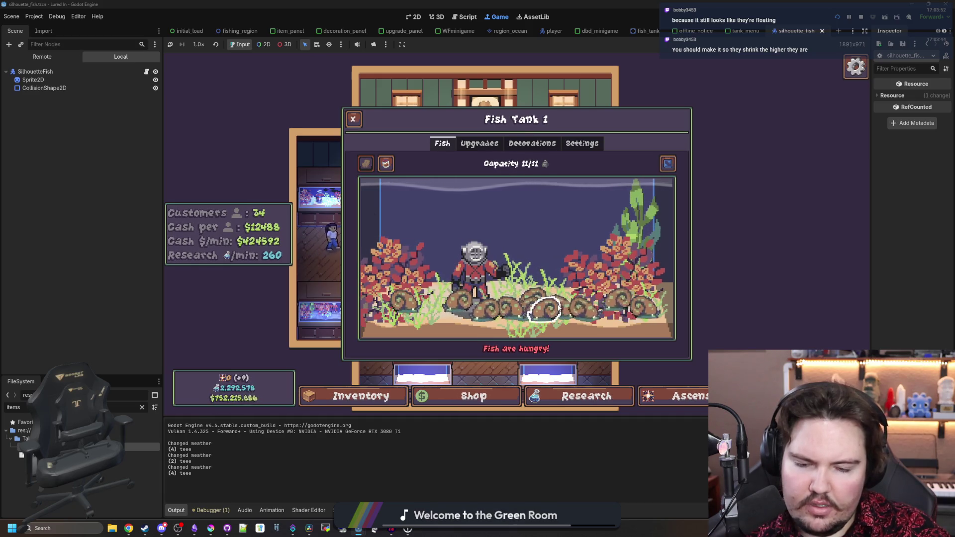
After viewing Fish Tank 1's snails, return to the tank navigator script.
left_click(147, 72)
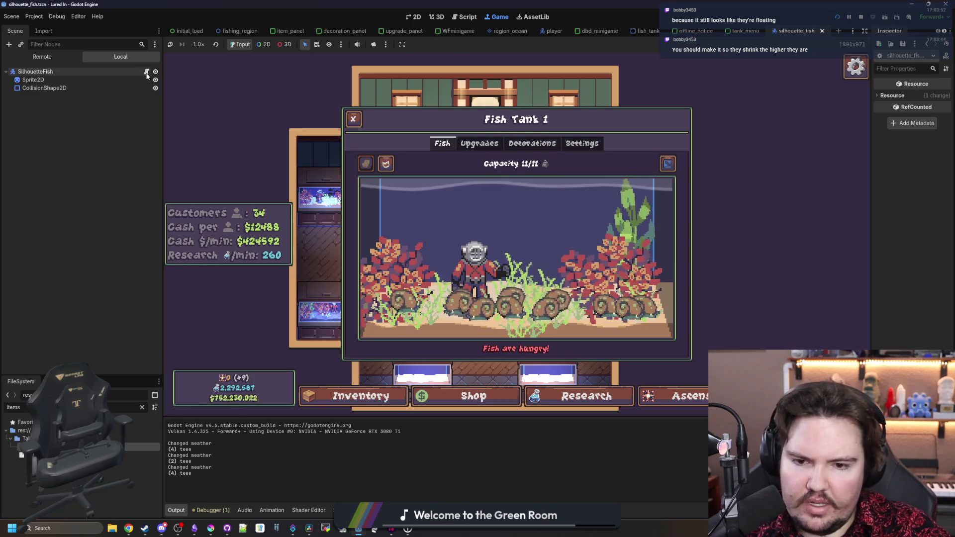
left_click(206, 242)
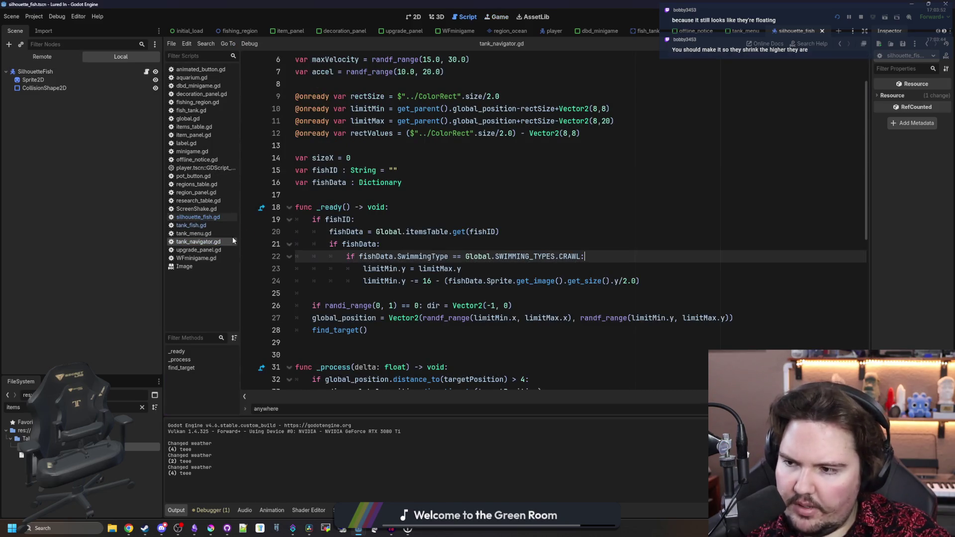
left_click(501, 231)
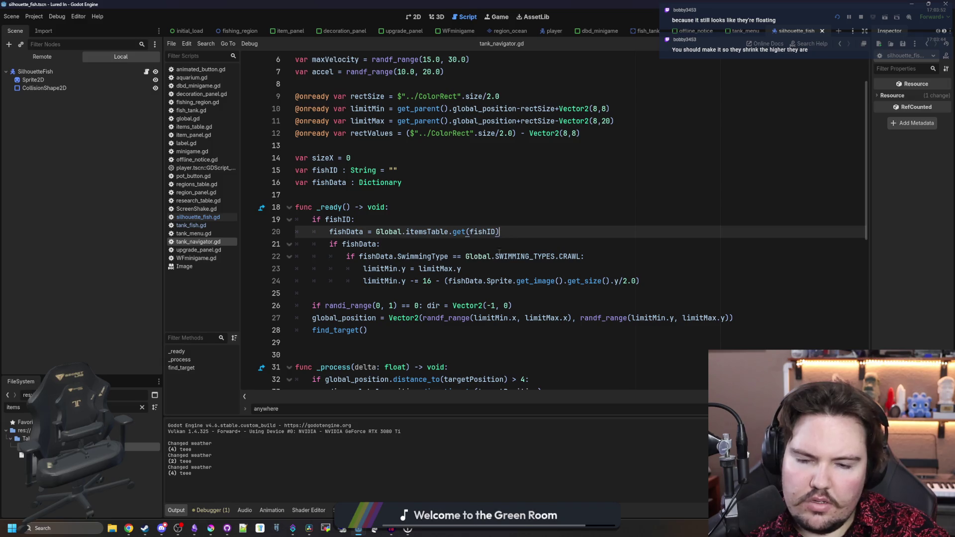
scroll(503, 284, "down", 1)
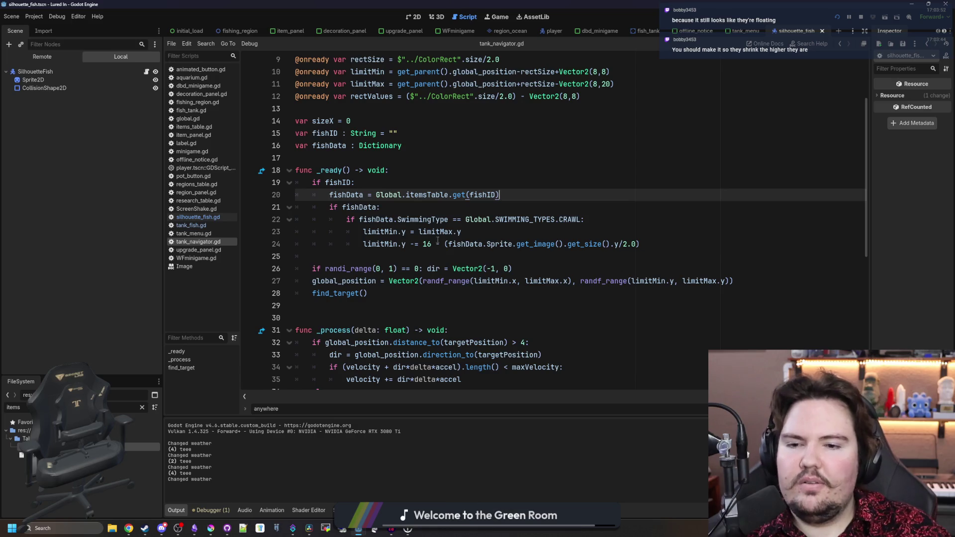
left_click(572, 243)
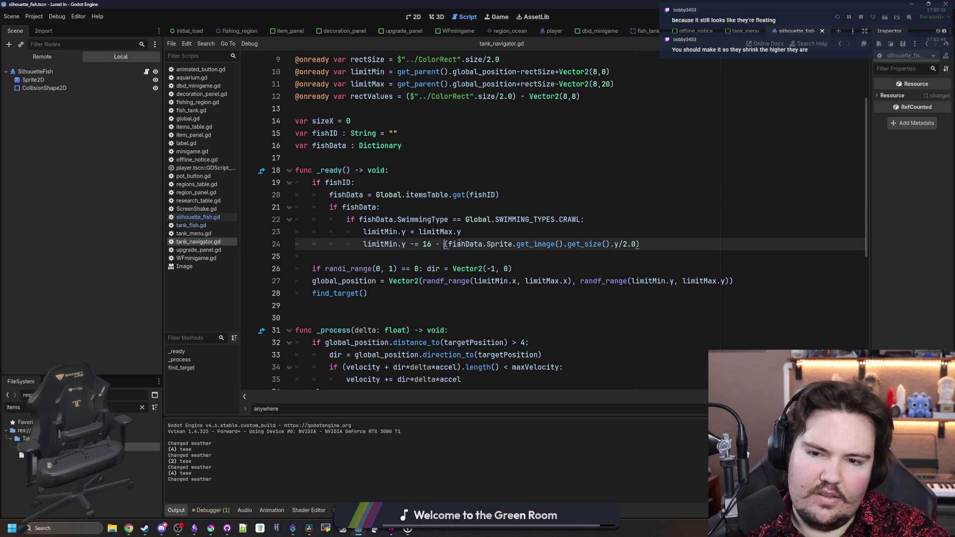
type("+")
scroll(572, 238, "up", 2)
left_click(522, 232)
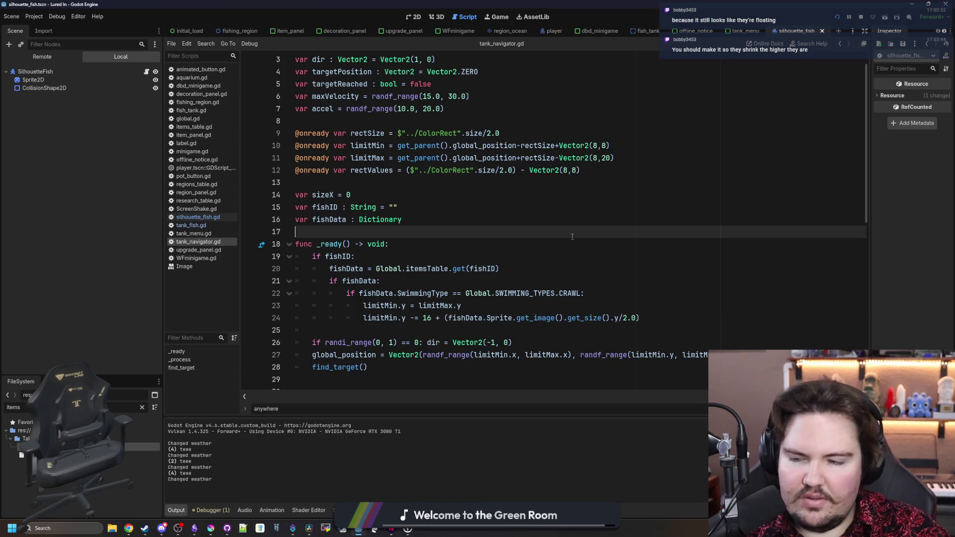
scroll(506, 242, "down", 2)
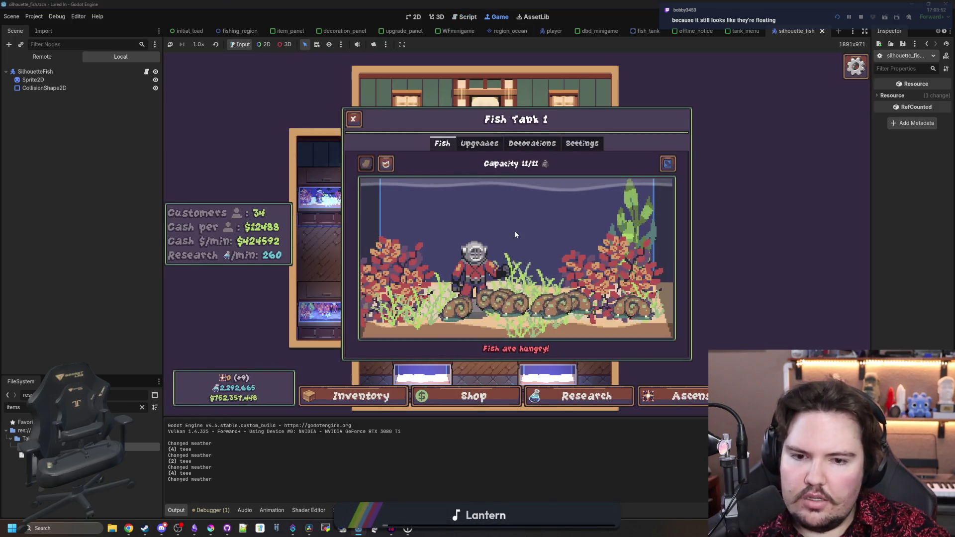
Browse another fish tank and Fish Tank 1, then switch to the script editor.
key("Escape")
left_click(631, 237)
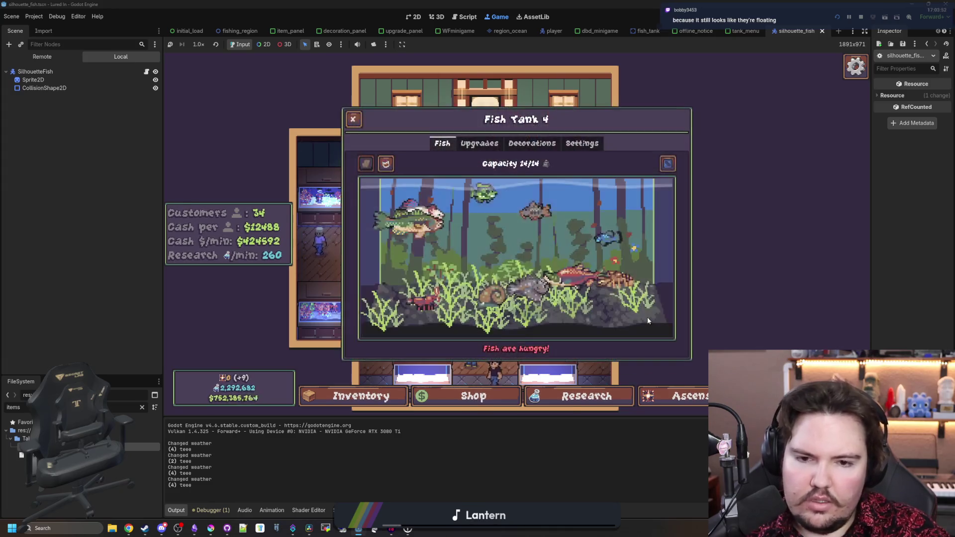
left_click(340, 205)
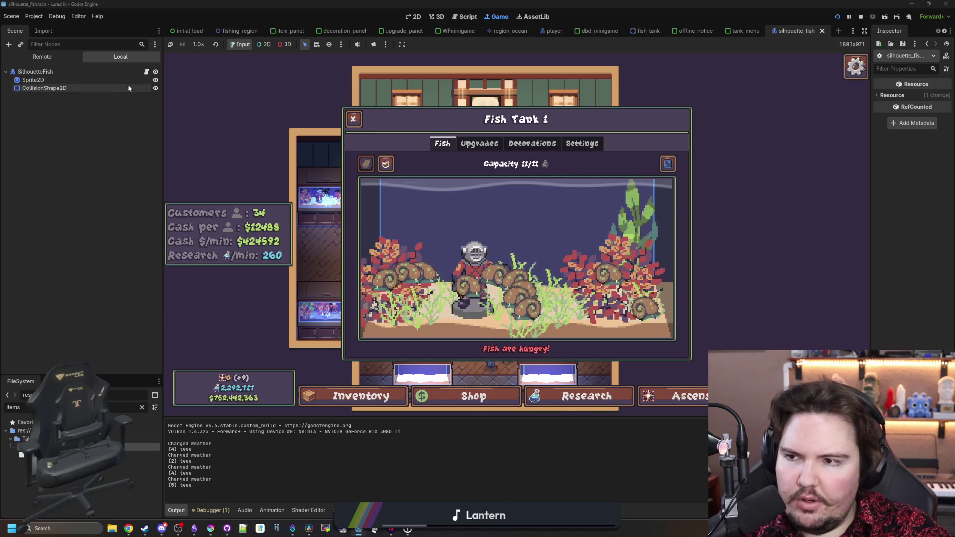
left_click(146, 72)
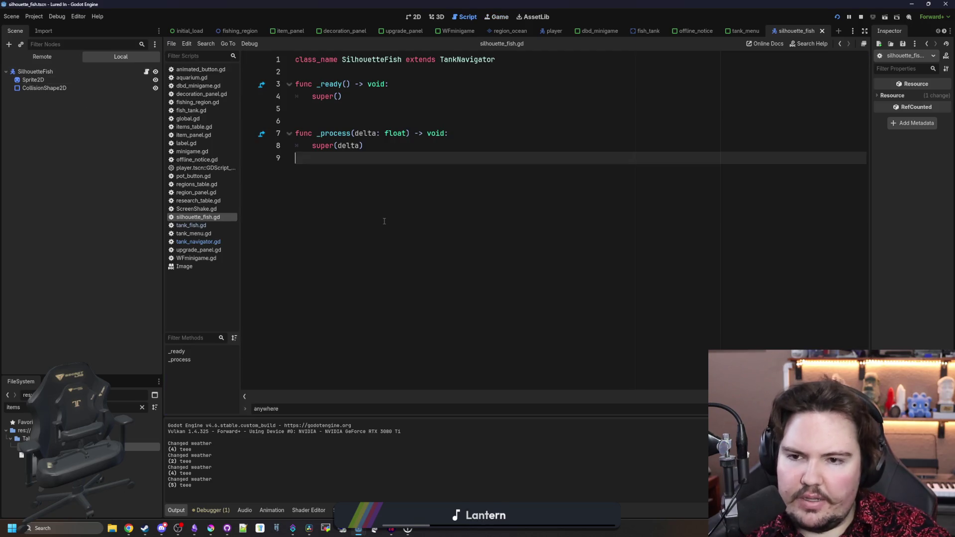
Save and look over tank_navigator.gd's clamping and sprite-flip code, then bring up tank_fish.gd.
left_click(216, 244)
key("ctrl+s")
left_click(373, 161)
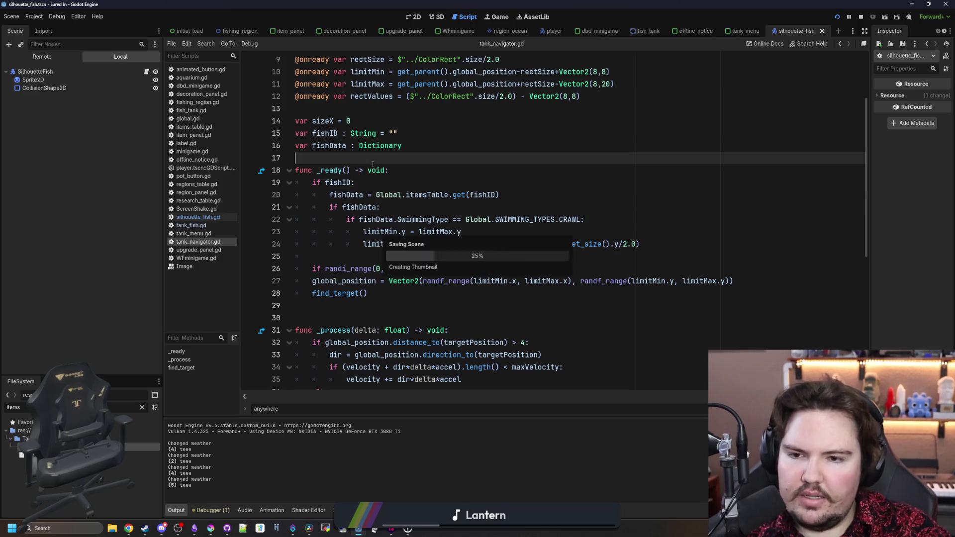
scroll(372, 162, "down", 6)
scroll(392, 261, "down", 2)
left_click(348, 208)
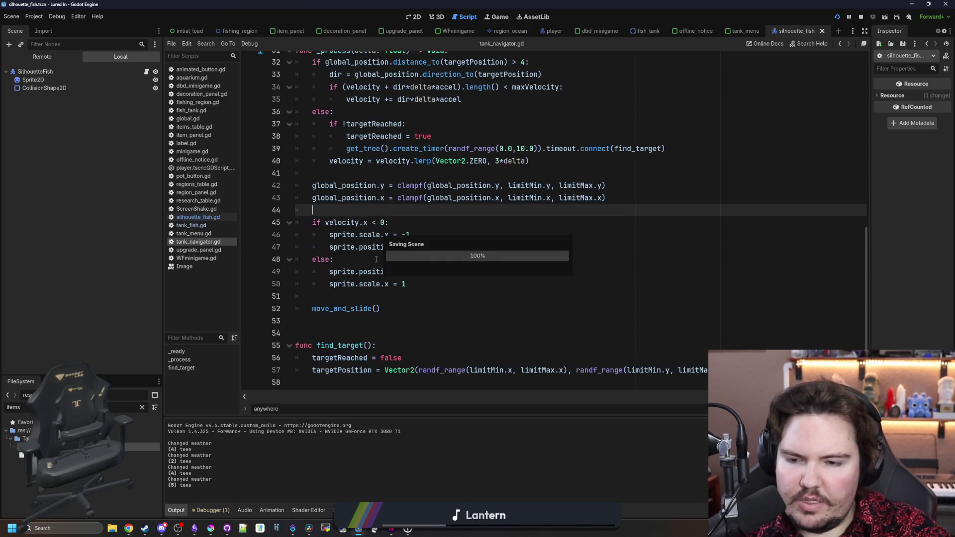
left_click(348, 297)
scroll(348, 296, "up", 1)
scroll(349, 297, "up", 2)
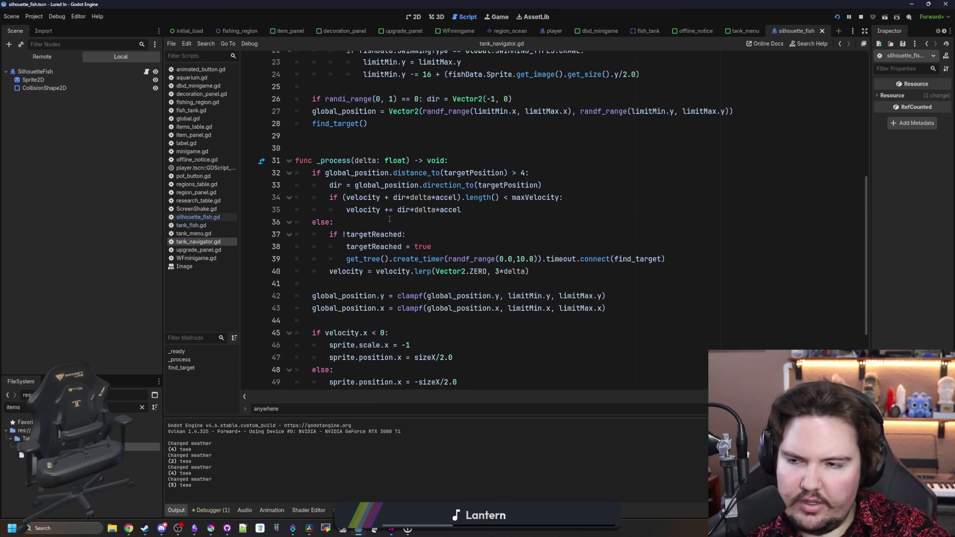
scroll(389, 219, "down", 1)
scroll(389, 219, "up", 1)
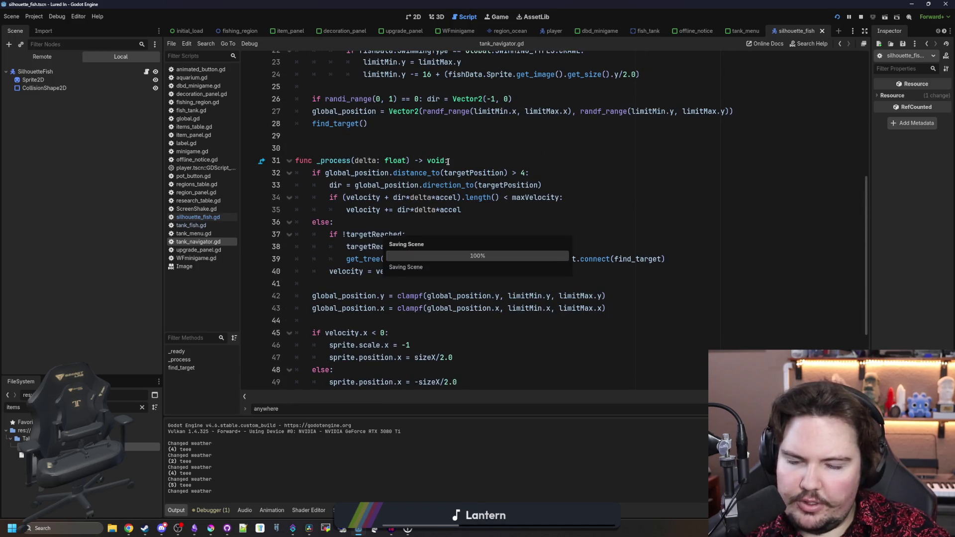
left_click(463, 160)
scroll(462, 159, "down", 3)
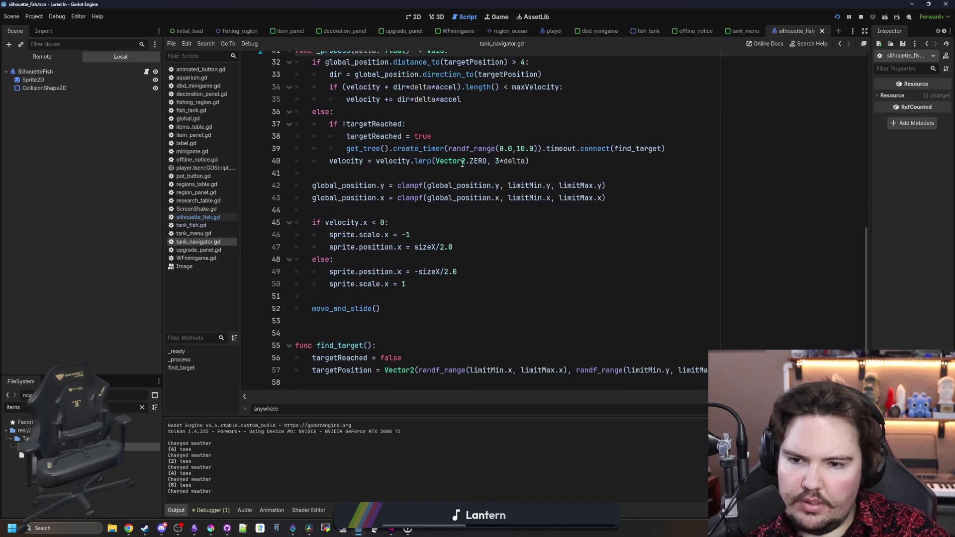
scroll(386, 328, "up", 7)
left_click(385, 295)
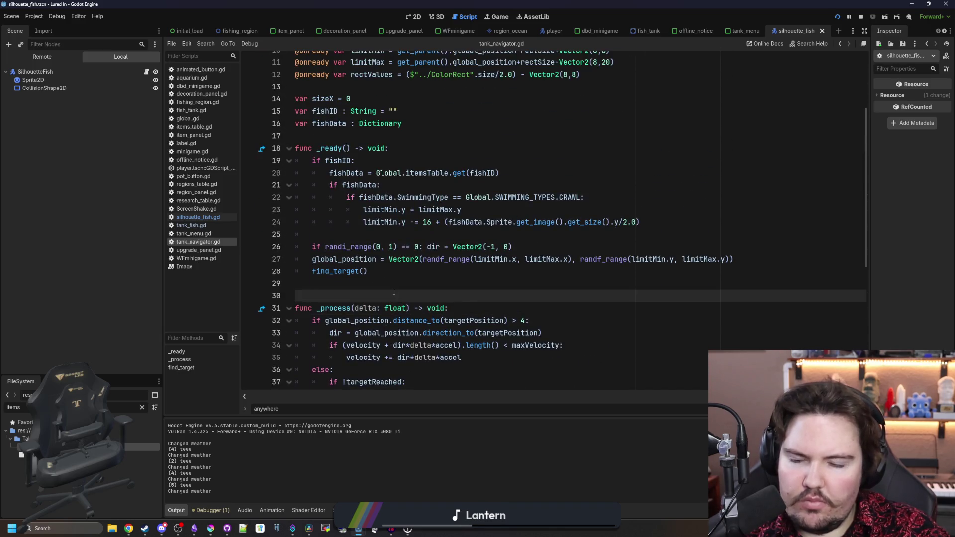
scroll(384, 264, "up", 3)
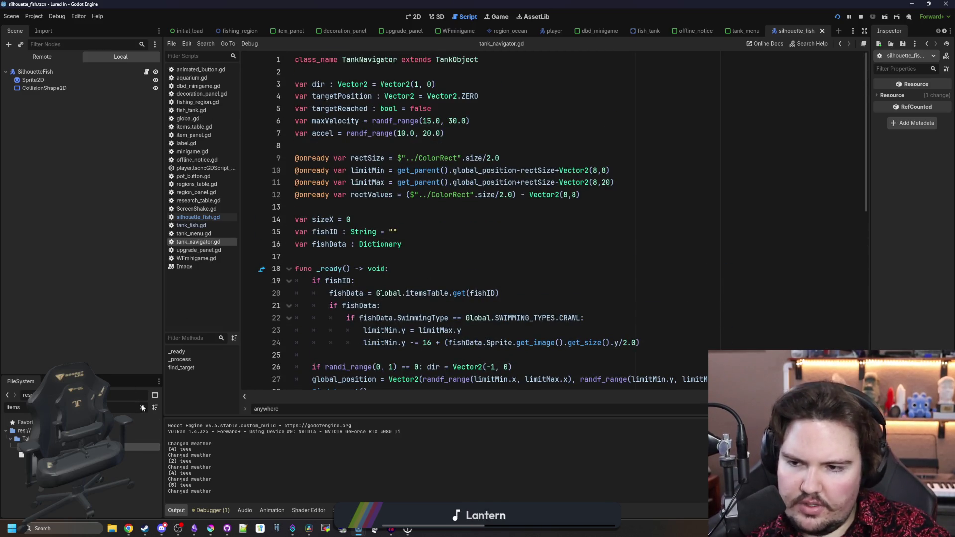
left_click(191, 224)
scroll(389, 240, "down", 1)
scroll(388, 240, "down", 2)
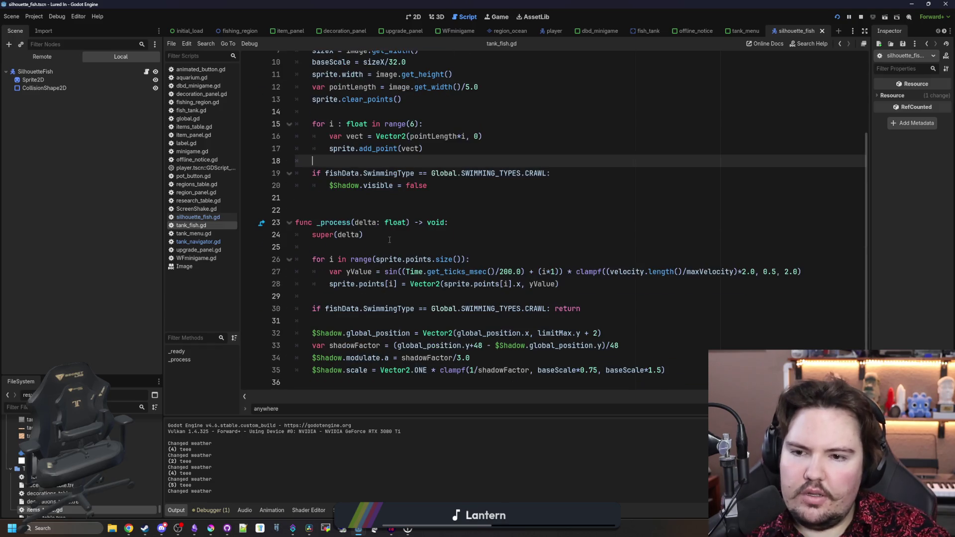
Move the CRAWL check's return onto its own line with an empty line above it.
left_click(389, 240)
key("Return")
key("Return")
key("Up")
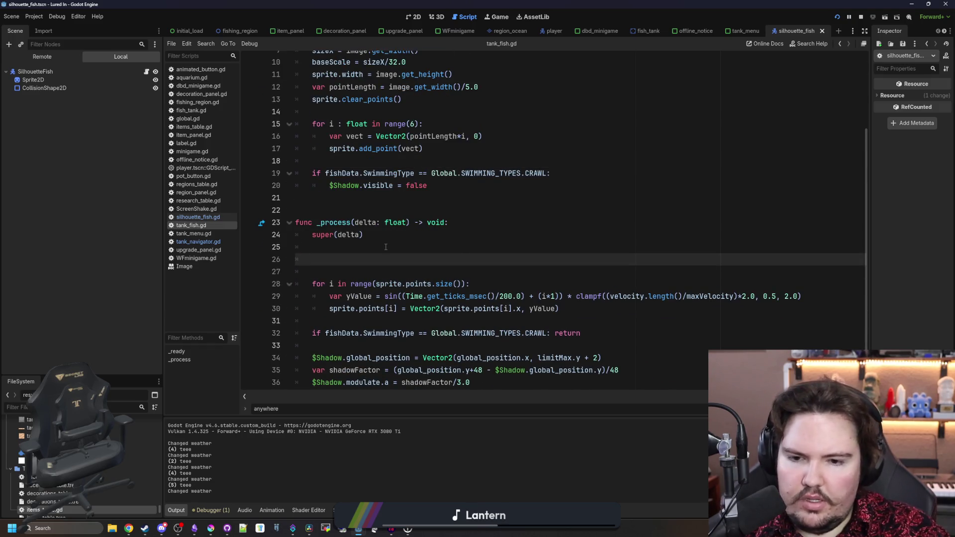
key("BackSpace")
key("BackSpace")
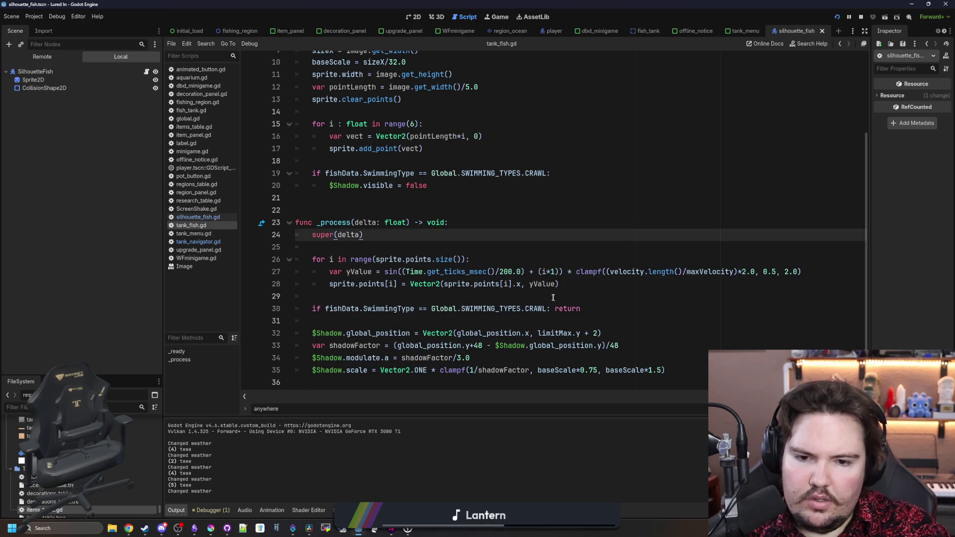
left_click(555, 309)
key("Return")
key("Return")
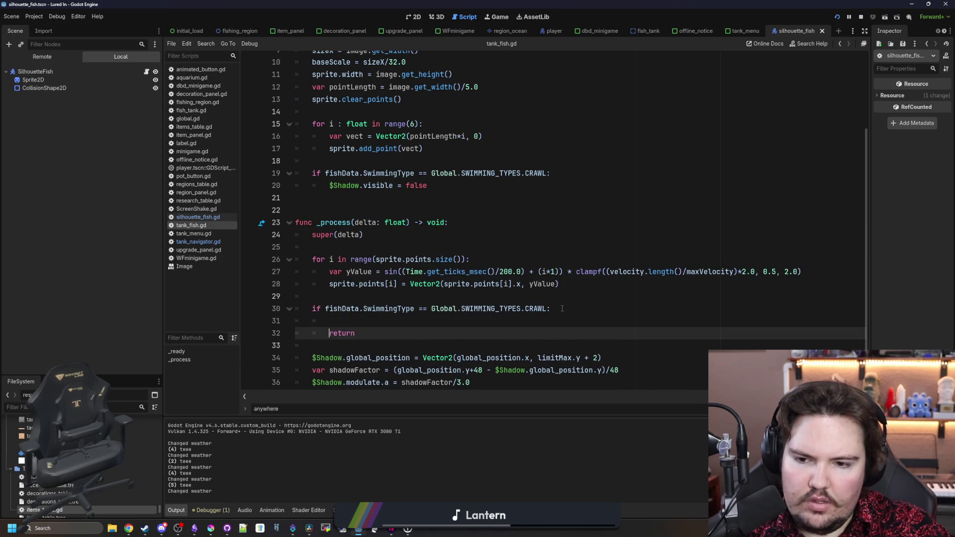
key("Up")
scroll(524, 320, "down", 1)
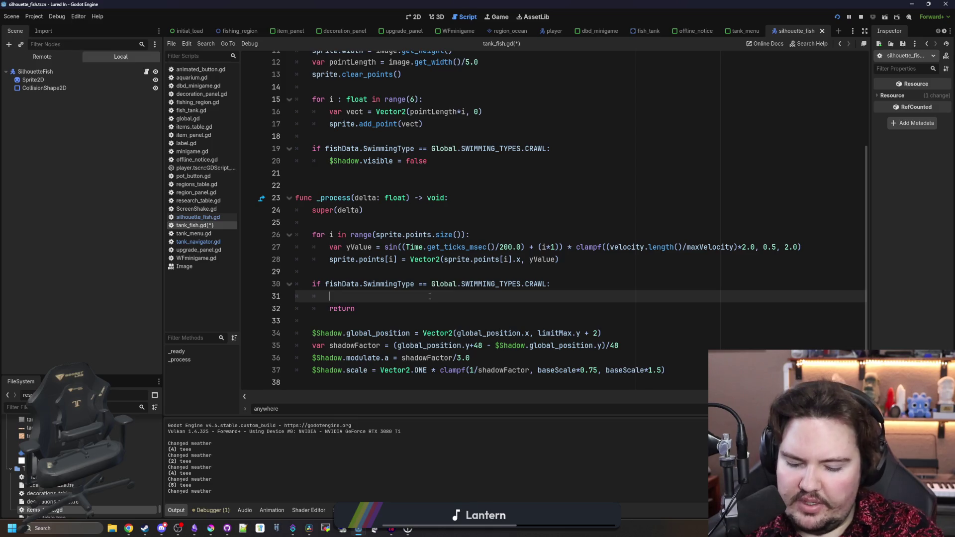
type("sprite.scale =")
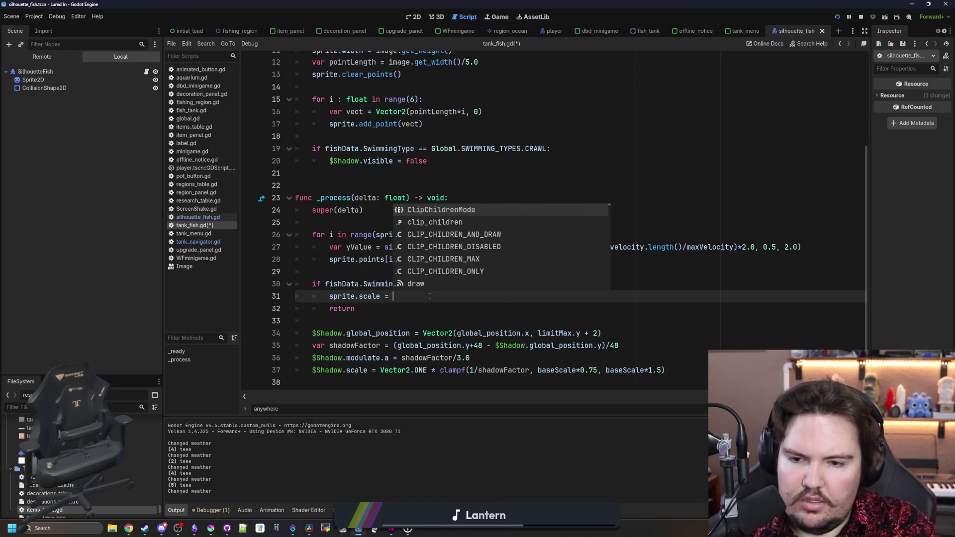
scroll(430, 297, "up", 1)
Write 'sprite.scale = Vector2.ONE *' on the new crawl-only line, cleaning stray characters.
key("BackSpace")
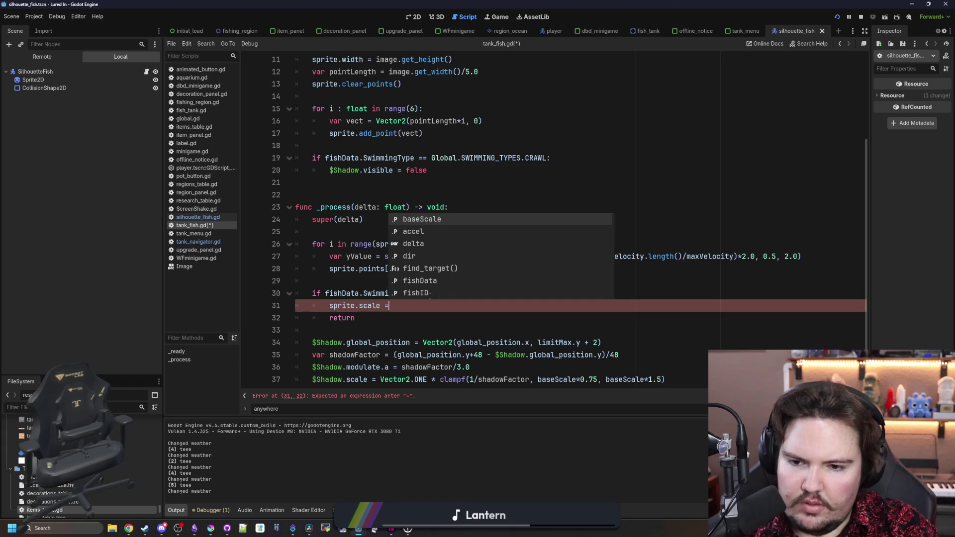
key("BackSpace")
type("= ")
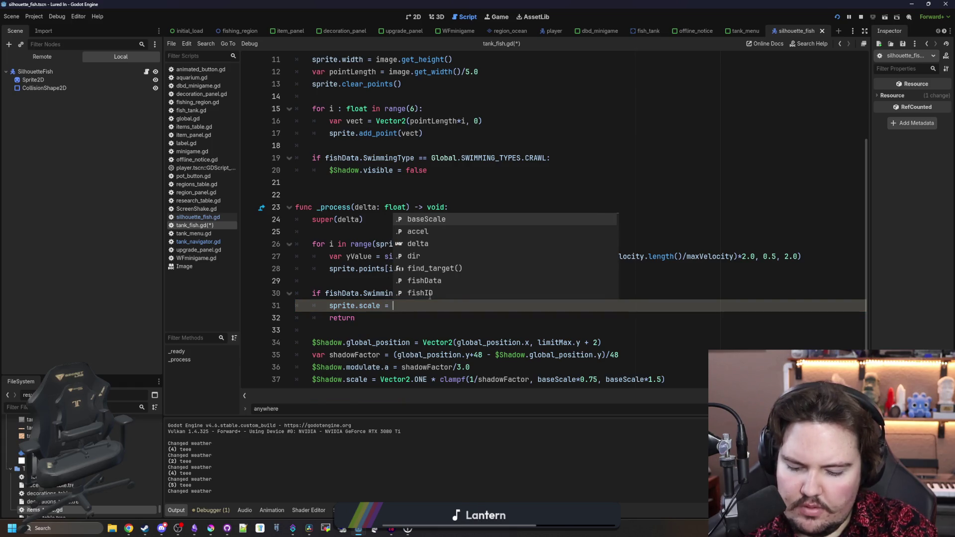
type("Vector2.")
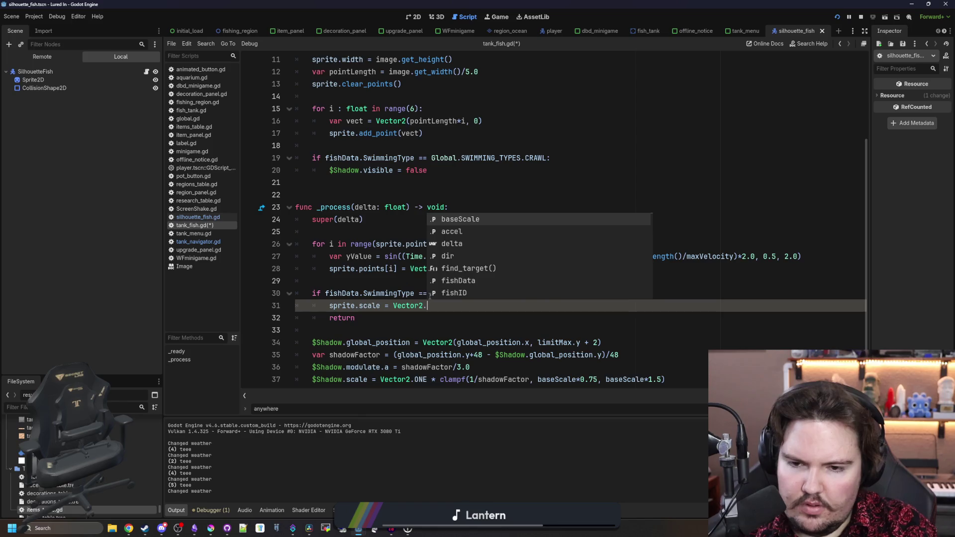
type("ONE * m")
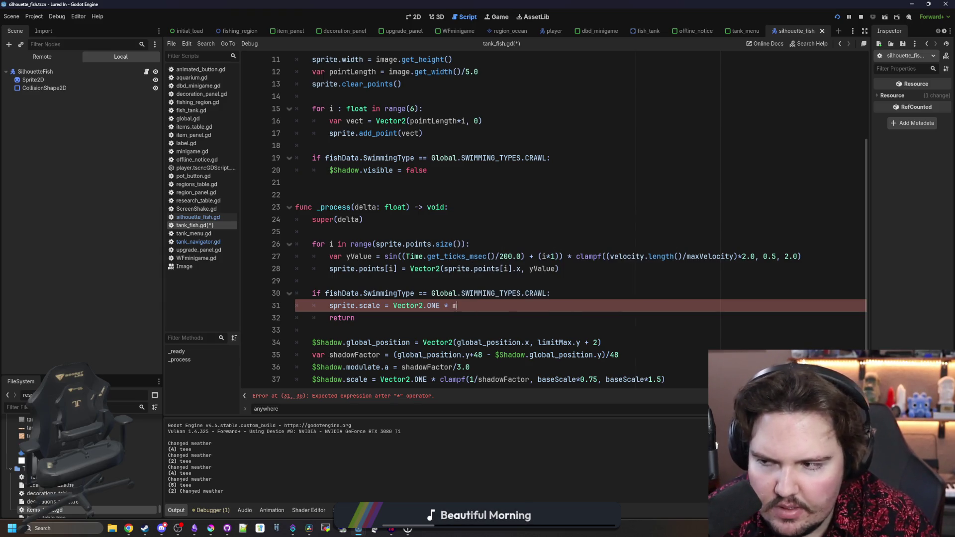
key("BackSpace")
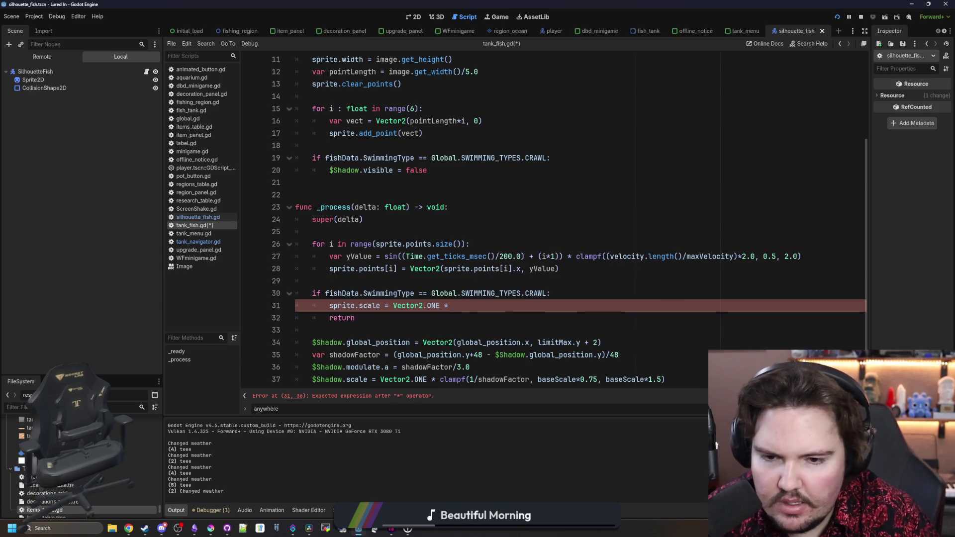
type("limit")
Finish the scale as (limitMax.y - global_position.y), save, check it in game, and return to scripts.
key("Return")
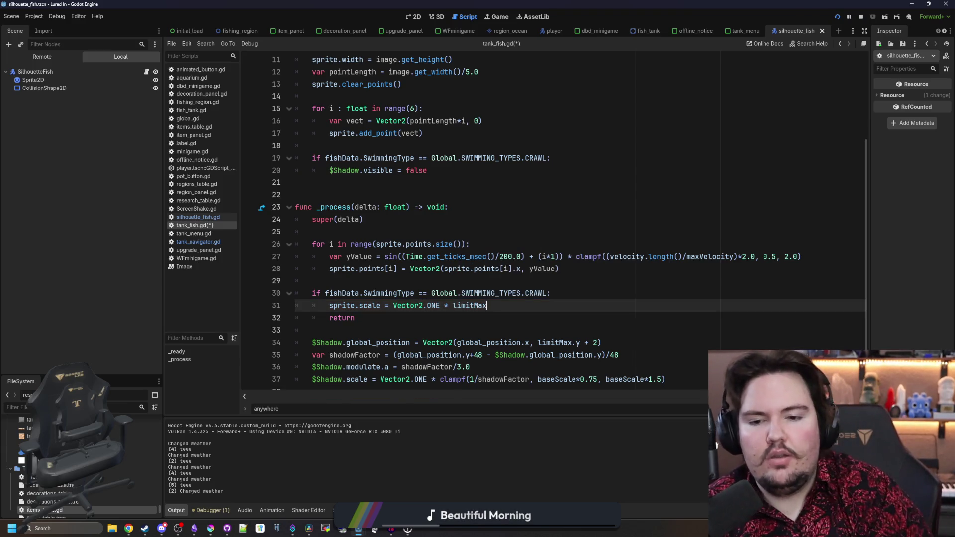
type("(")
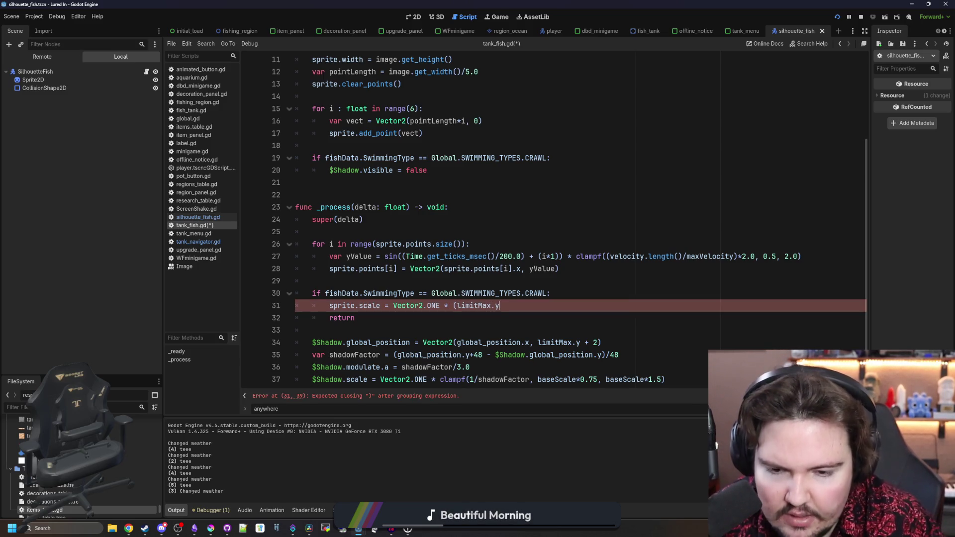
type(" - ")
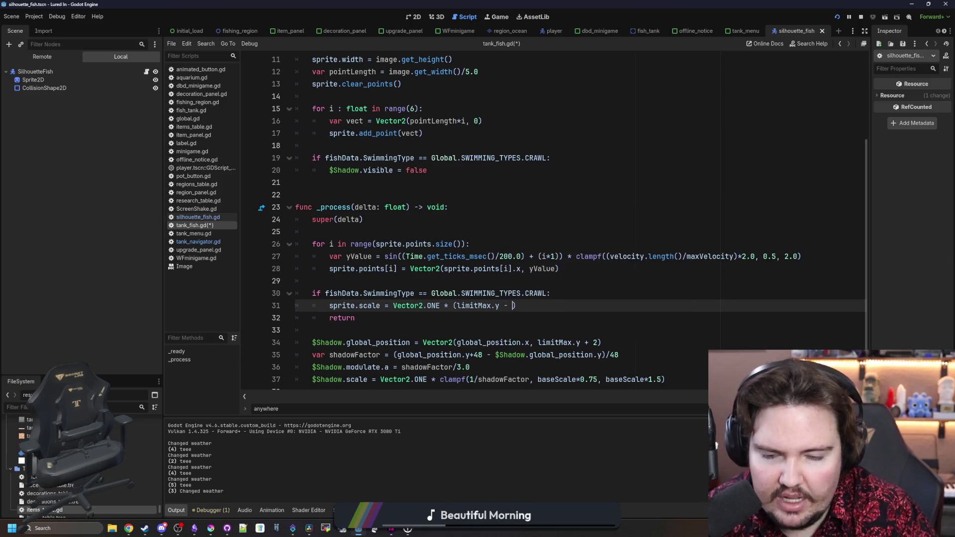
type("pos")
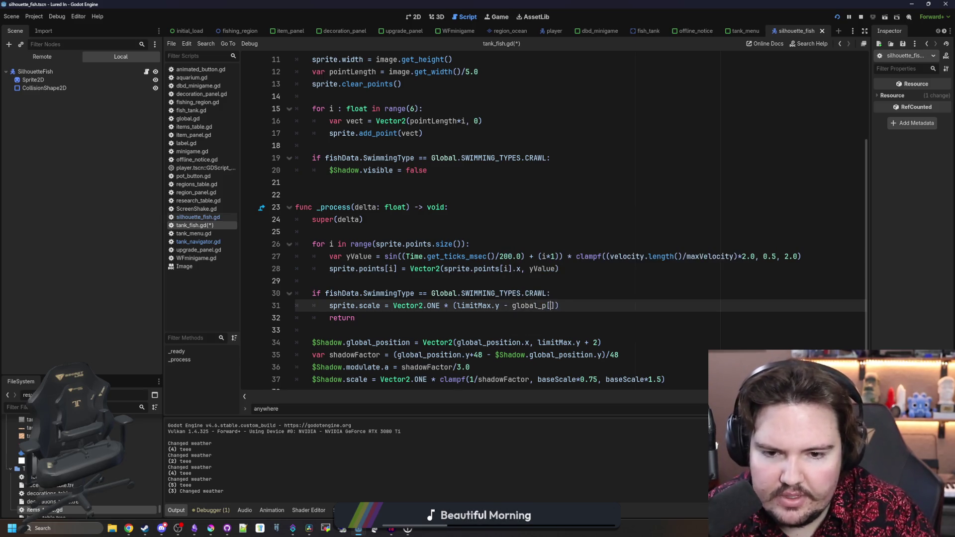
type(".y")
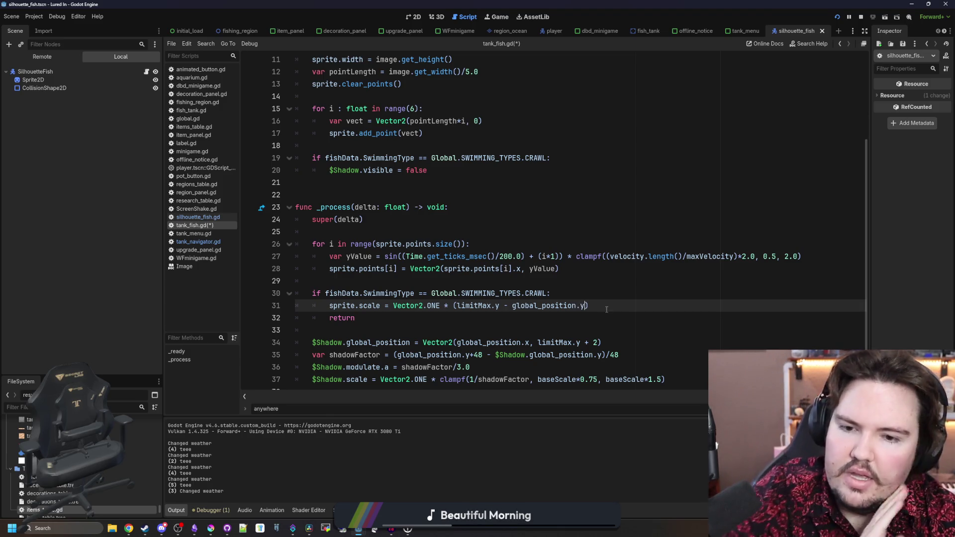
type(")")
key("ctrl+s")
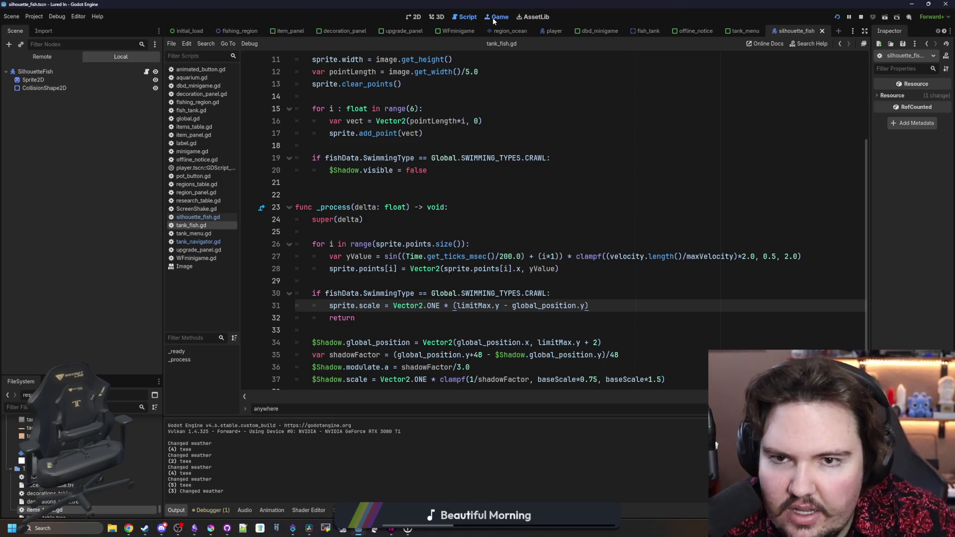
left_click(492, 17)
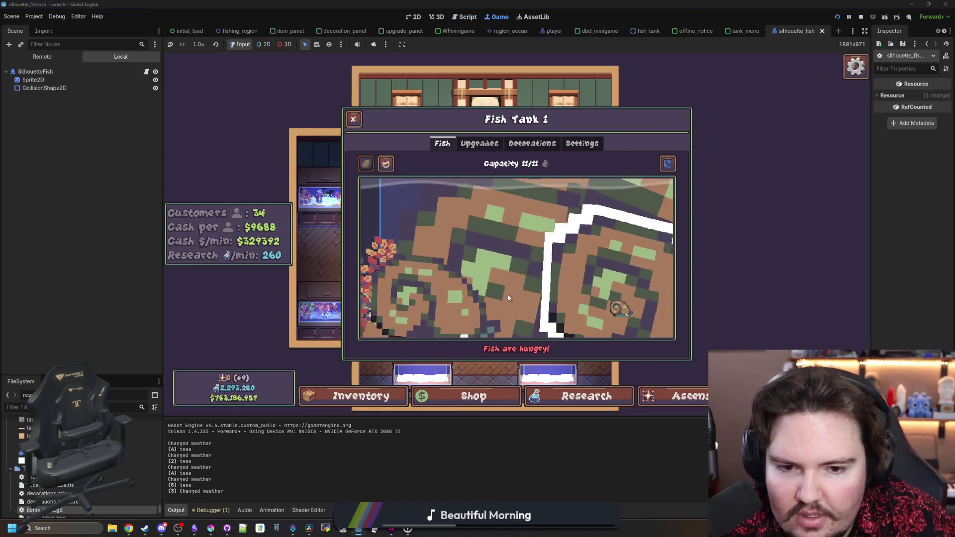
left_click(147, 72)
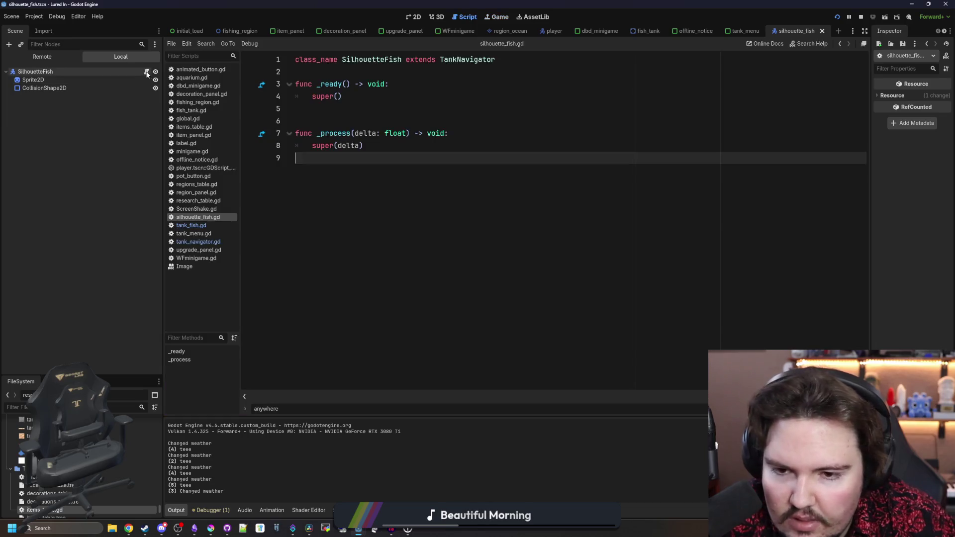
Wrap line 31's height term as 1.0-((limitMax.y - global_position.y)/…) and test-run with F5.
left_click(206, 226)
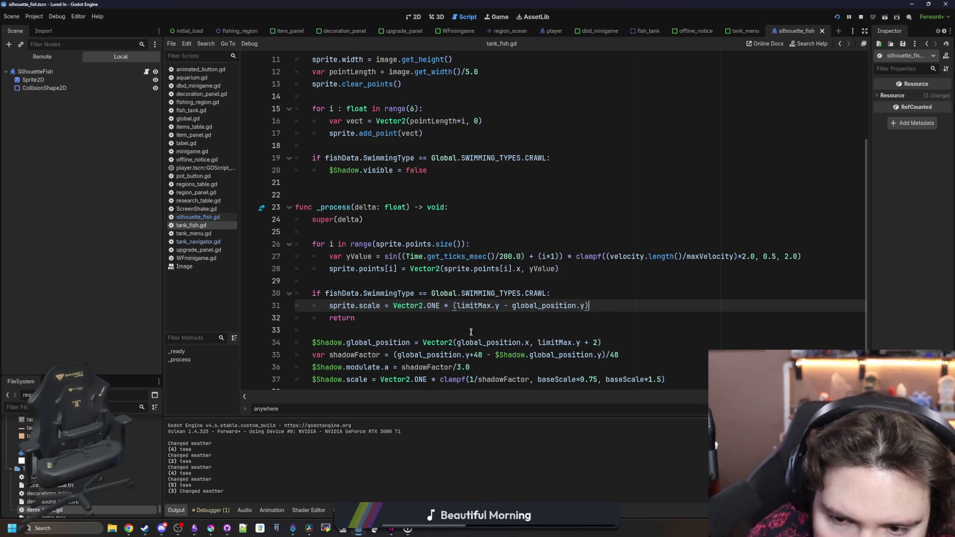
left_click(453, 307)
type("(")
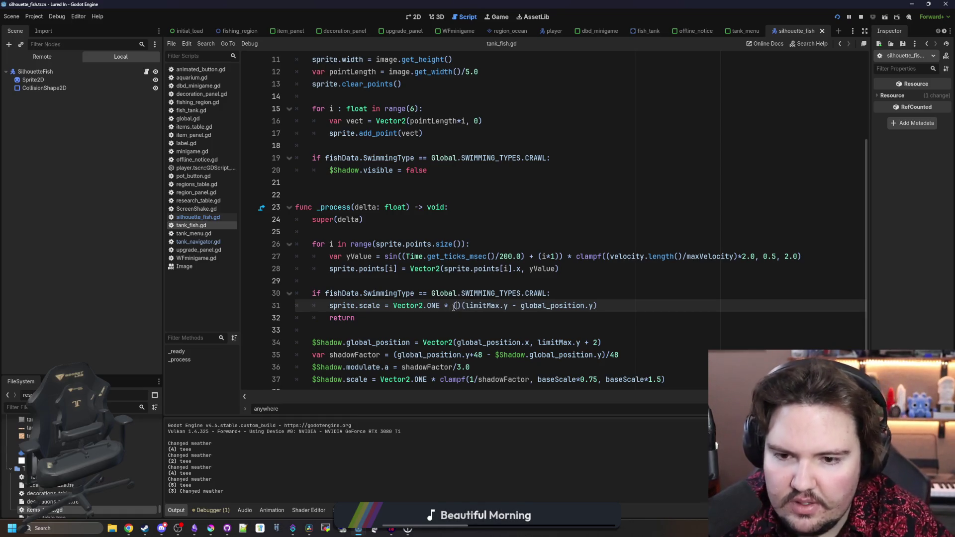
type("1.0-")
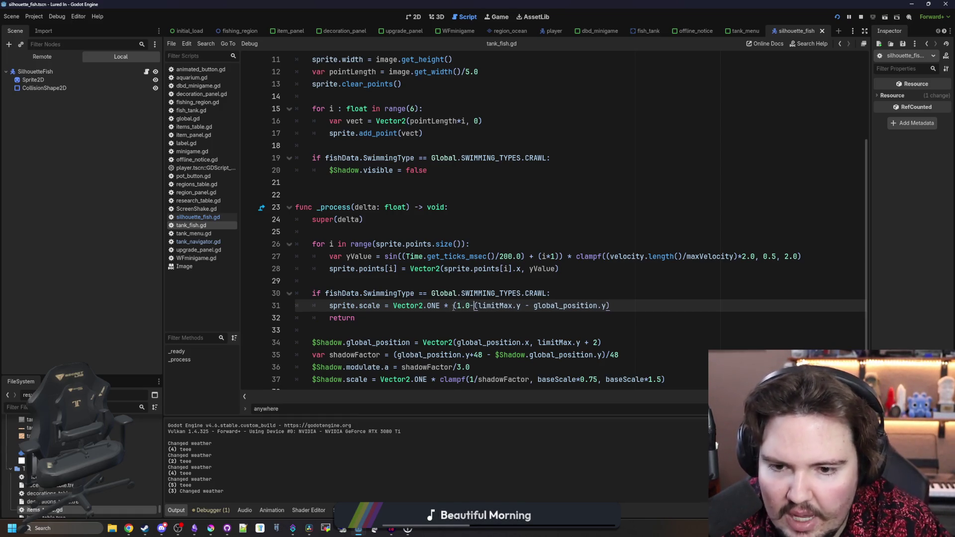
left_click(632, 303)
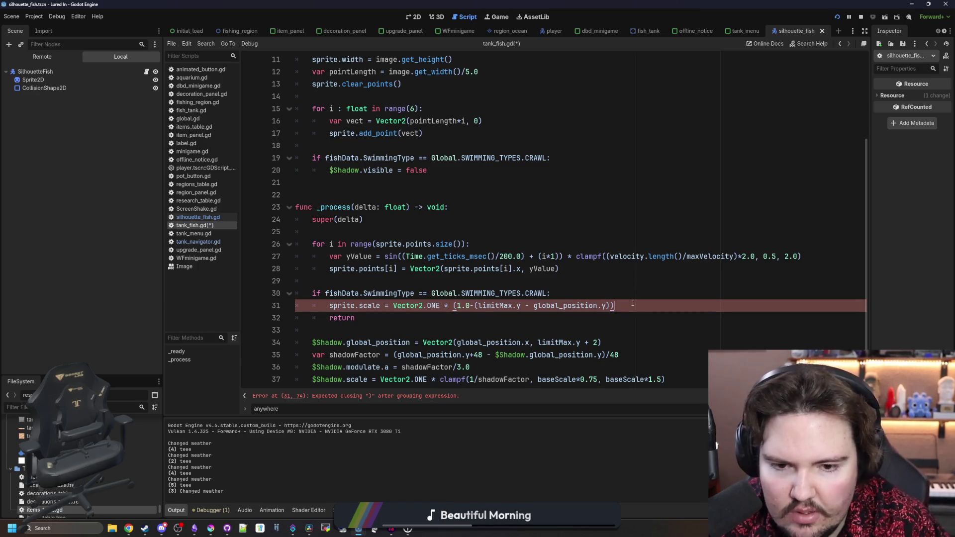
type(")")
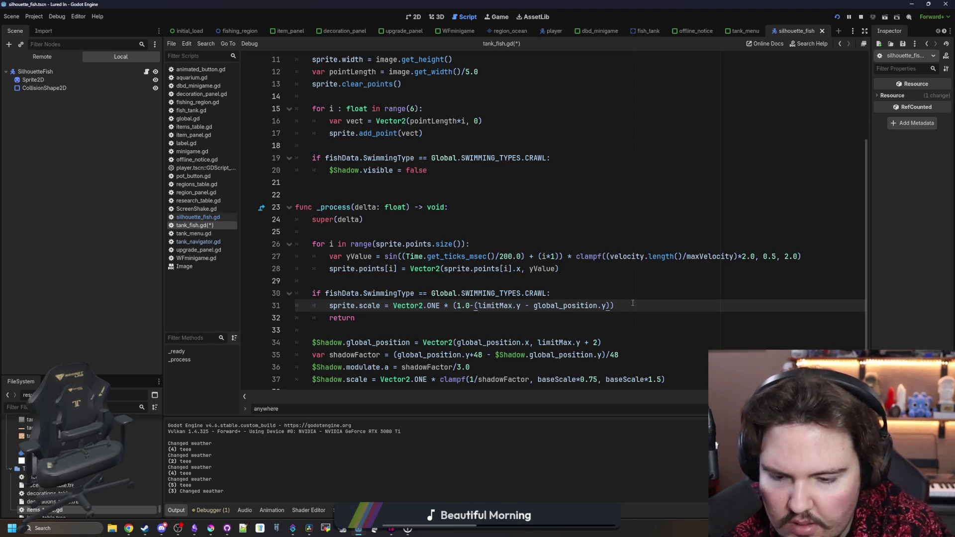
type("(")
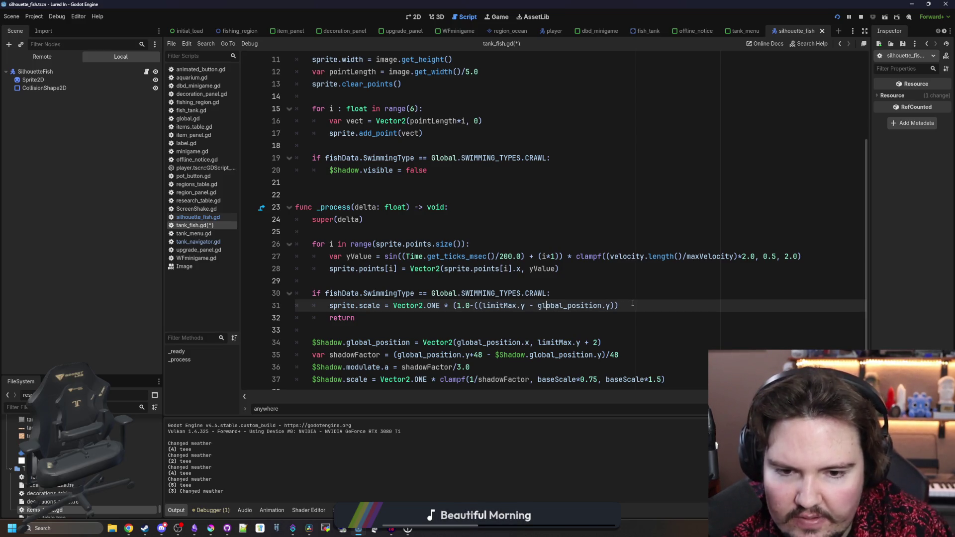
key("End")
key("Left")
key("Left")
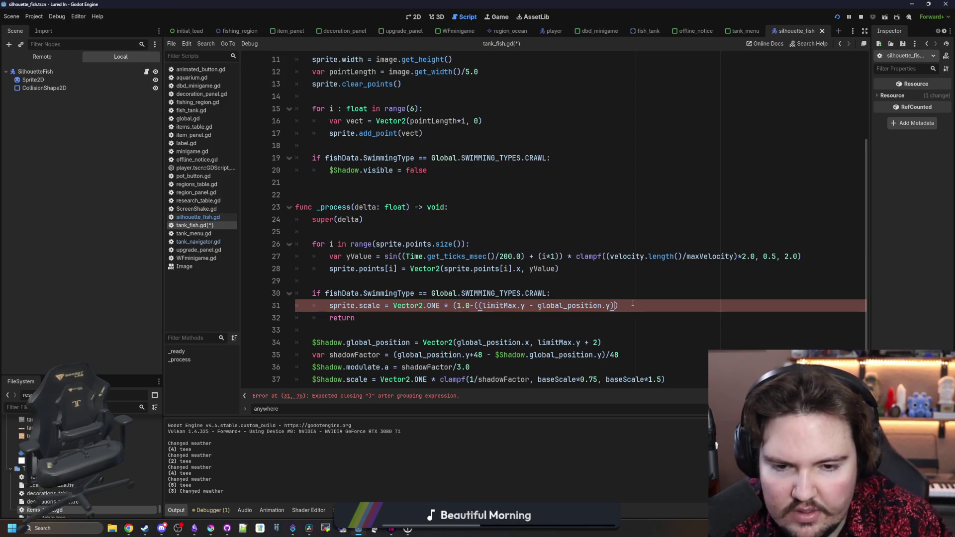
type(")")
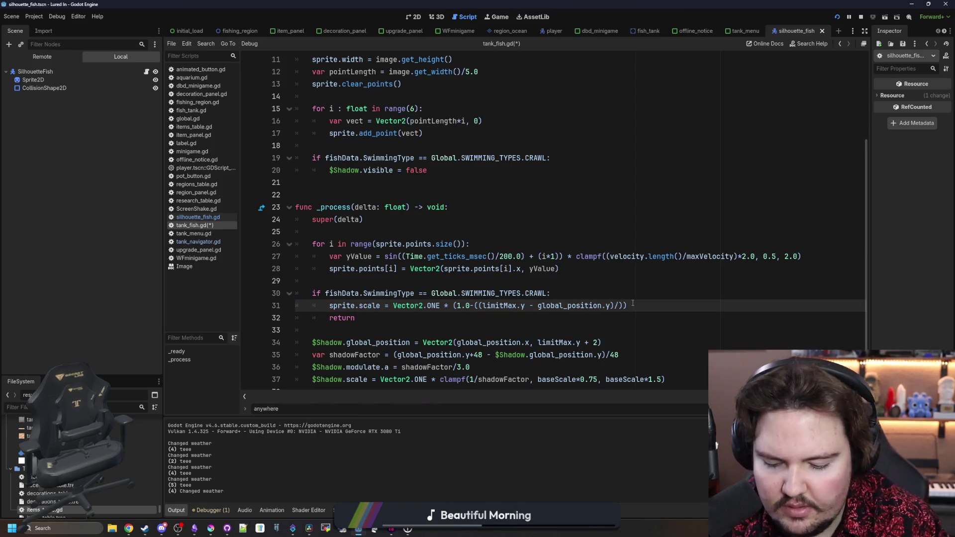
key("Left")
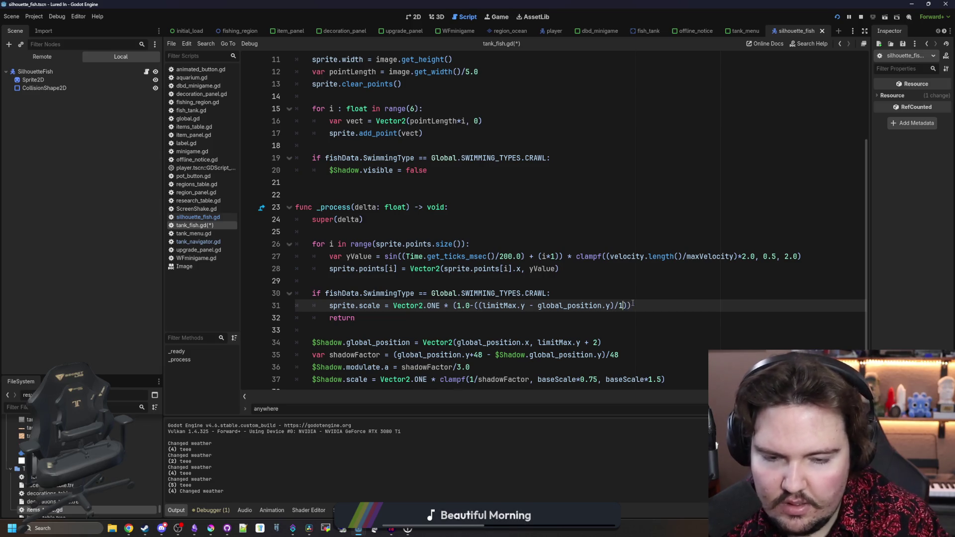
key("F5")
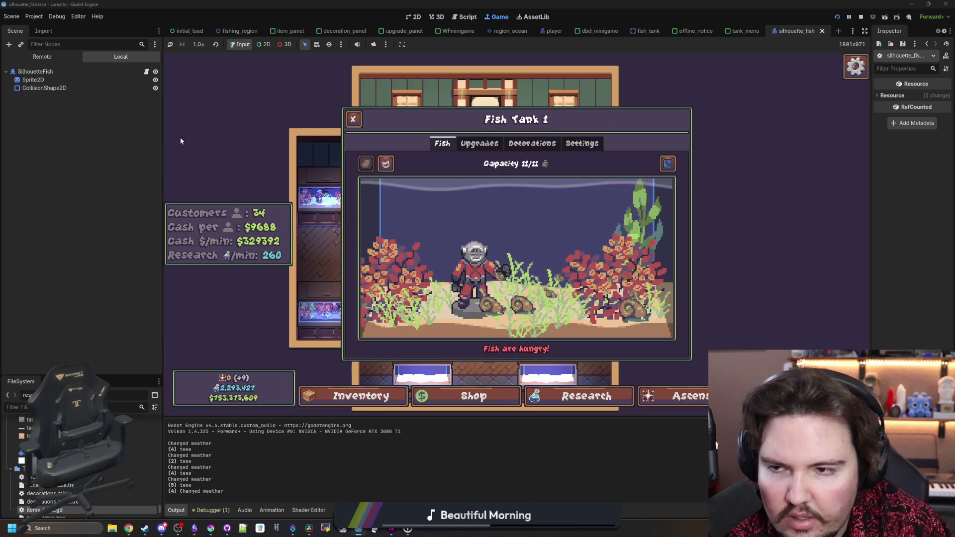
left_click(147, 71)
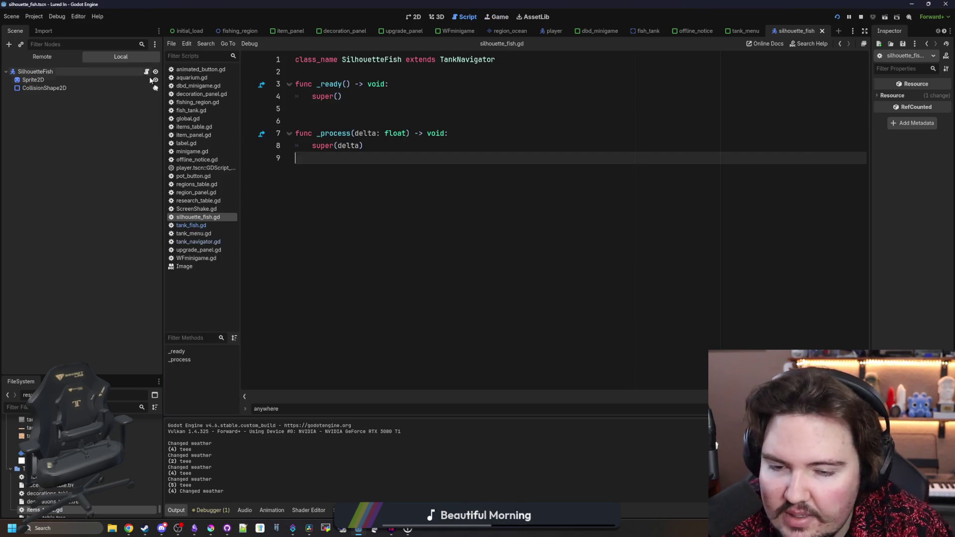
Change the crawl scale divisor on line 31 to 64.0, save, and view the running game.
left_click(204, 226)
left_click(627, 305)
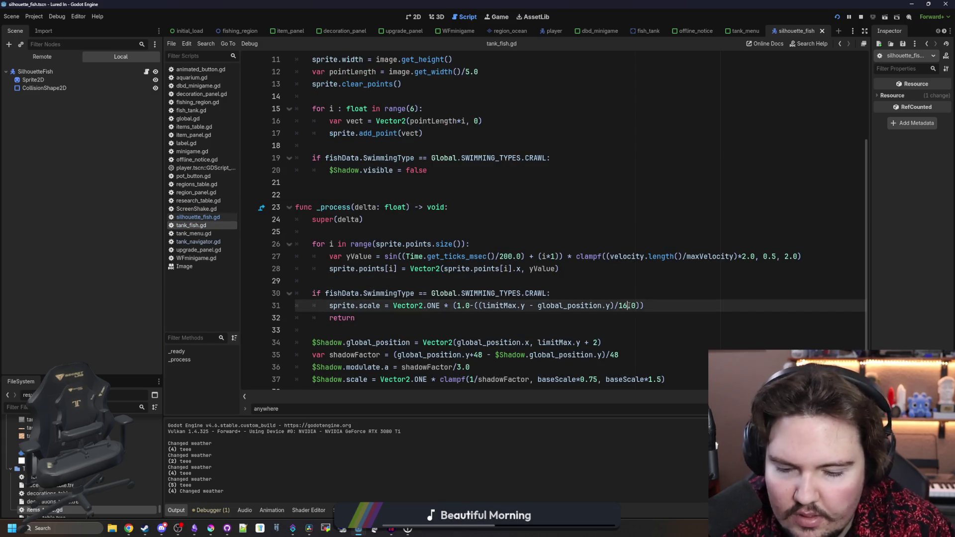
type("64")
left_click(448, 281)
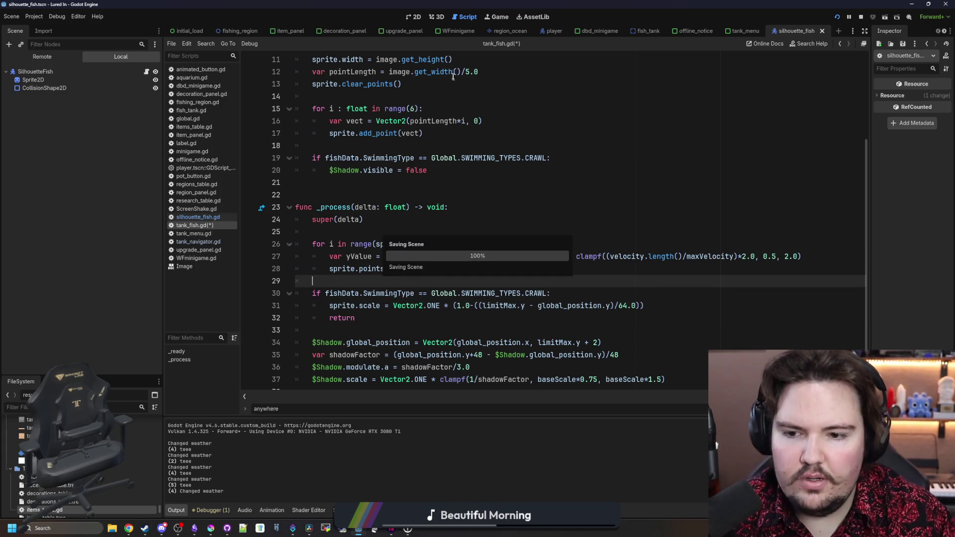
left_click(496, 17)
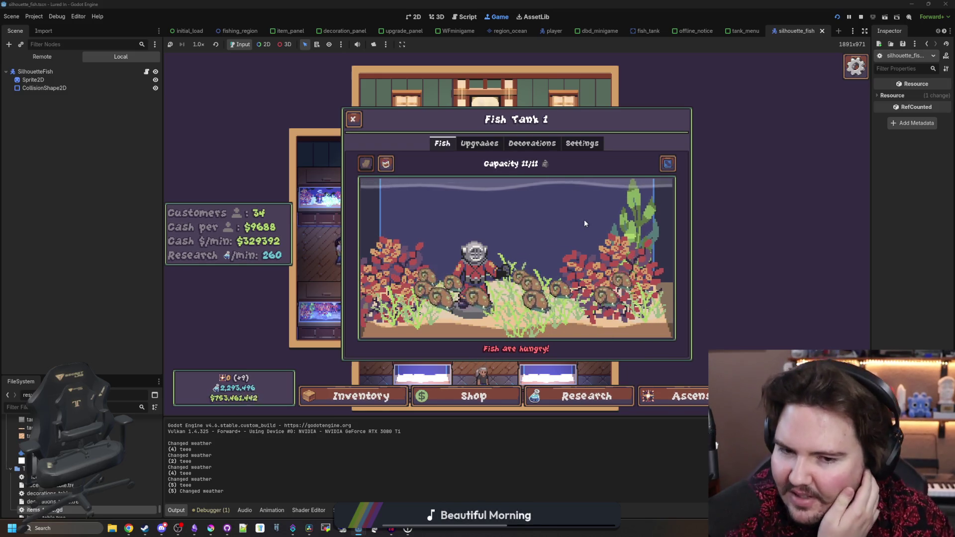
Inspect a snail in the running tank, then return to the script editor.
left_click(555, 293)
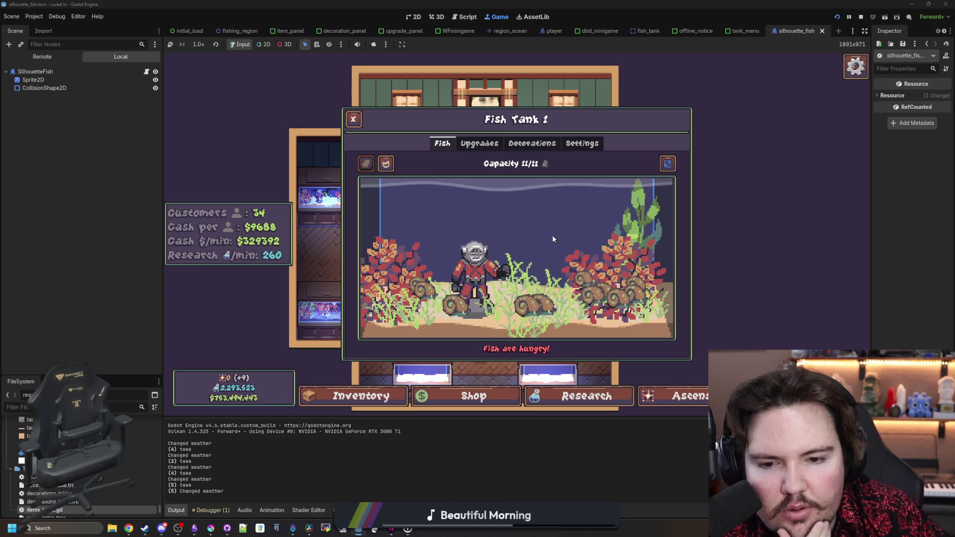
left_click(146, 71)
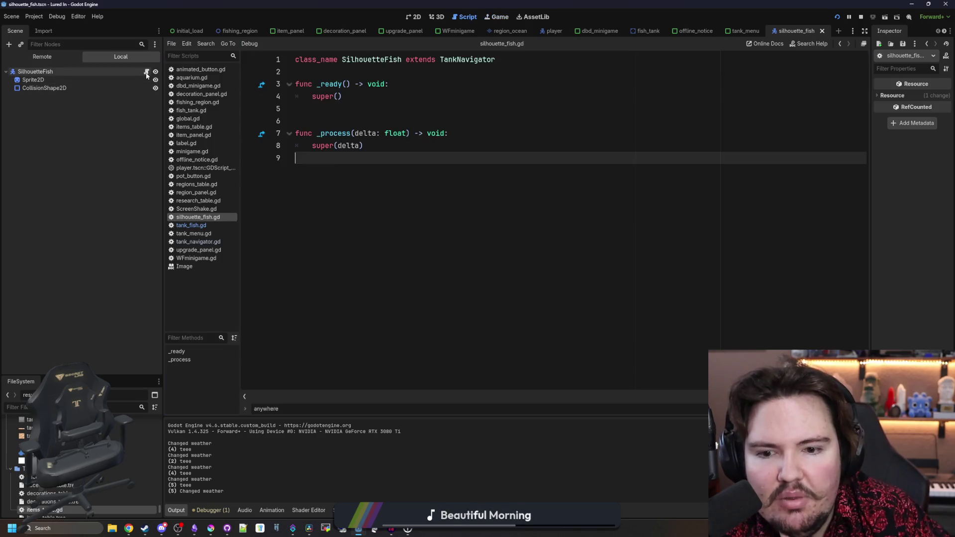
Review tank_fish.gd with the Sprite2D node selected, checking lines 14, 32 and 33.
left_click(203, 226)
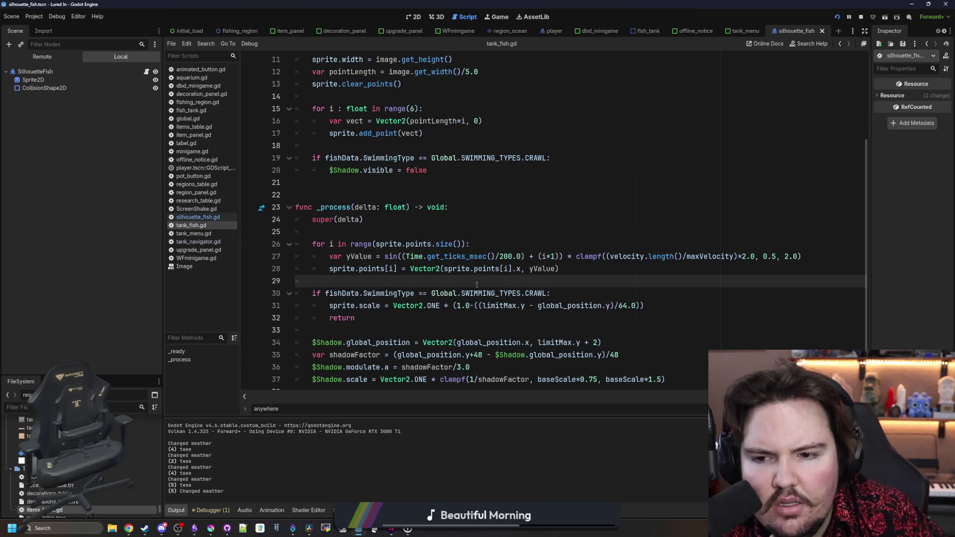
left_click(68, 76)
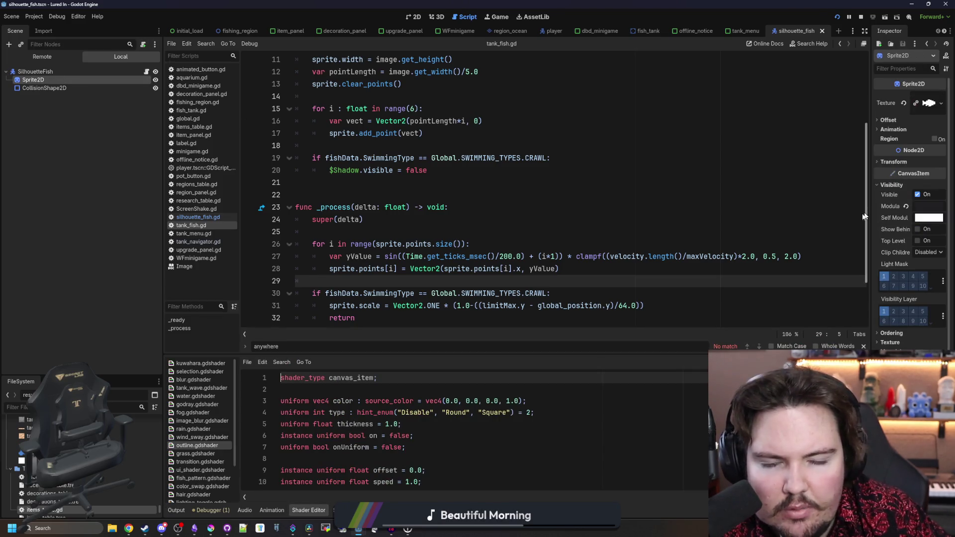
scroll(863, 216, "down", 2)
left_click(462, 257)
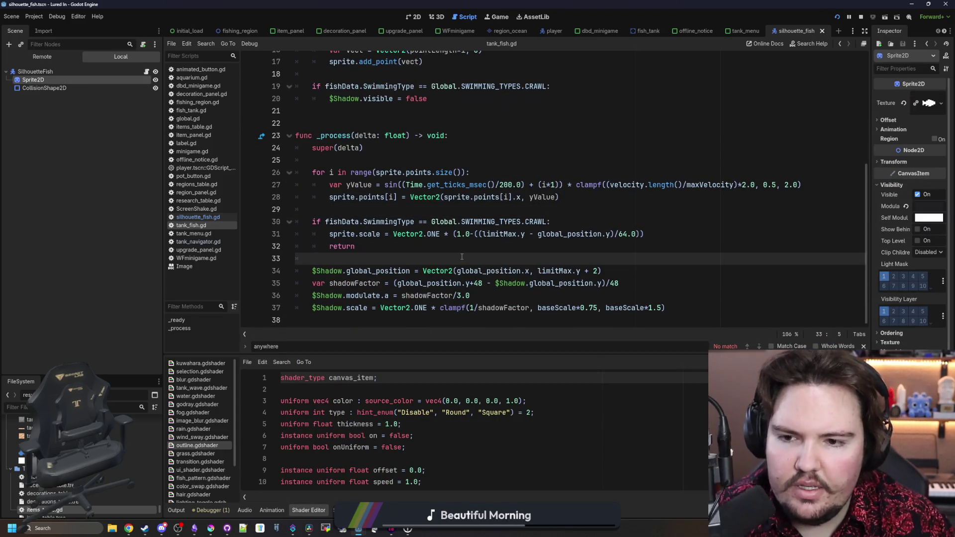
scroll(462, 257, "up", 5)
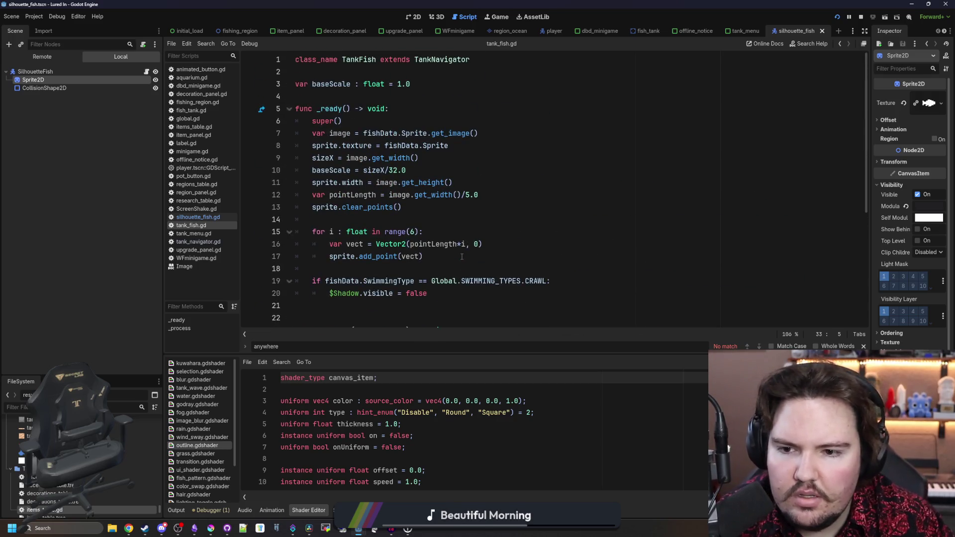
left_click(358, 219)
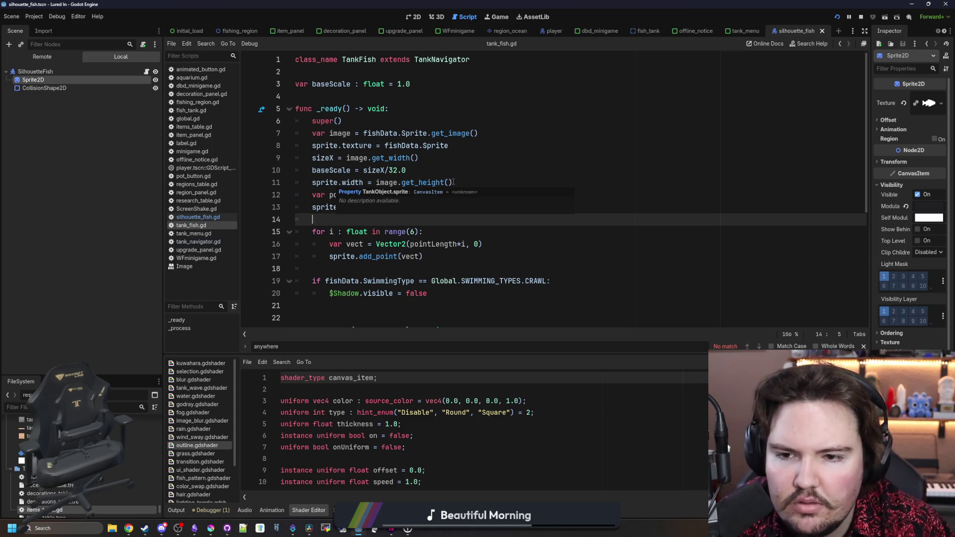
scroll(415, 167, "down", 5)
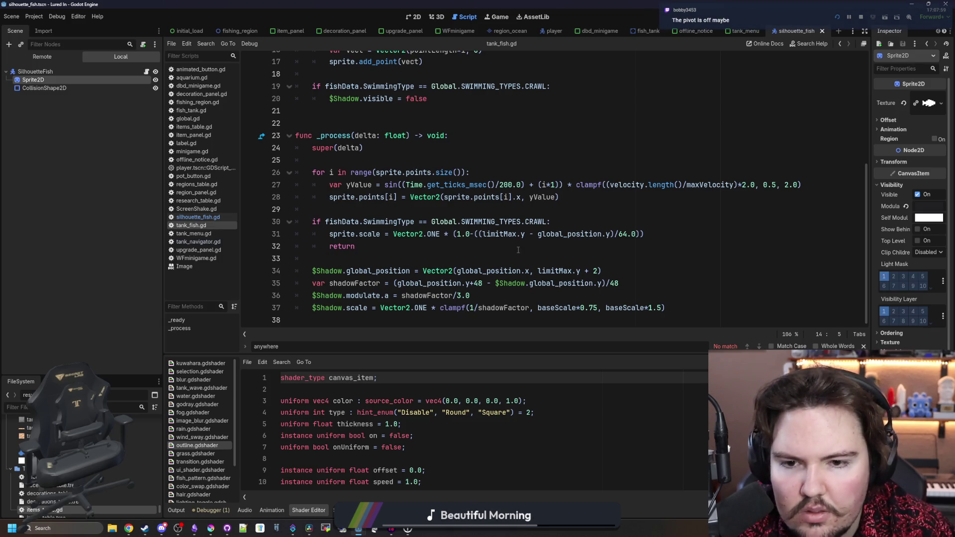
left_click(443, 242)
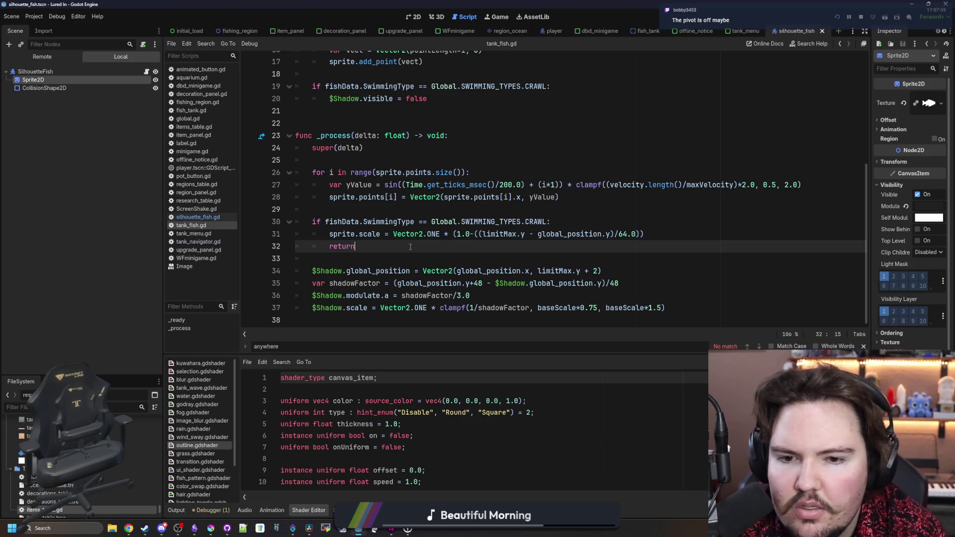
scroll(406, 208, "up", 5)
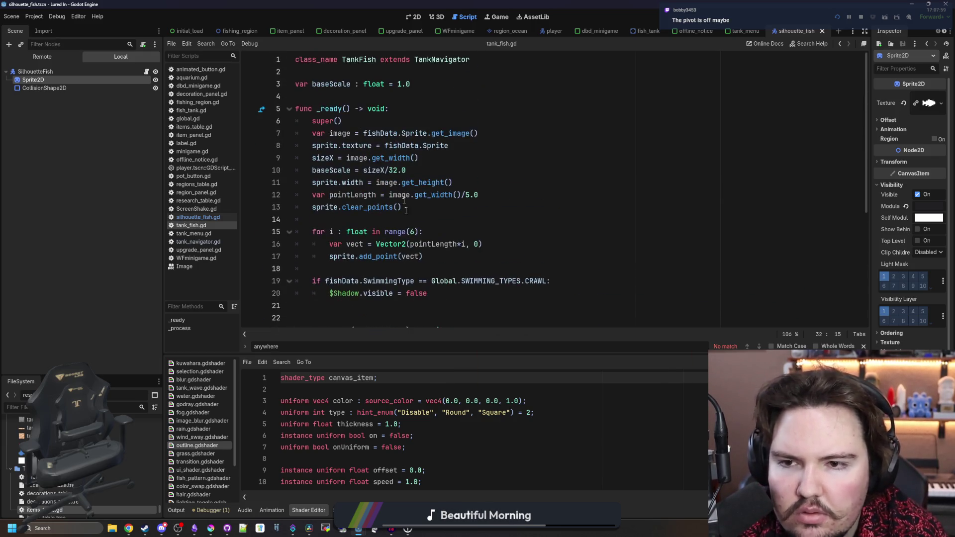
Switch to tank_navigator.gd at the sprite.scale.x = 1 line of the velocity flip block.
left_click(446, 59, "ctrl")
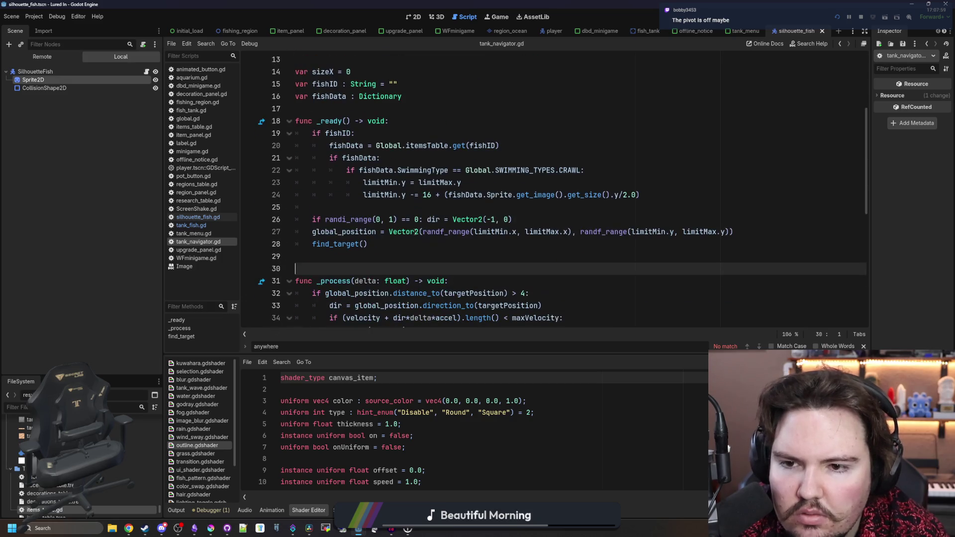
scroll(432, 229, "down", 4)
scroll(432, 230, "down", 4)
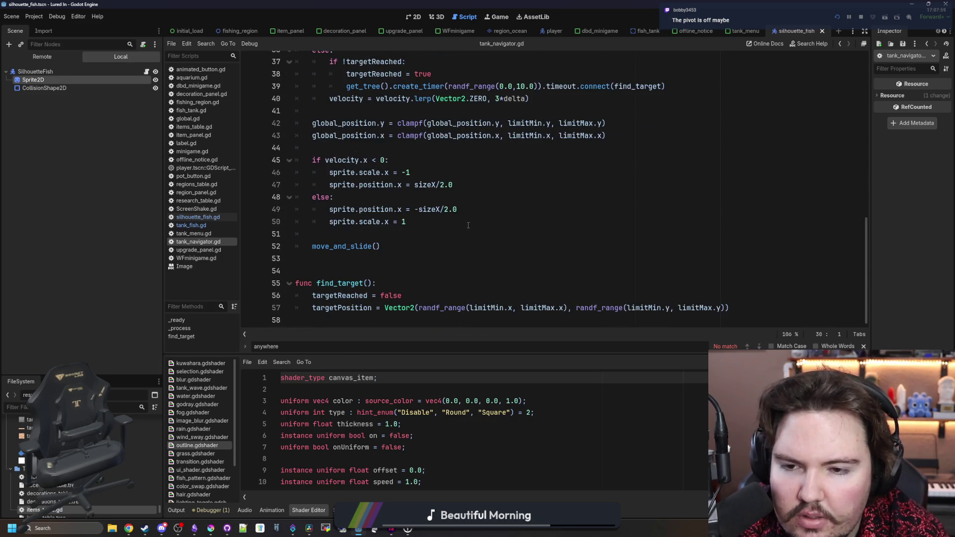
left_click_drag(406, 222, 328, 222)
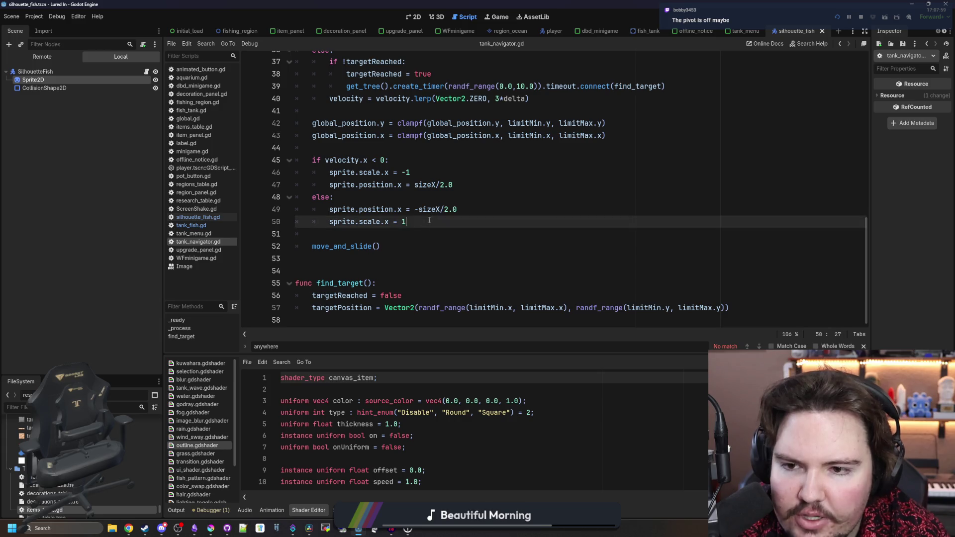
left_click(329, 233)
scroll(371, 217, "up", 1)
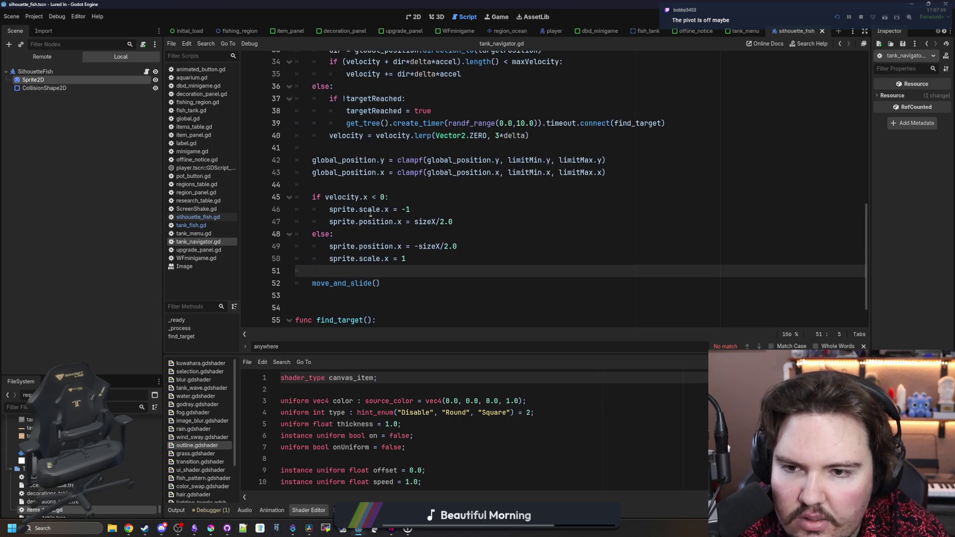
Replace both scale.x = -1 / 1 lines with sprite.flip_h assignments and run, hitting a Line2D error.
left_click(420, 210)
left_click_drag(420, 209, 359, 210)
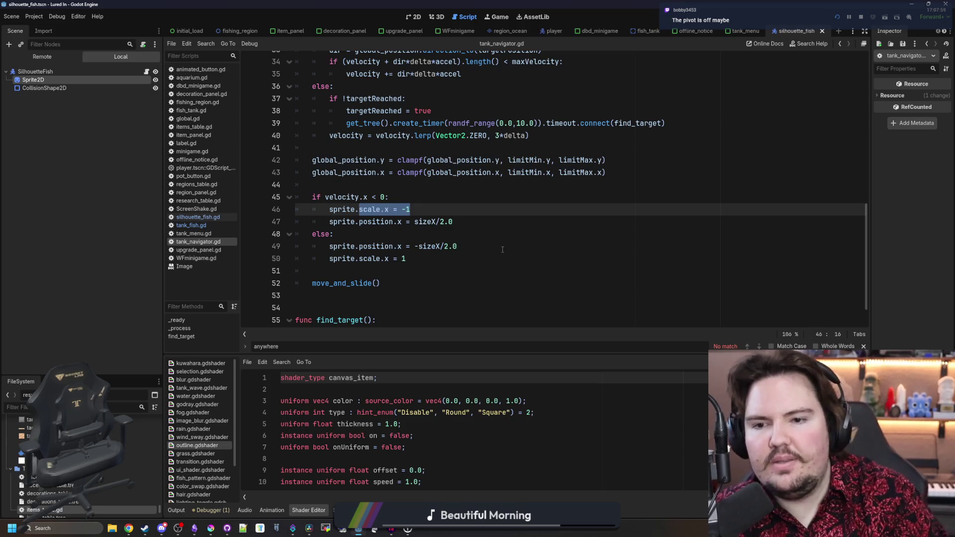
type("flip")
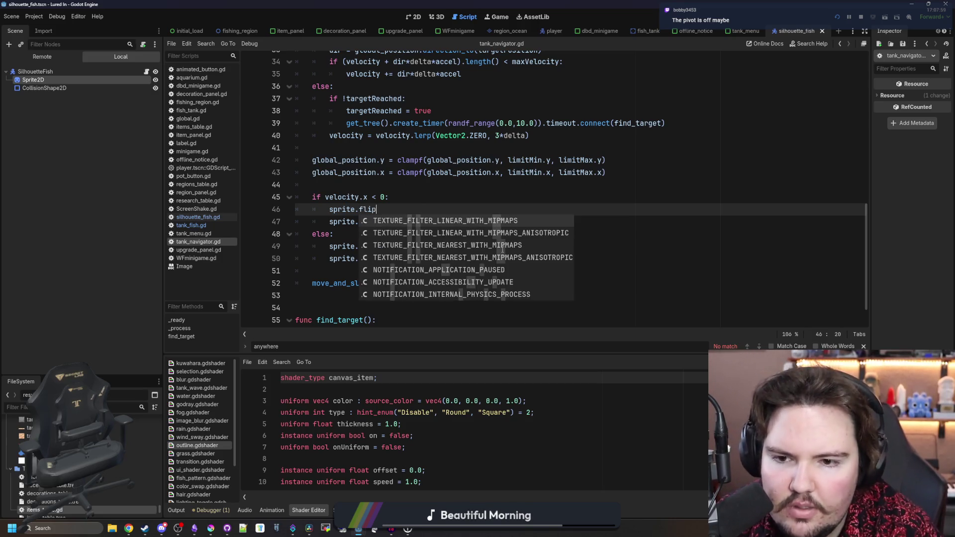
scroll(503, 250, "up", 1)
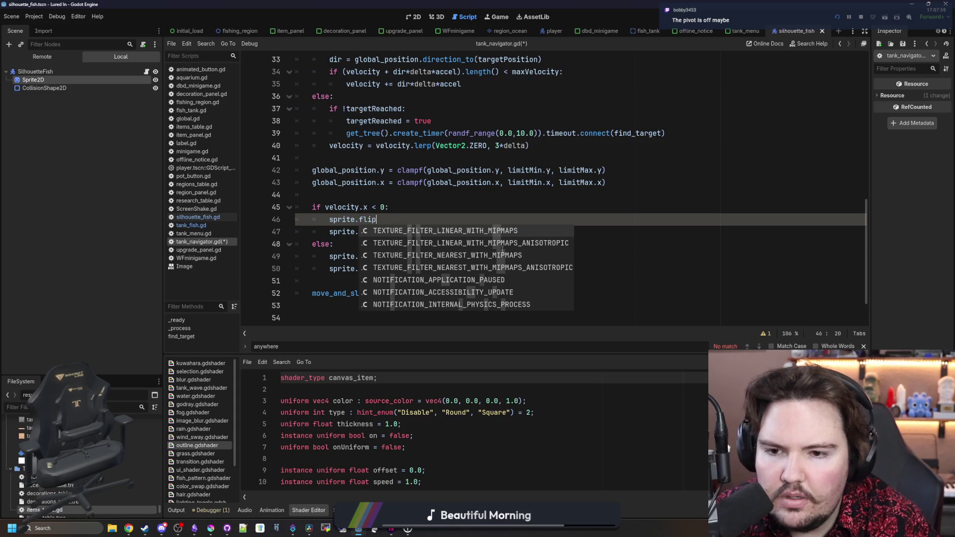
type("_hj")
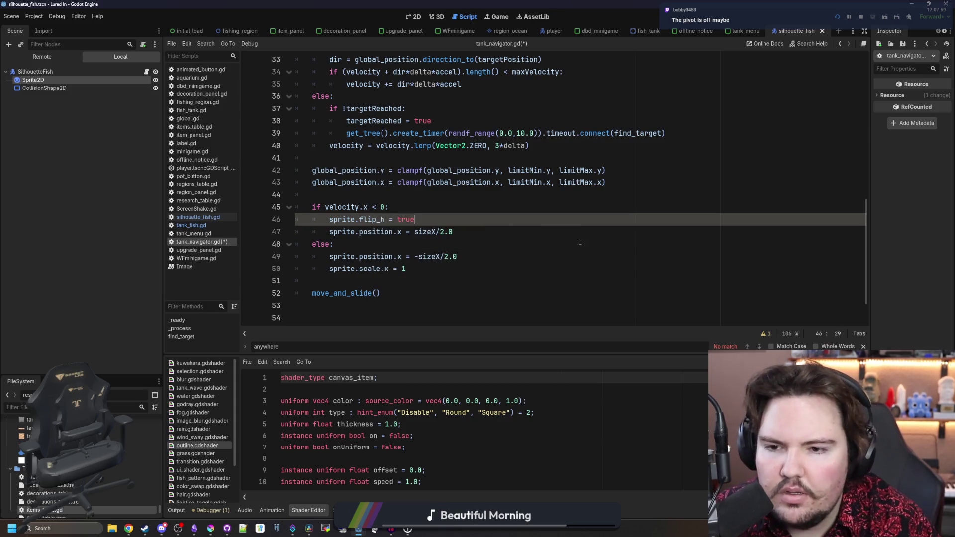
left_click_drag(414, 219, 329, 220)
left_click_drag(406, 269, 329, 269)
type("sprite.flip_h = true")
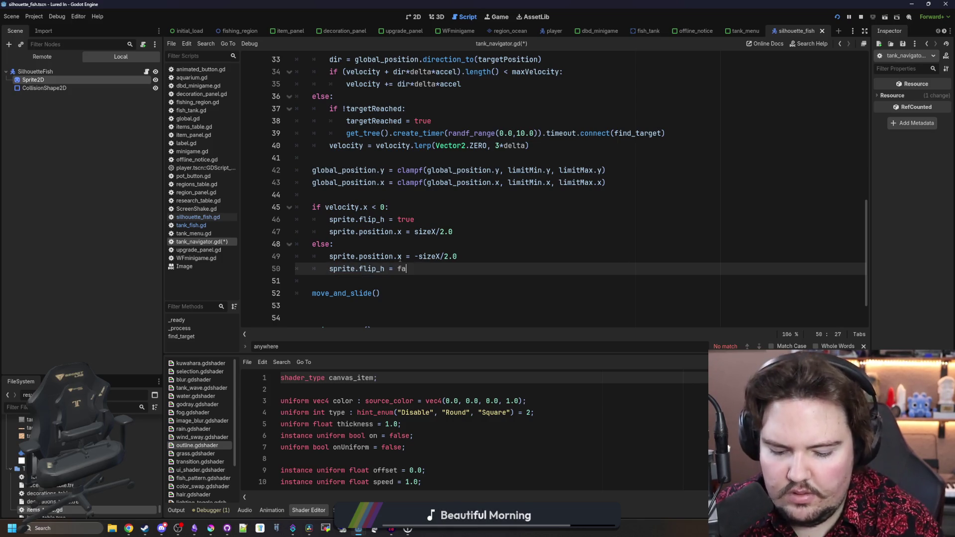
key("F5")
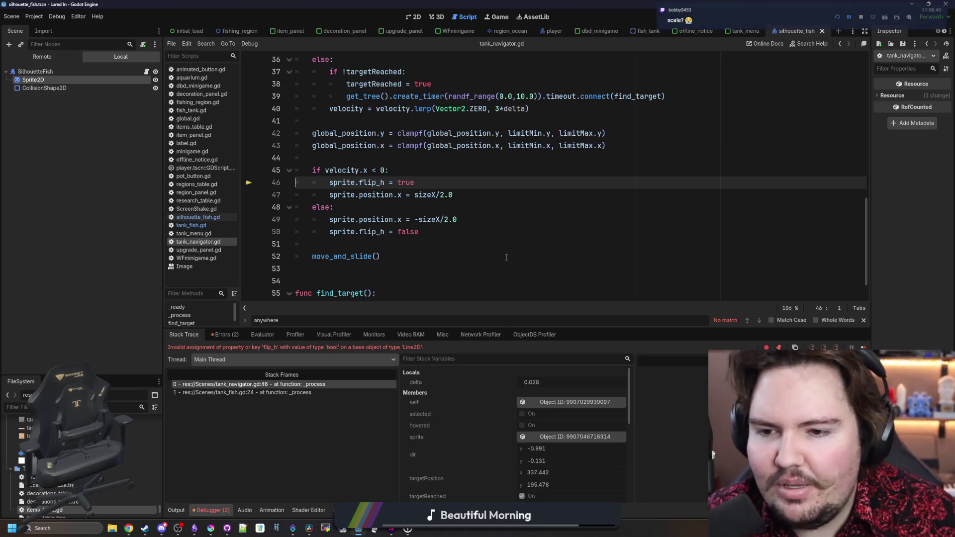
Undo the flip_h edits so the branches set scale.x to -1 and 1 again.
left_click(399, 244)
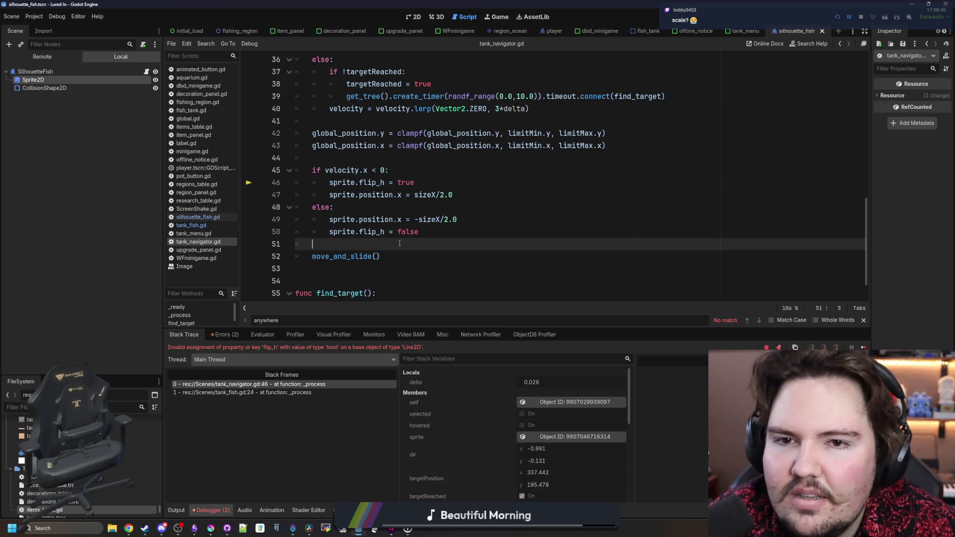
key("Up")
key("Delete")
key("Delete")
key("Delete")
key("ctrl+z")
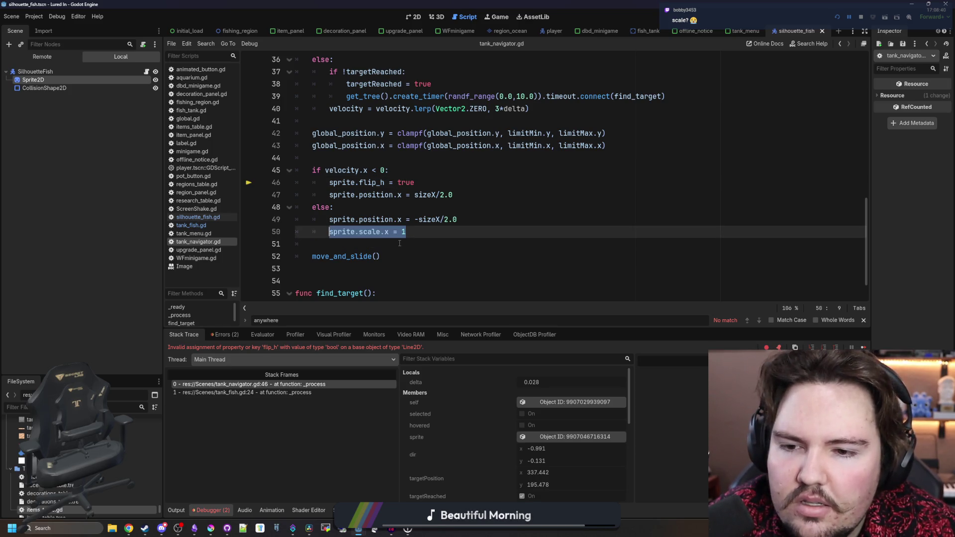
key("ctrl+z")
key("ctrl+z")
key("ctrl+z")
key("ctrl+z")
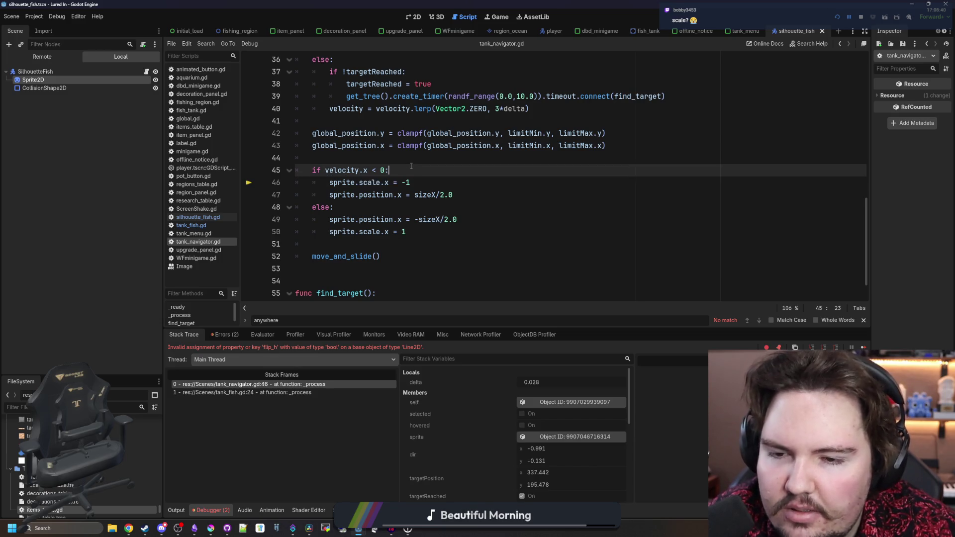
Glance at tank_fish.gd, then start a new member line below the fishData declaration in tank_navigator.gd.
left_click(191, 225)
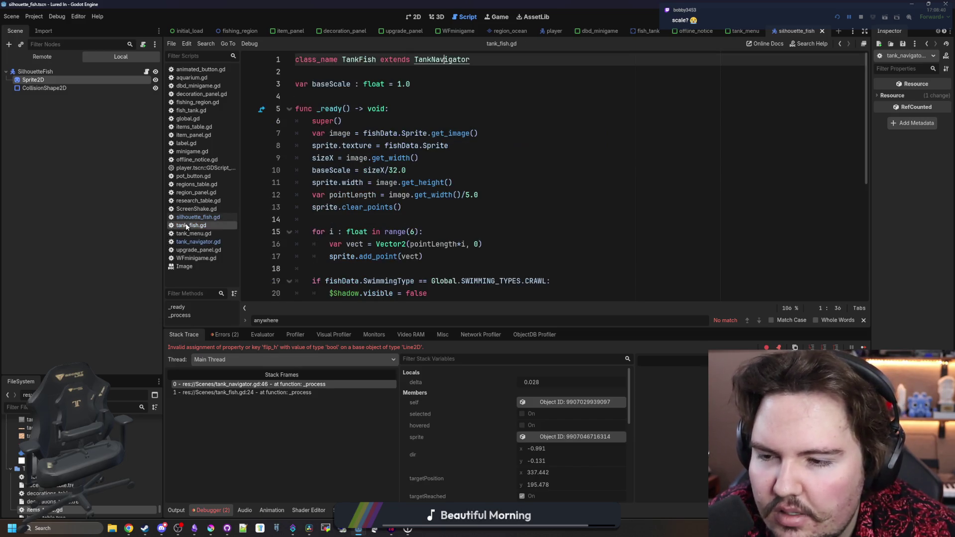
left_click(395, 209)
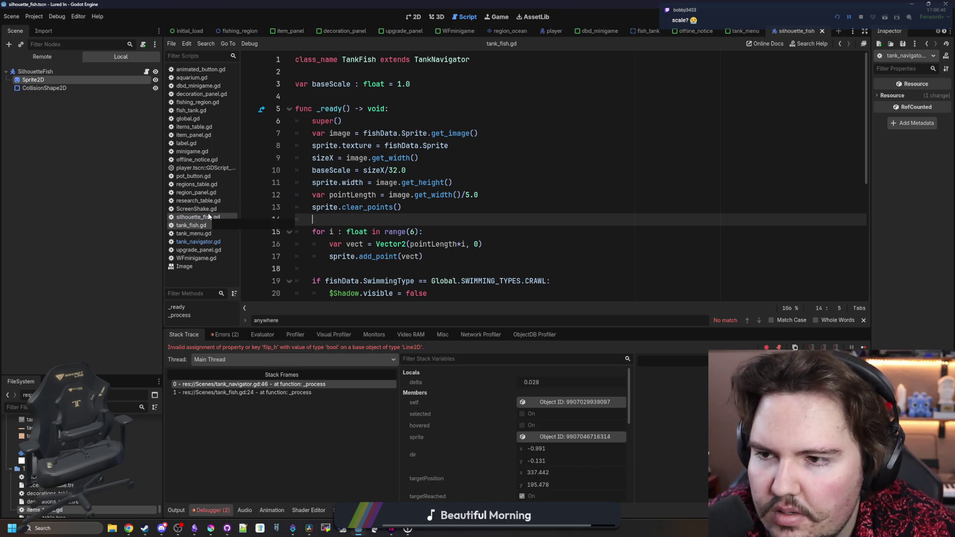
left_click(199, 241)
scroll(477, 201, "up", 2)
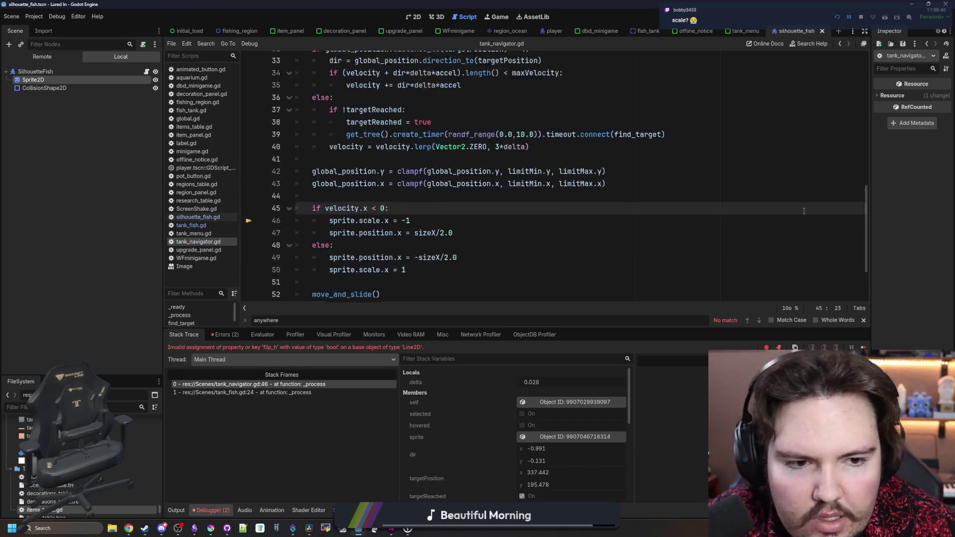
scroll(448, 203, "up", 10)
scroll(418, 206, "up", 2)
scroll(400, 209, "down", 5)
scroll(400, 208, "down", 1)
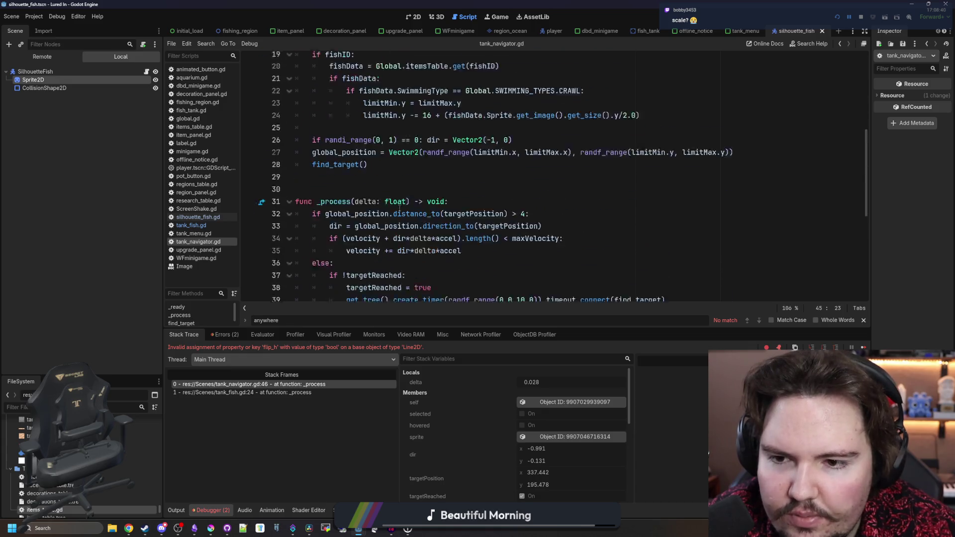
scroll(398, 208, "down", 4)
scroll(399, 208, "down", 3)
scroll(402, 161, "up", 9)
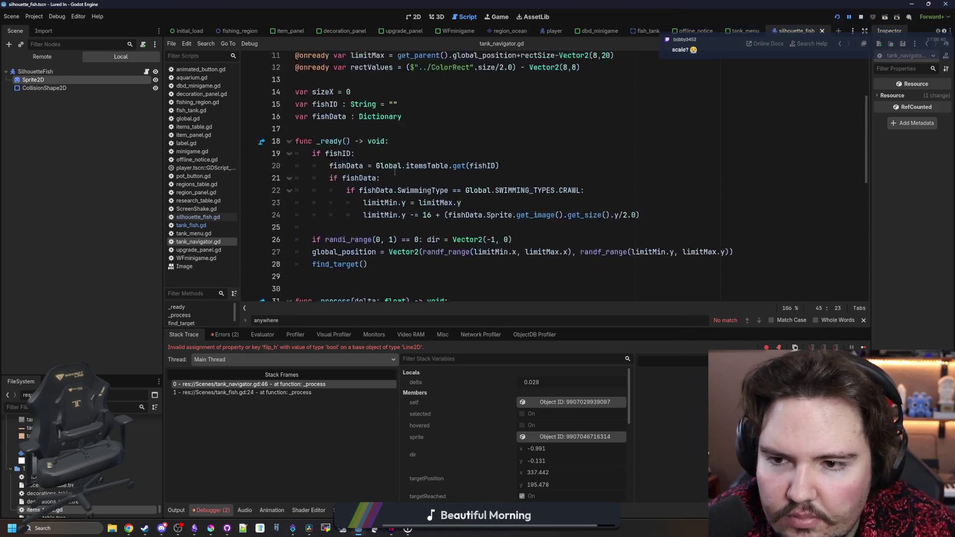
scroll(362, 208, "up", 3)
left_click(328, 215)
scroll(328, 215, "up", 1)
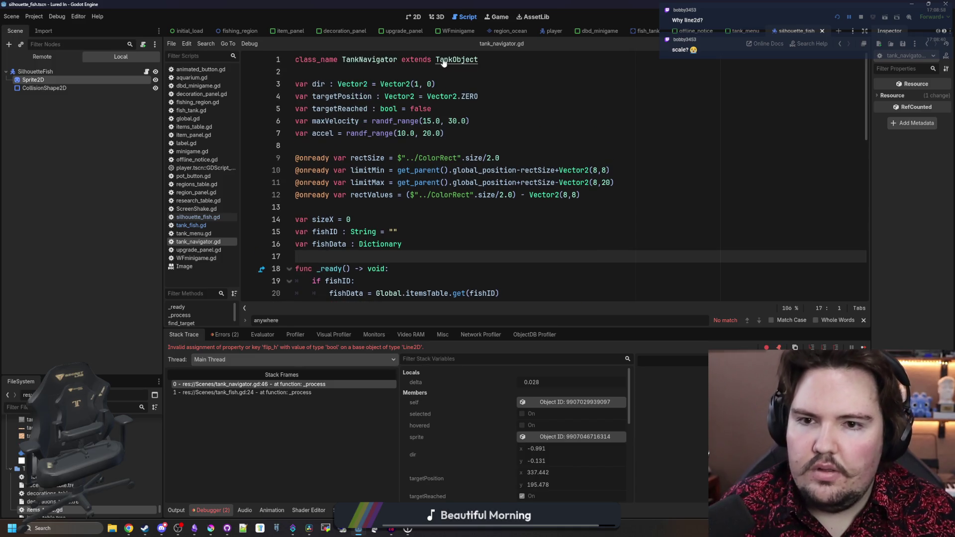
left_click(417, 241)
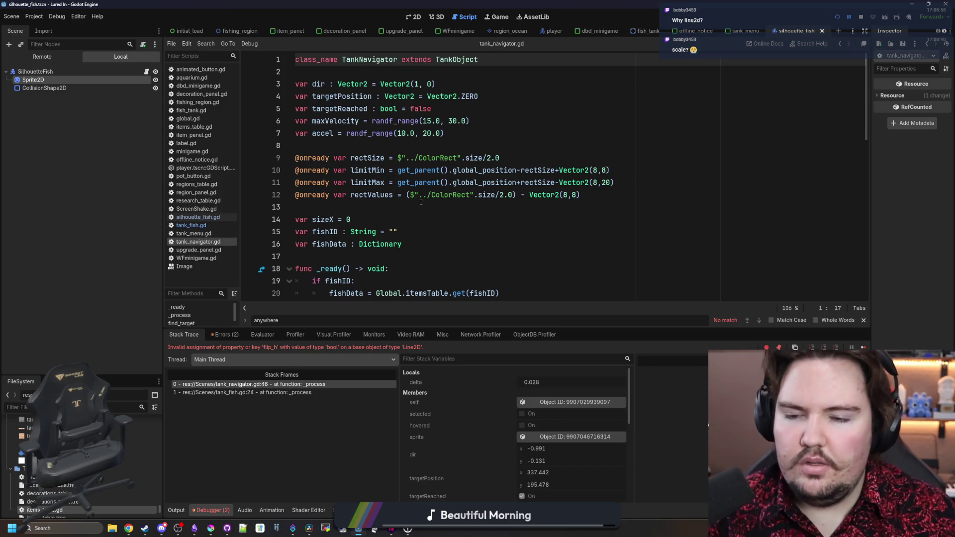
scroll(412, 218, "down", 3)
left_click(412, 219)
left_click(411, 207)
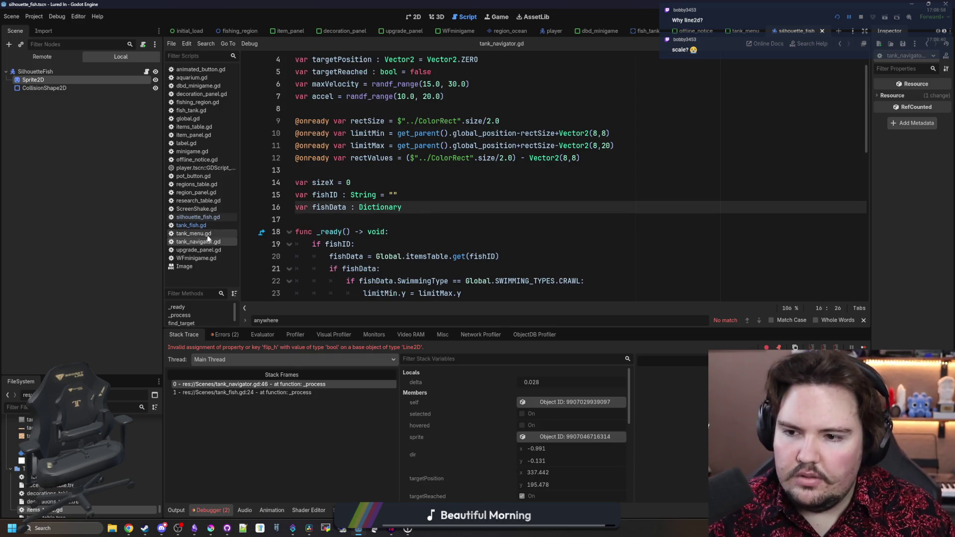
scroll(398, 243, "down", 2)
scroll(399, 243, "down", 7)
scroll(291, 248, "down", 4)
scroll(291, 248, "down", 3)
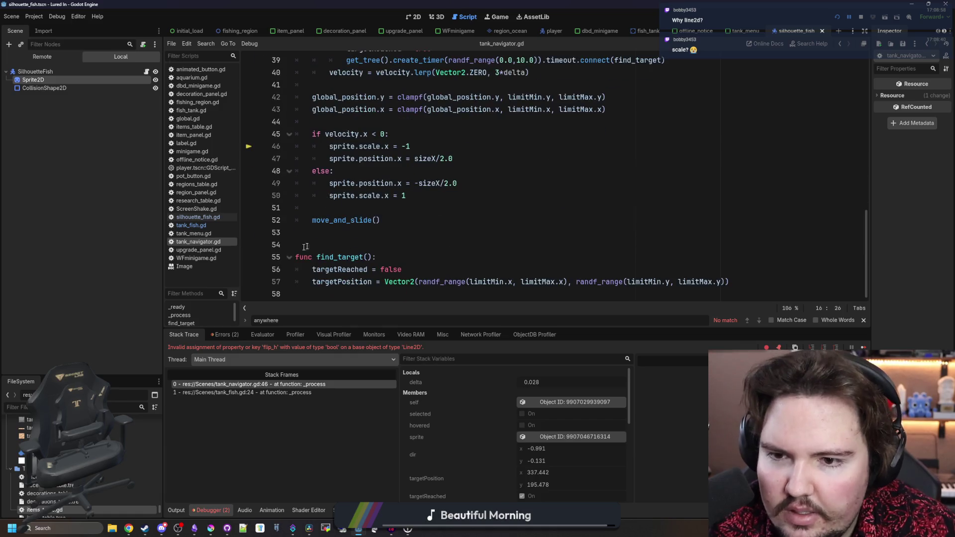
scroll(292, 250, "up", 5)
scroll(361, 209, "up", 7)
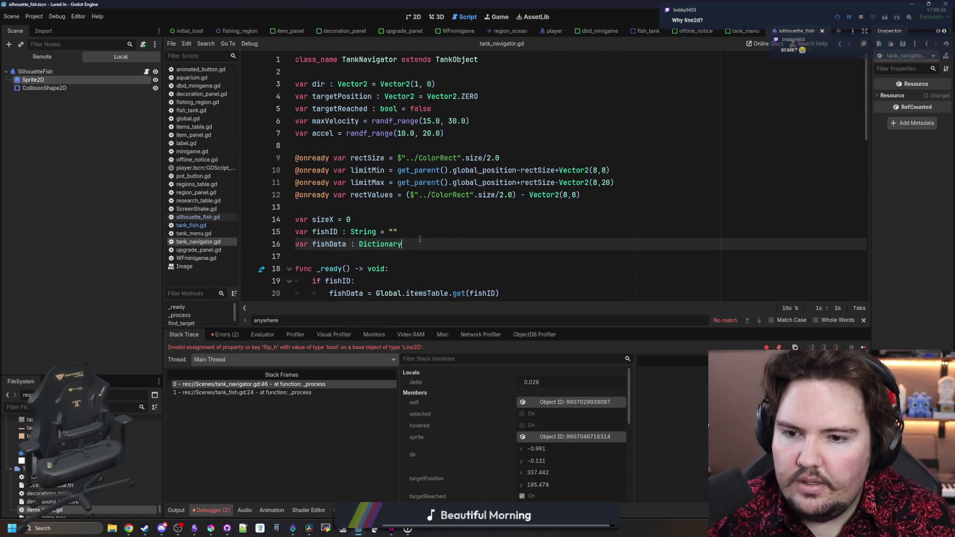
key("Return")
type("var facingRig")
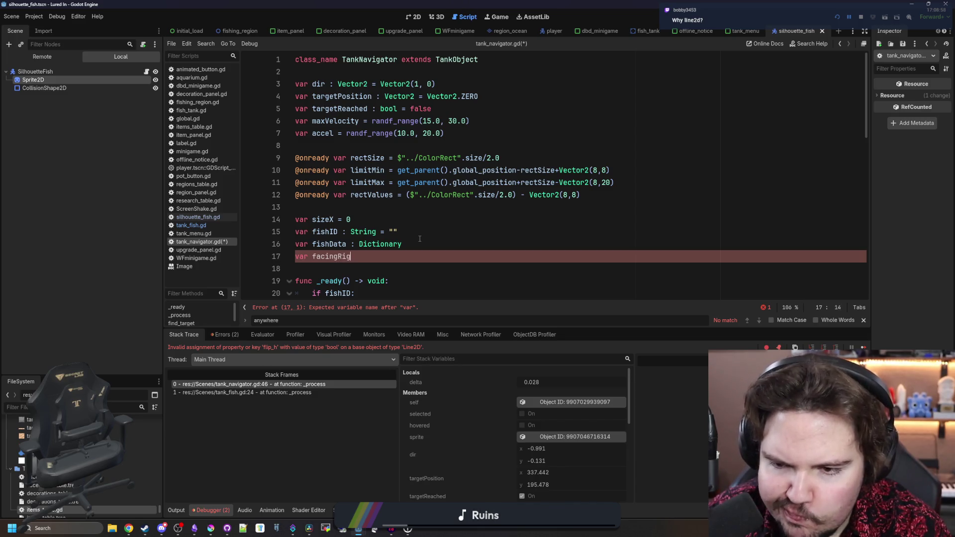
type("true")
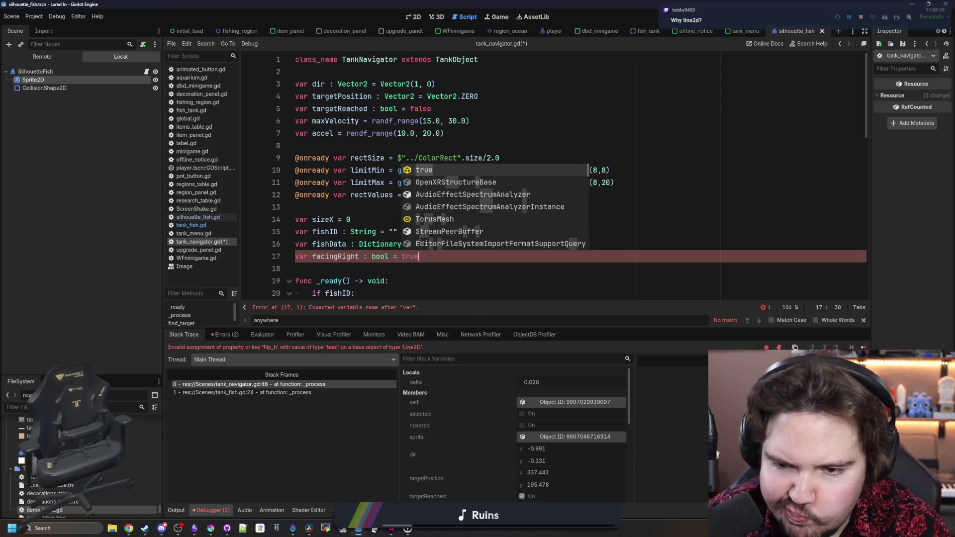
Declare facingRight and set it false in the velocity.x < 0 branch, true in the else branch.
left_click(338, 256)
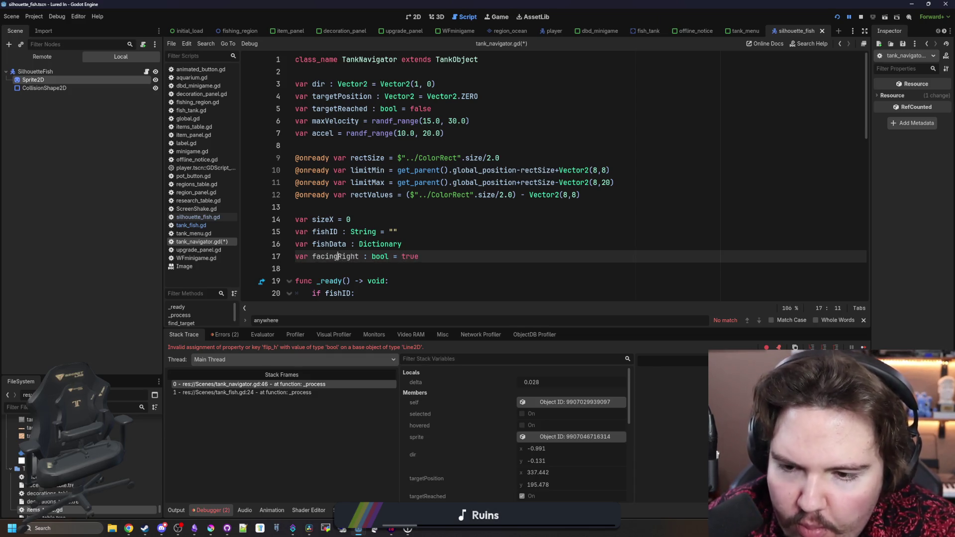
double_click(338, 256)
scroll(410, 270, "down", 2)
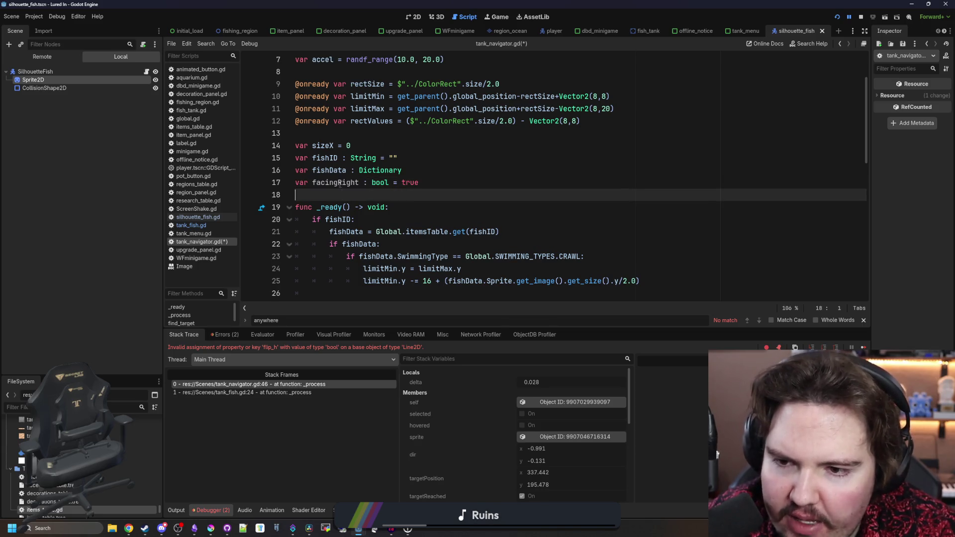
scroll(430, 233, "down", 6)
scroll(429, 234, "down", 5)
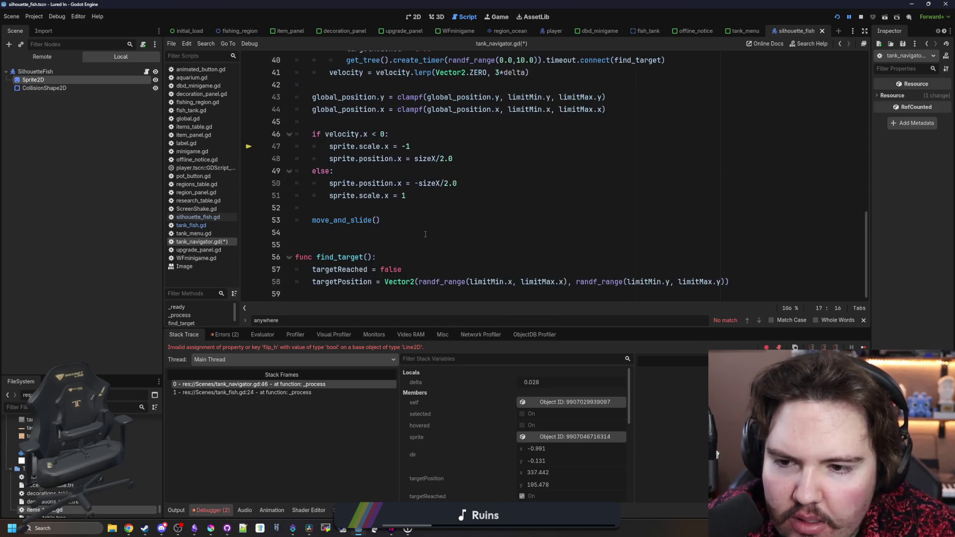
left_click(415, 147)
key("BackSpace")
key("BackSpace")
type("facingRight = false")
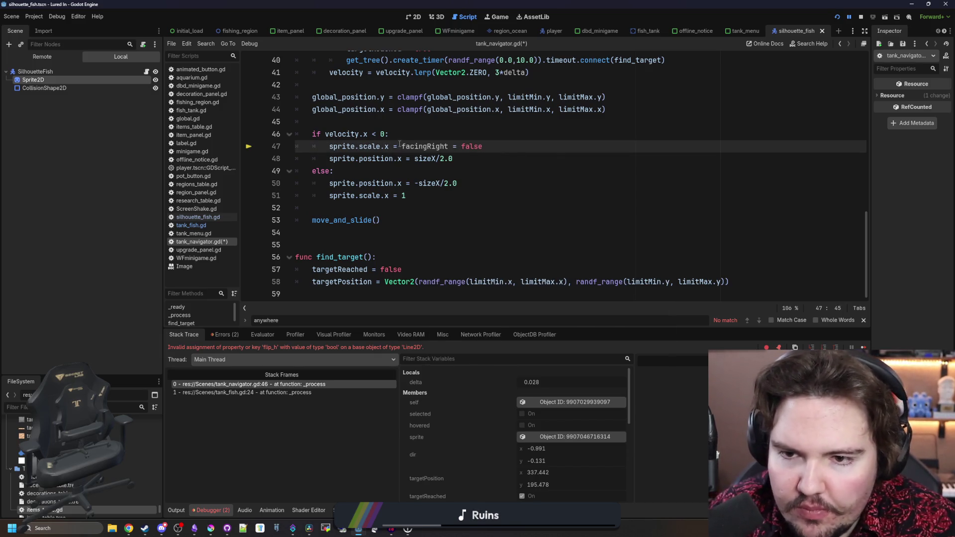
left_click_drag(401, 146, 329, 146)
key("BackSpace")
left_click(418, 157)
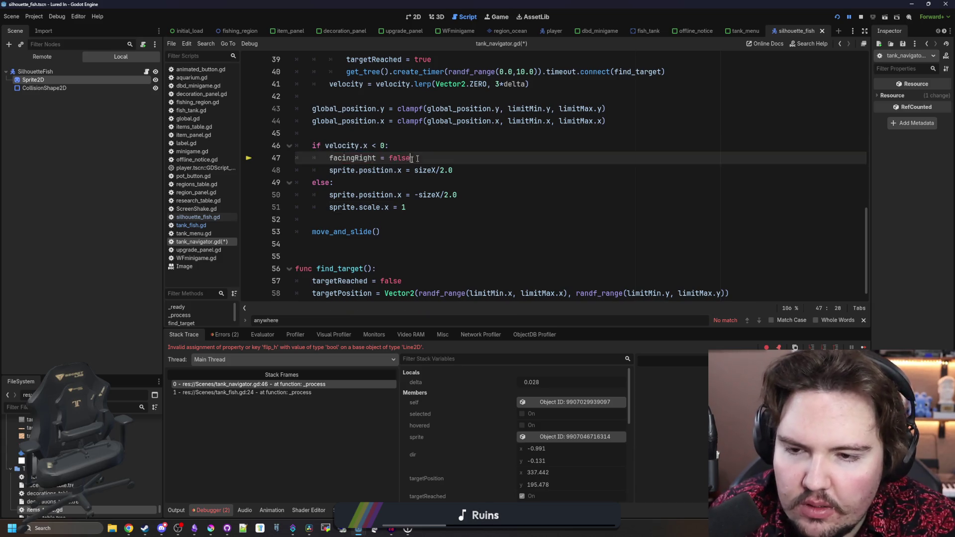
left_click_drag(418, 158, 329, 157)
key("ctrl+c")
left_click_drag(420, 212, 321, 209)
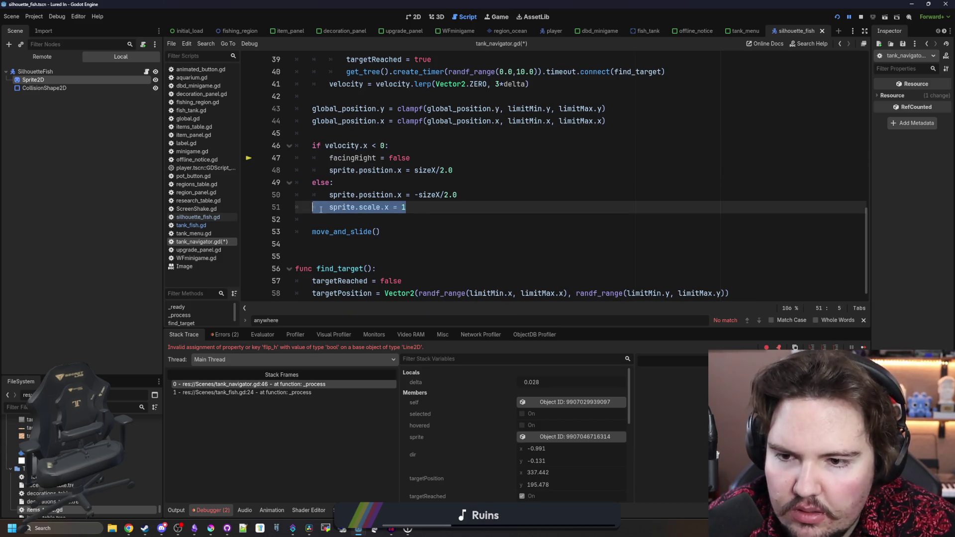
key("ctrl+v")
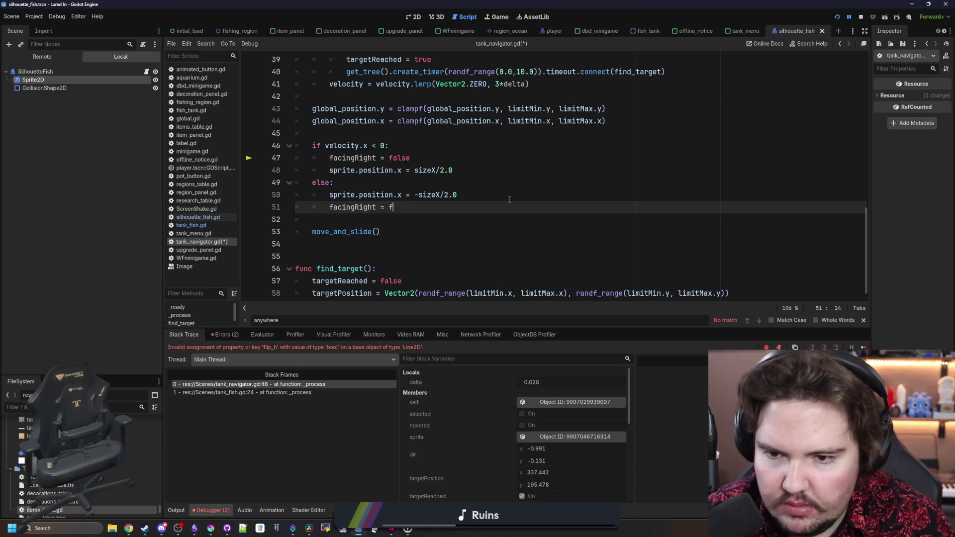
key("BackSpace")
type("true")
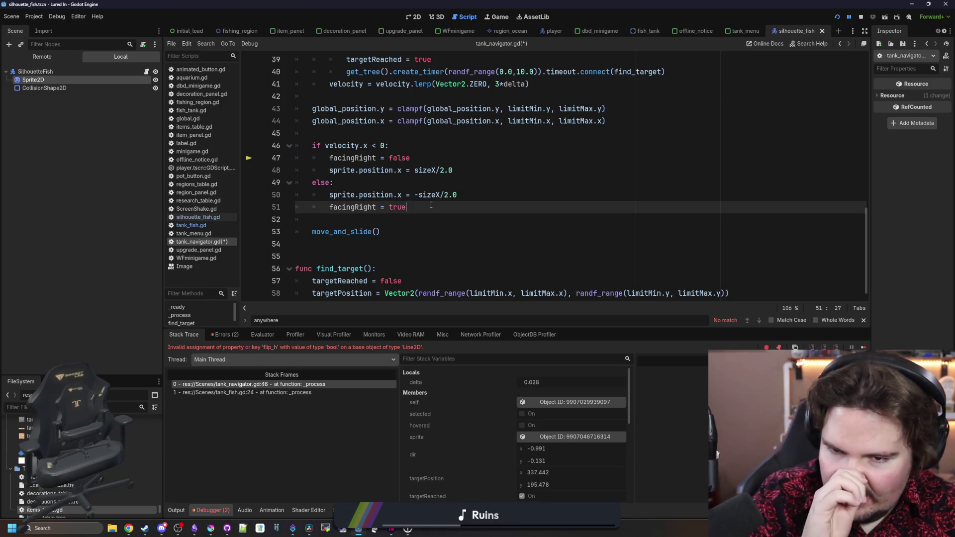
key("Return")
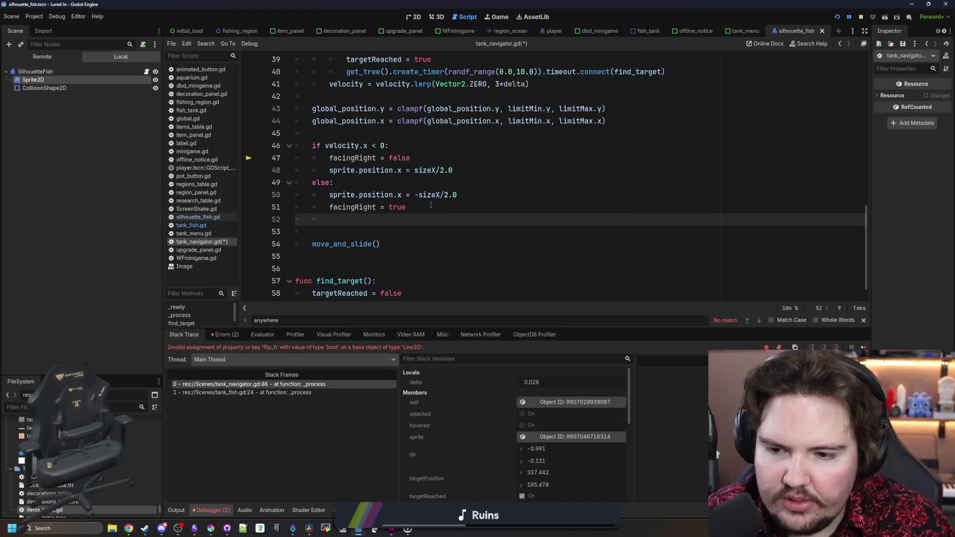
type("scale")
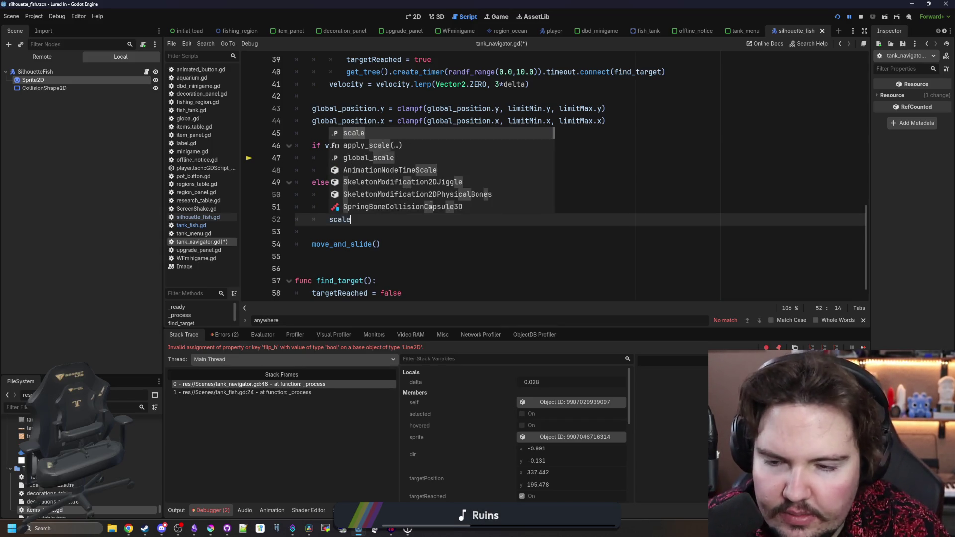
type(".x = 1")
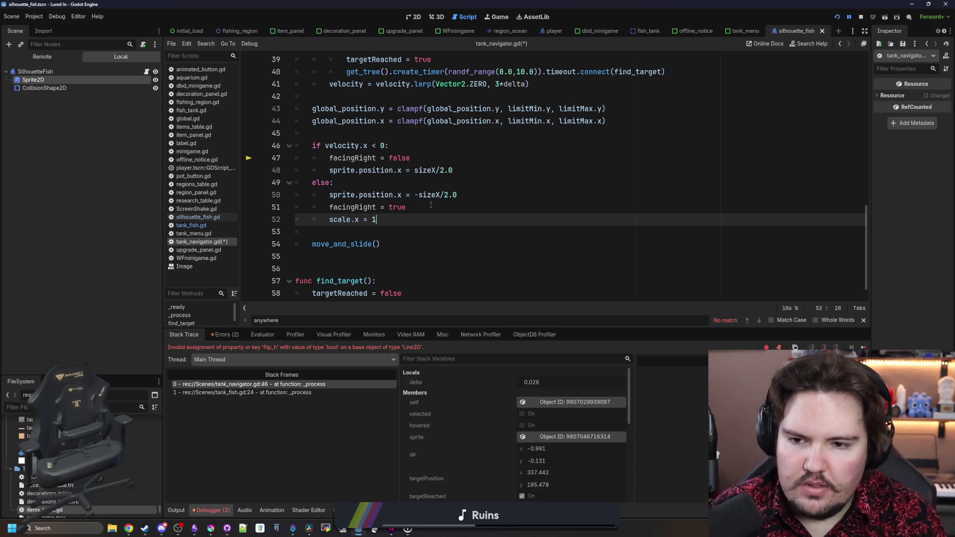
Tidy the branch spacing and prefix both scale.x lines (49 and 53) with sprite.
left_click(455, 158)
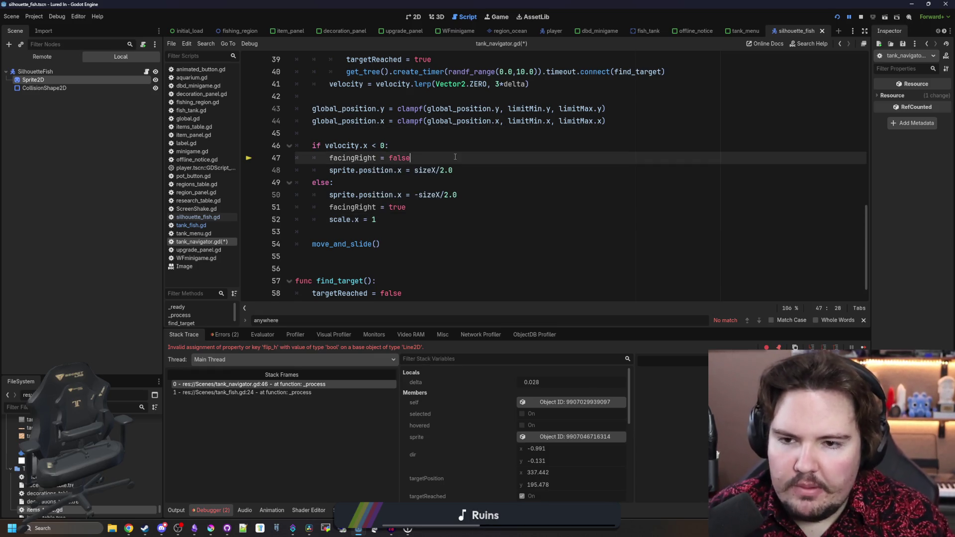
key("Return")
type("s")
key("BackSpace")
key("BackSpace")
key("BackSpace")
key("BackSpace")
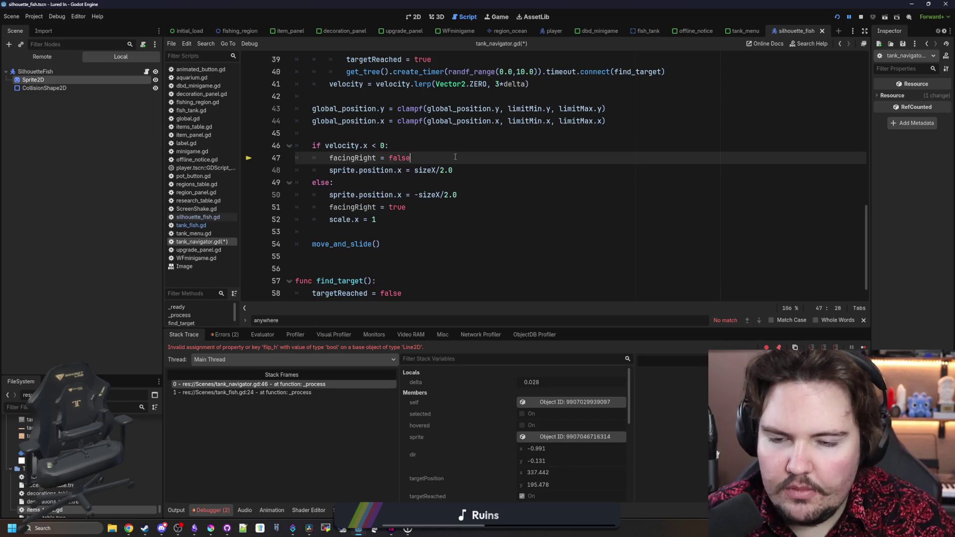
left_click(482, 165)
key("Return")
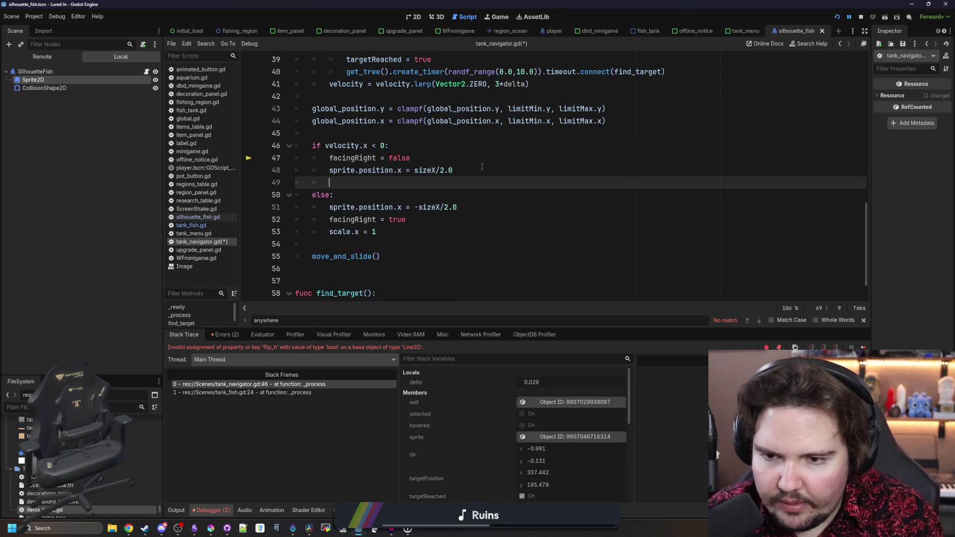
type("scale.x = ")
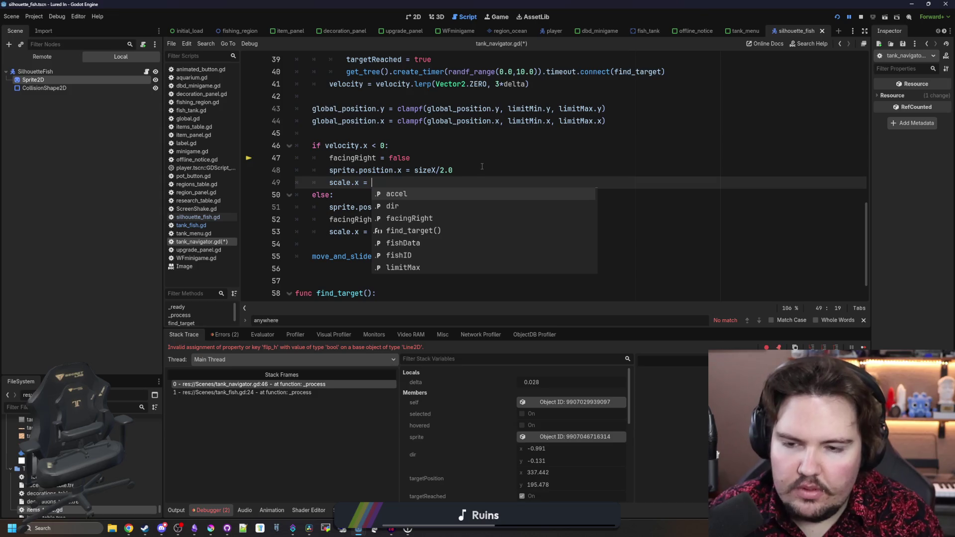
type("-1")
left_click(481, 165)
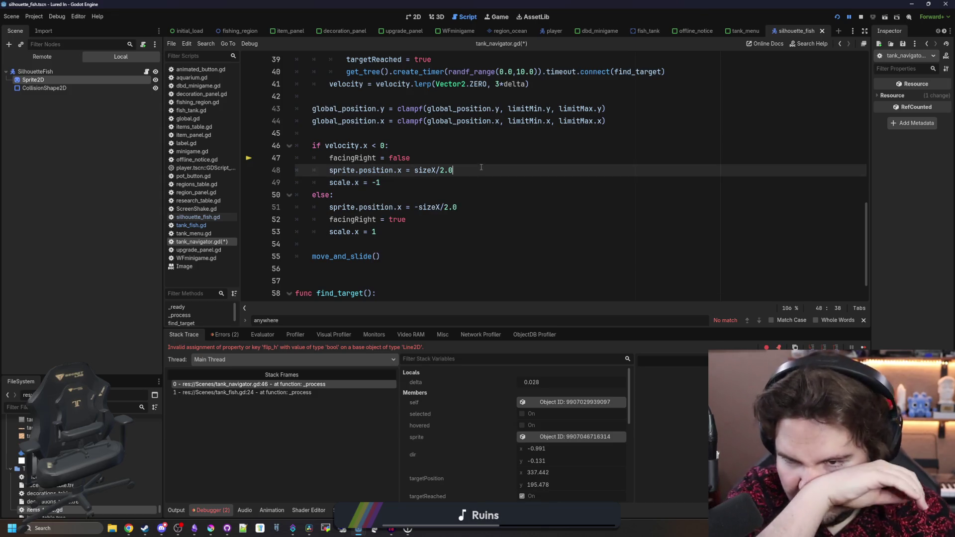
left_click(323, 183)
type("sprite.")
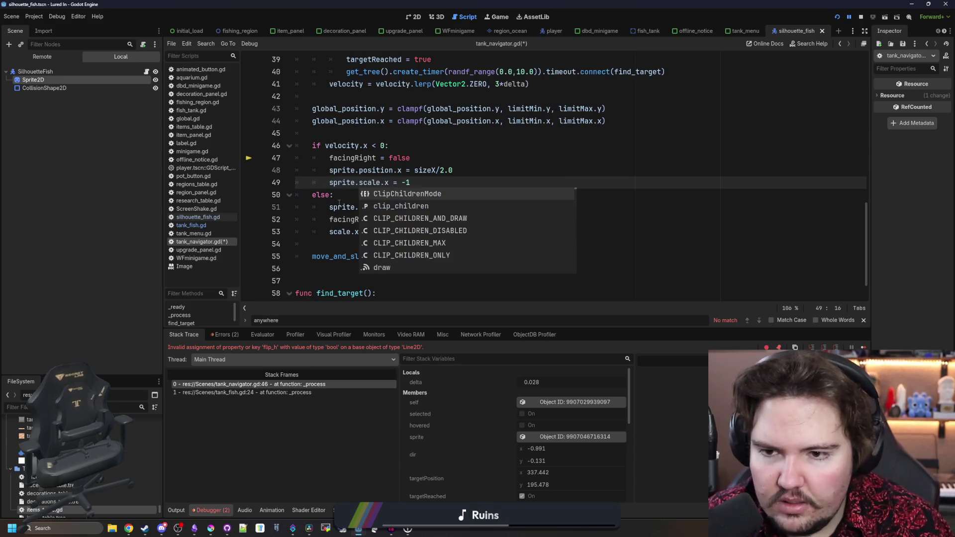
left_click(333, 231)
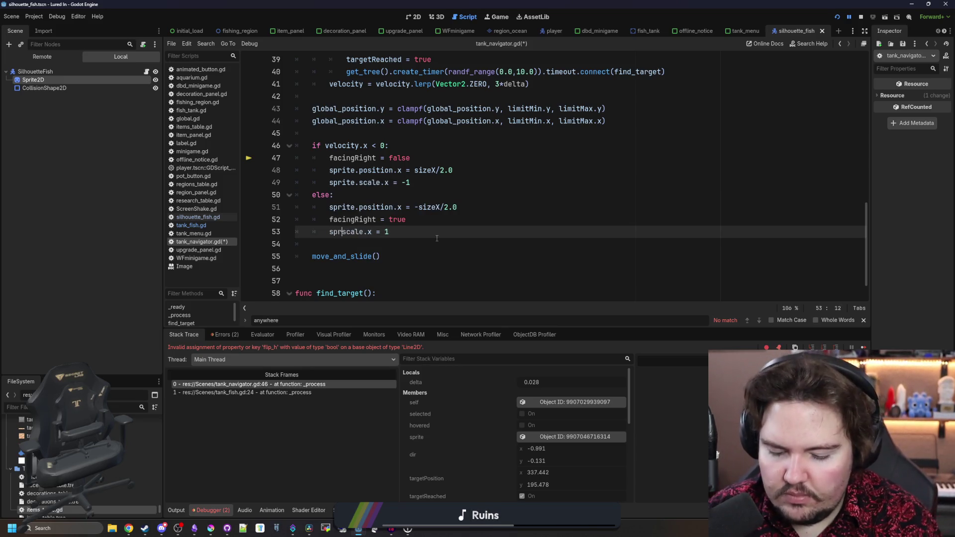
key("Down")
key("Up")
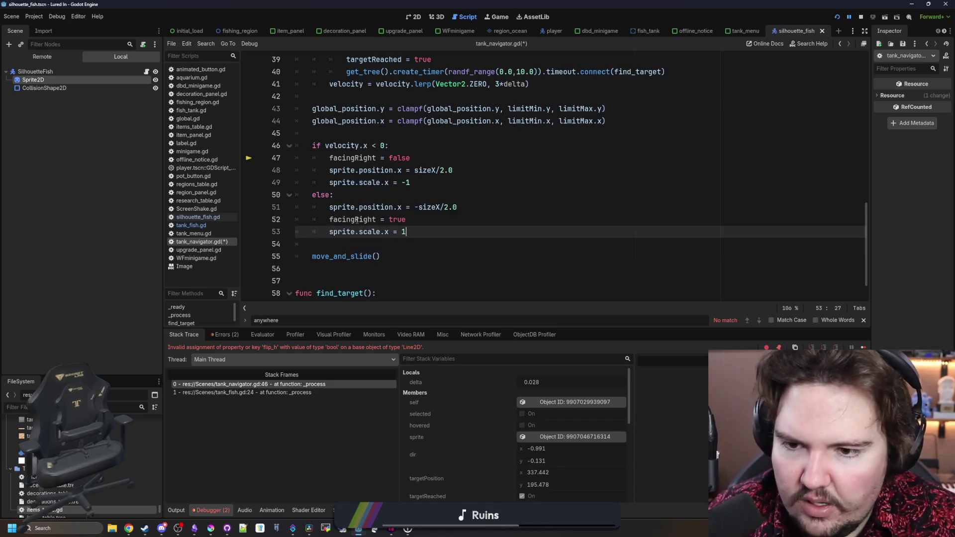
Pick the facingRight name on line 52 and switch to the silhouette_fish.gd script.
double_click(354, 220)
left_click(523, 245)
left_click(227, 217)
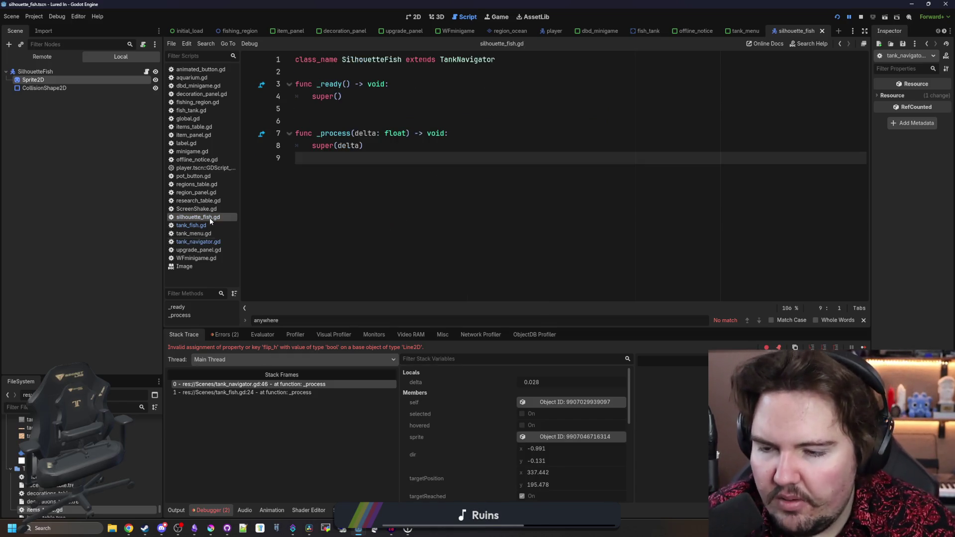
Remove the trailing multiply from line 31's scale formula and add blank lines below it.
left_click(193, 224)
scroll(435, 215, "down", 5)
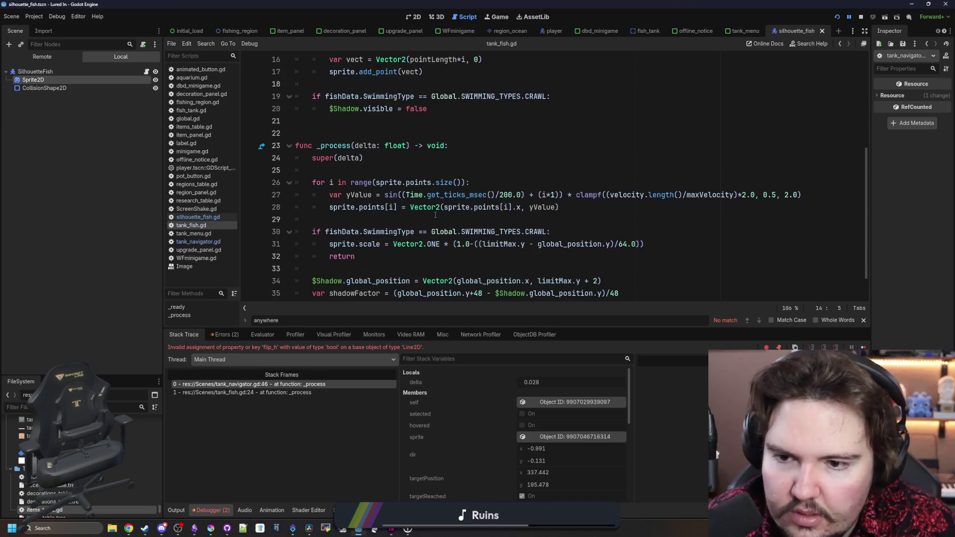
scroll(435, 216, "down", 2)
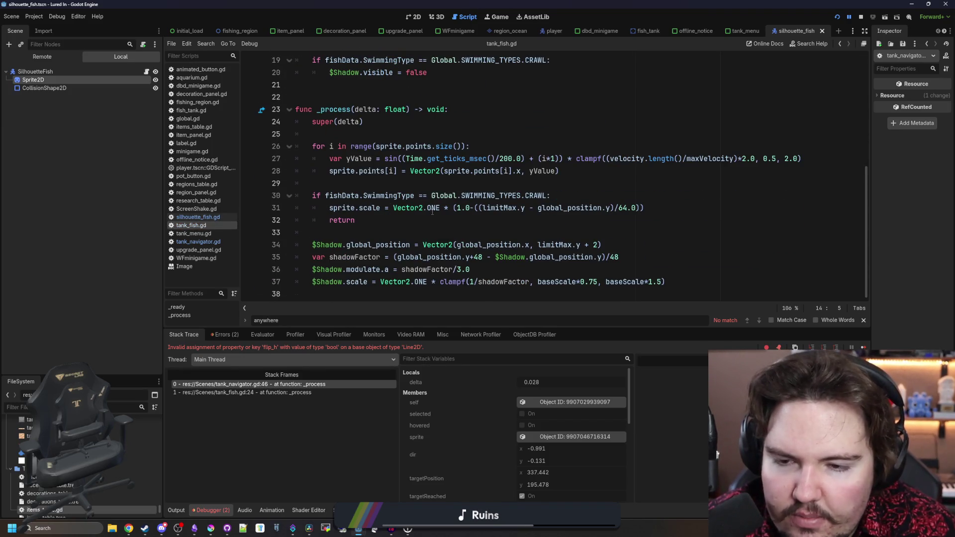
left_click(682, 209)
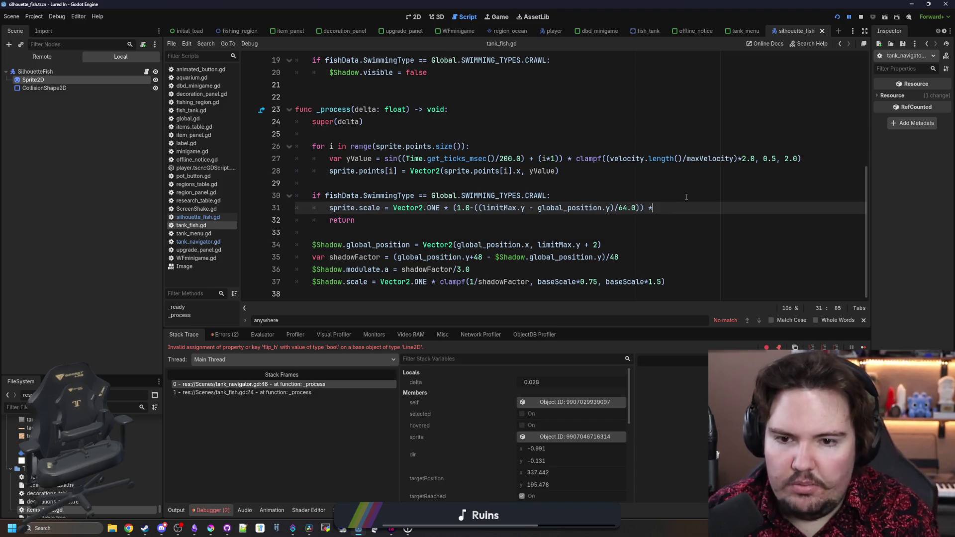
key("BackSpace")
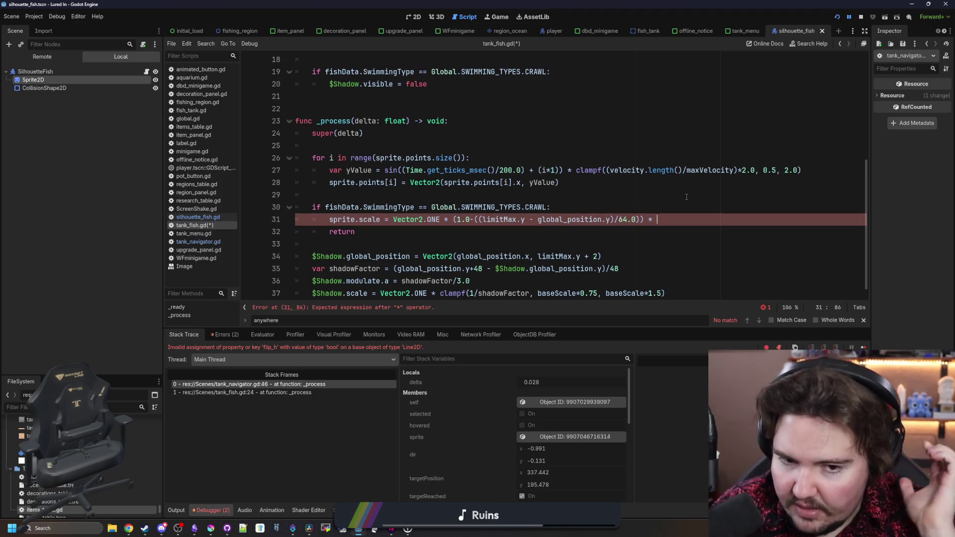
left_click(583, 210)
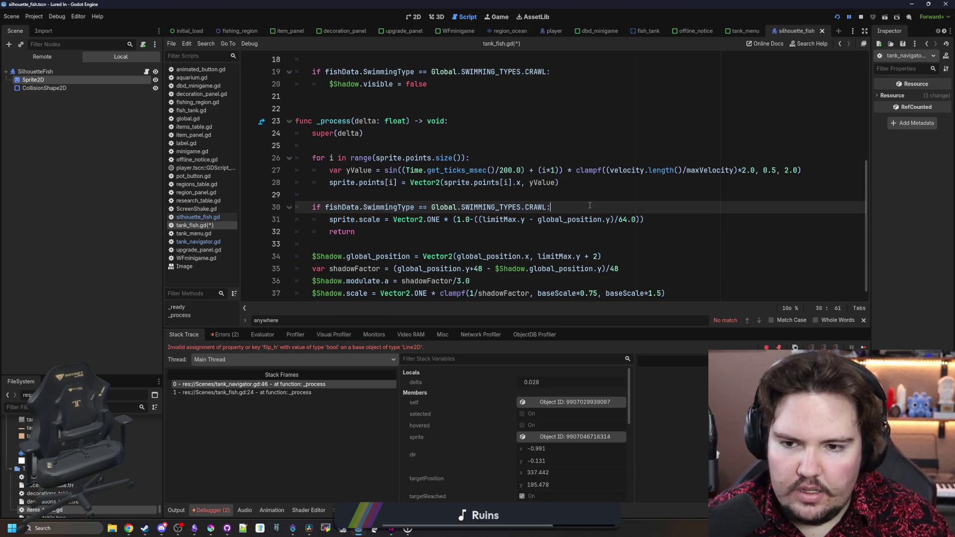
left_click(654, 216)
key("Return")
key("Return")
key("Up")
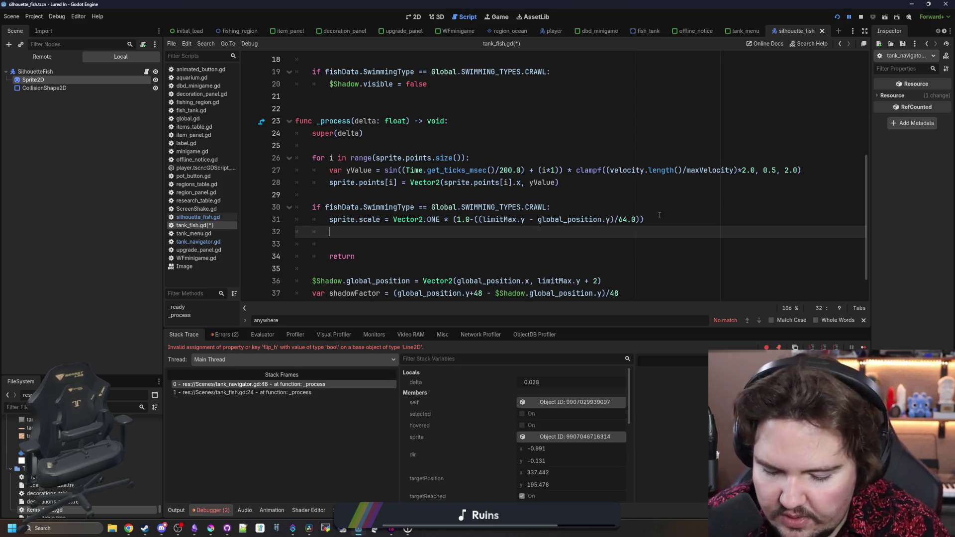
type("if facgin")
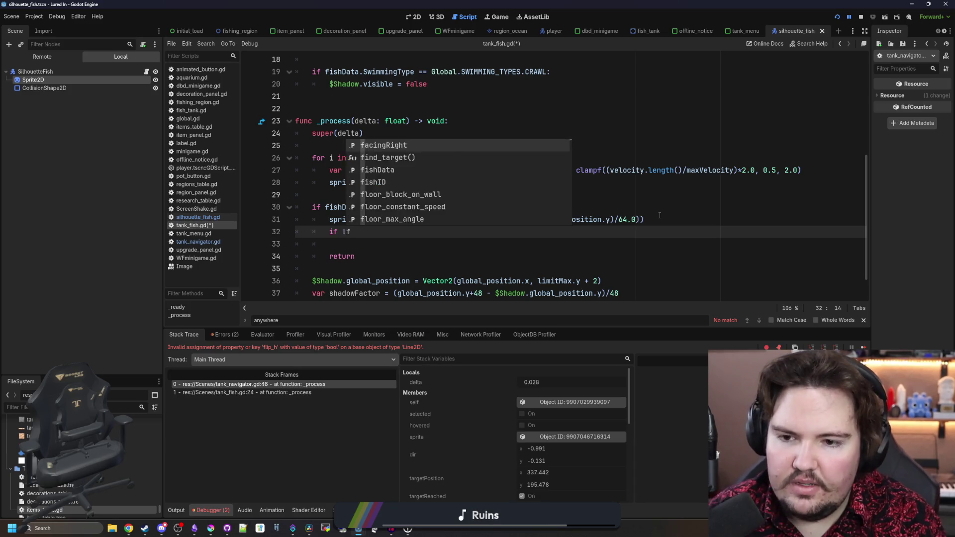
Add if facingRight: / else: branches that multiply-assign sprite.scale.x in the crawl block.
key("BackSpace")
key("BackSpace")
key("BackSpace")
type("fac")
key("Return")
type(":")
key("Return")
key("Return")
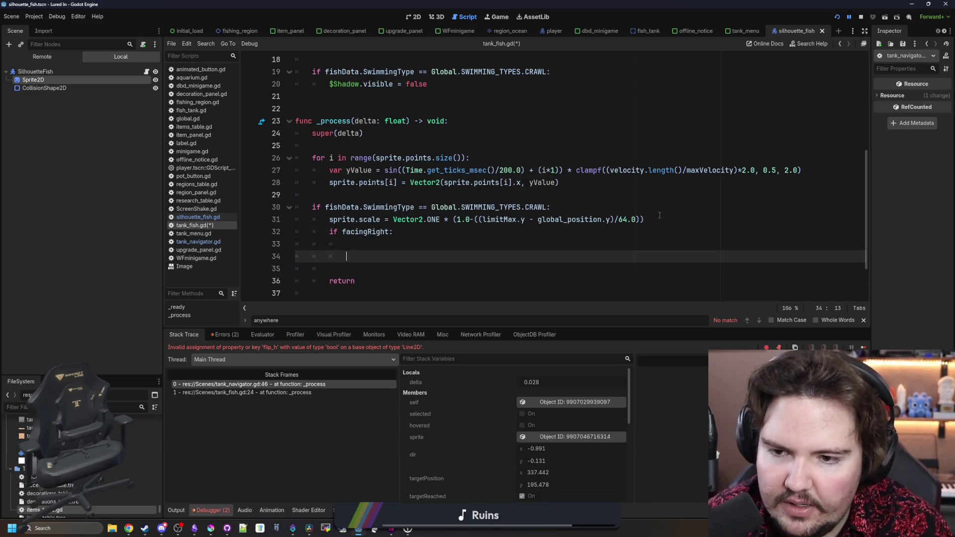
type("lse:")
key("Return")
type("sprite.scale.x =")
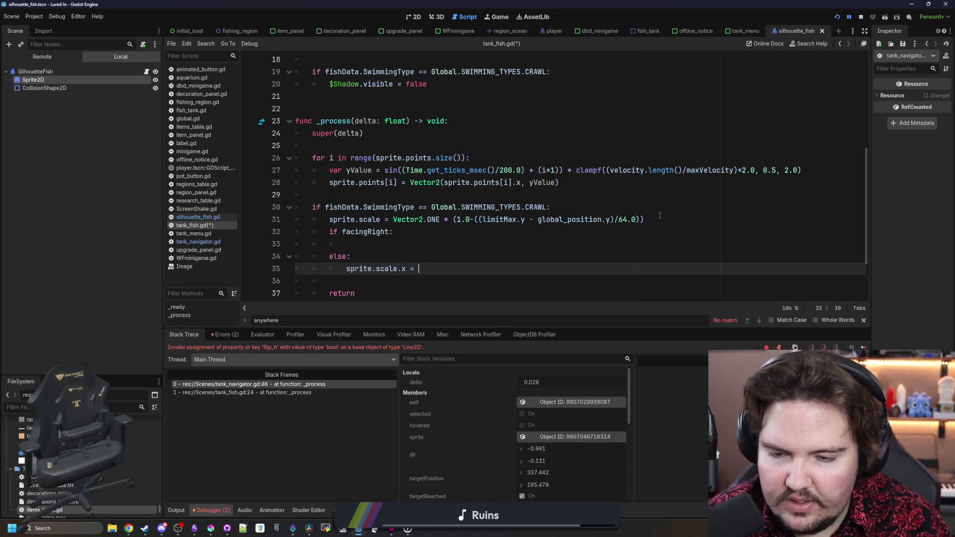
key("BackSpace")
key("BackSpace")
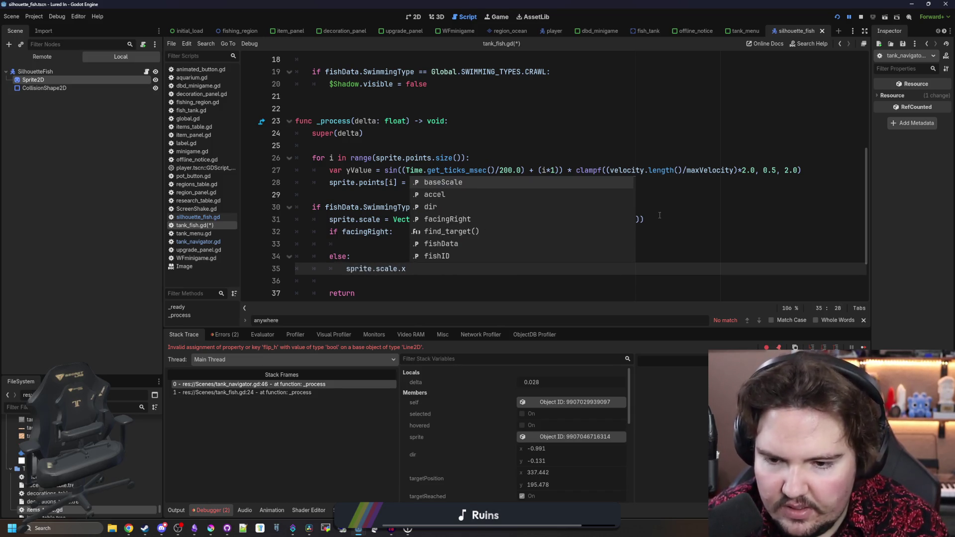
type("*")
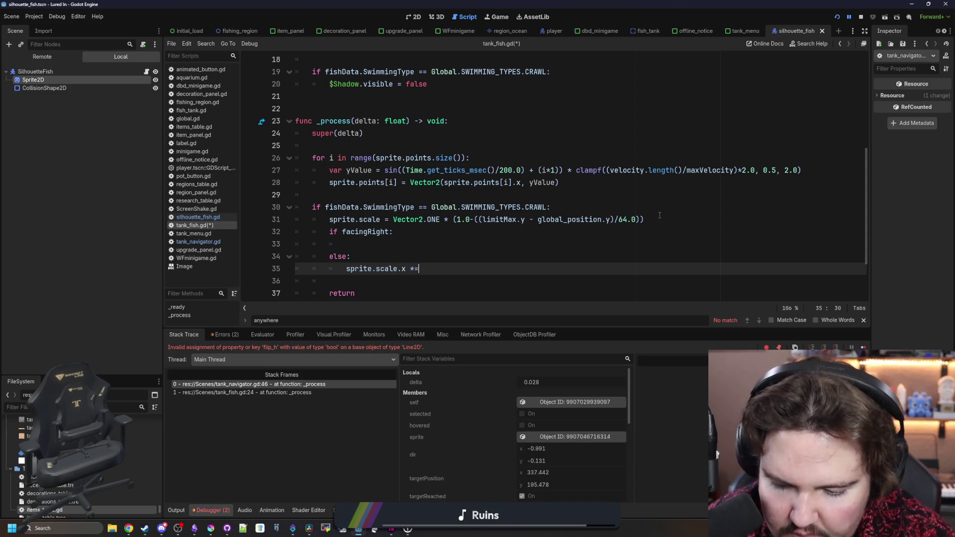
type("= 1")
key("Up")
key("Up")
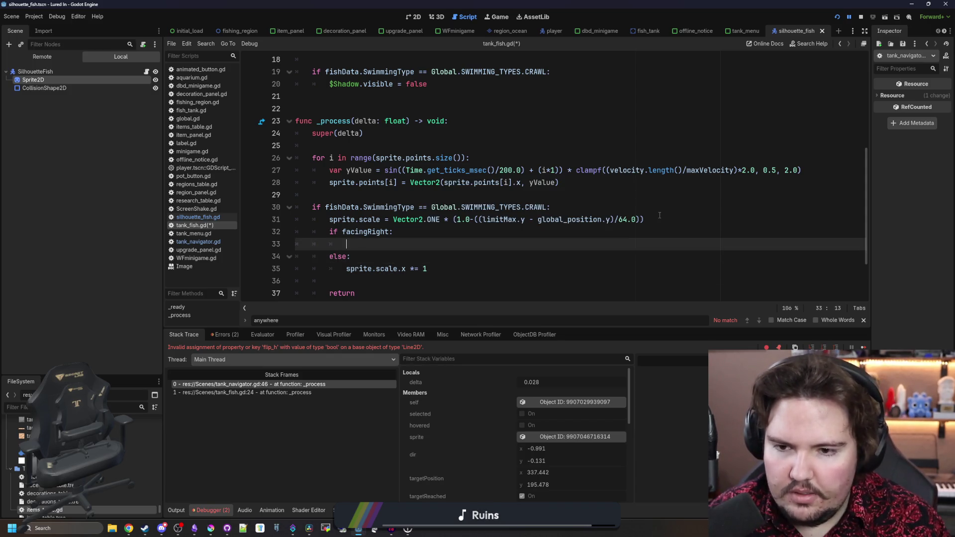
key("Tab")
type("s")
key("BackSpace")
key("BackSpace")
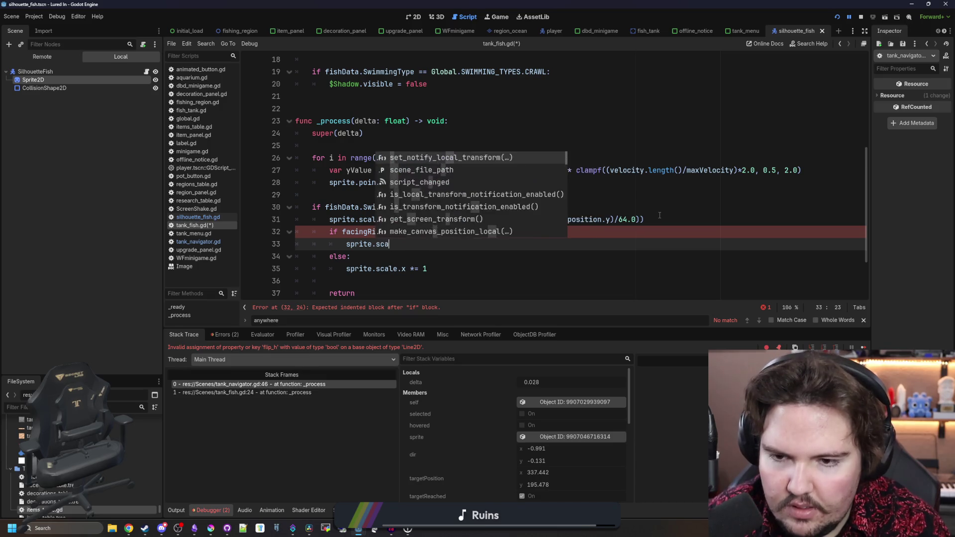
type("cale.x *= -1")
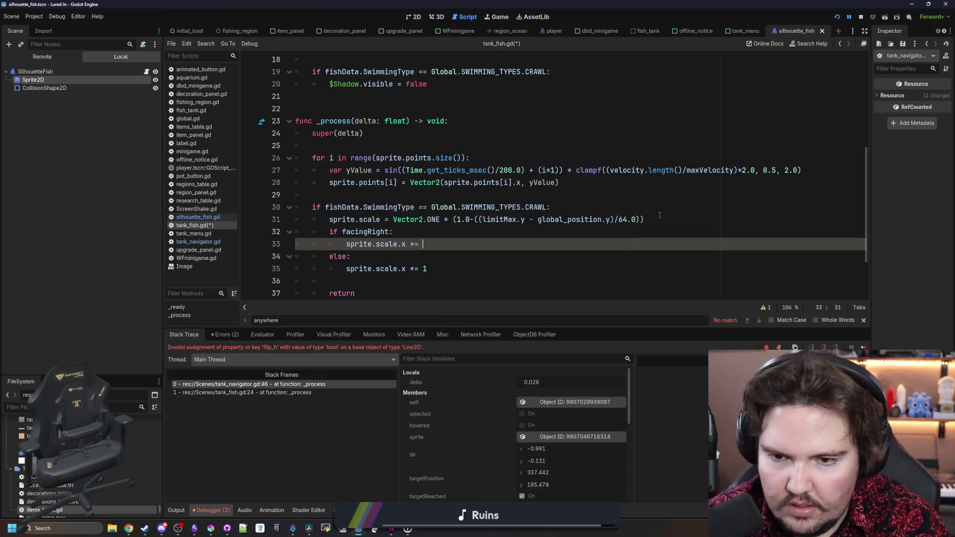
Set the flip values to 1 if facingRight else -1, save the script, and run the game.
left_click(420, 234)
key("ctrl+s")
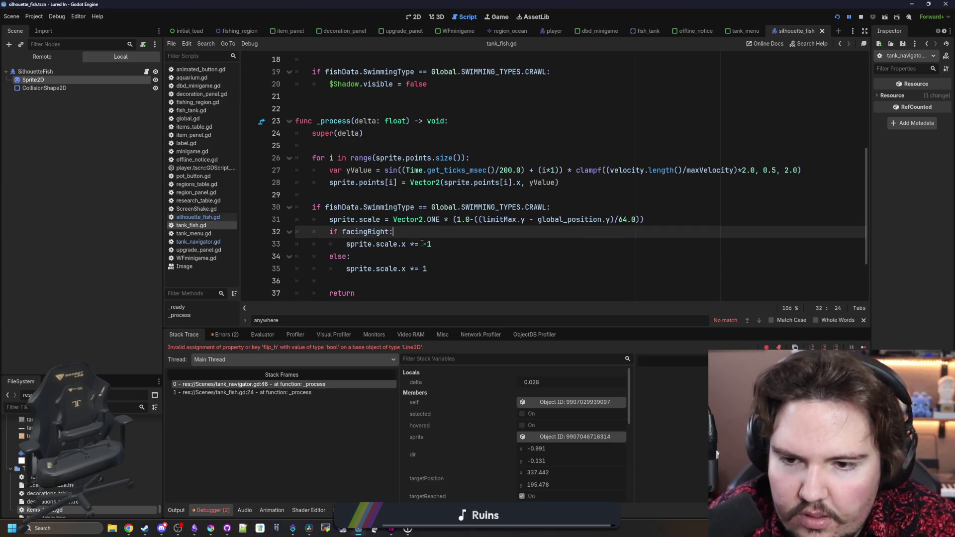
left_click(436, 244)
left_click(429, 268)
type("-")
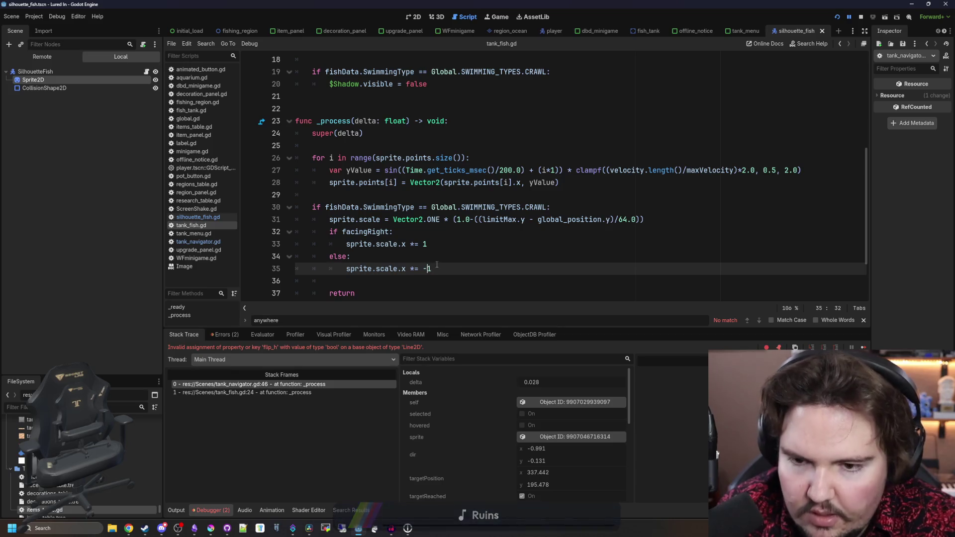
left_click(441, 254)
key("ctrl+s")
left_click(864, 347)
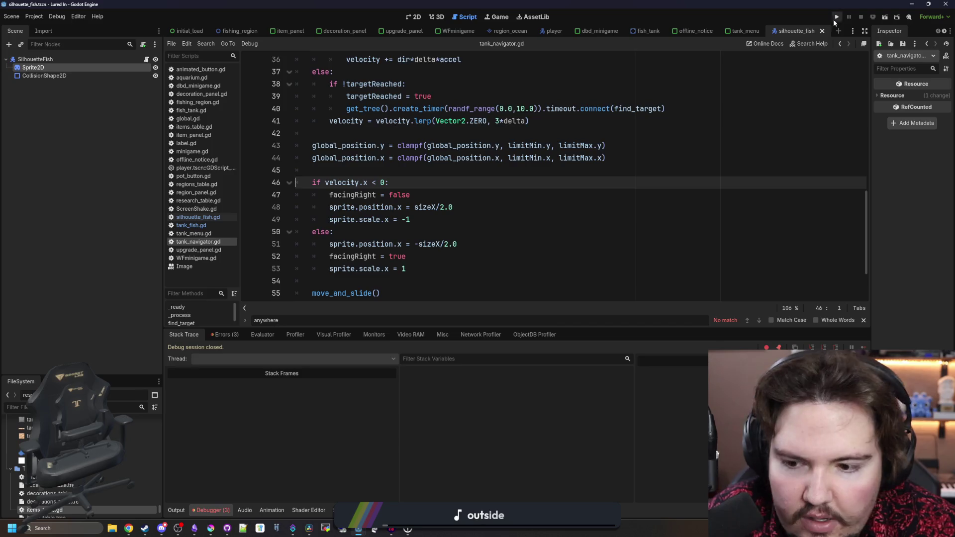
Restart the game, dismiss the Welcome Back dialog, and open Fish Tank 1's panel.
left_click(835, 17)
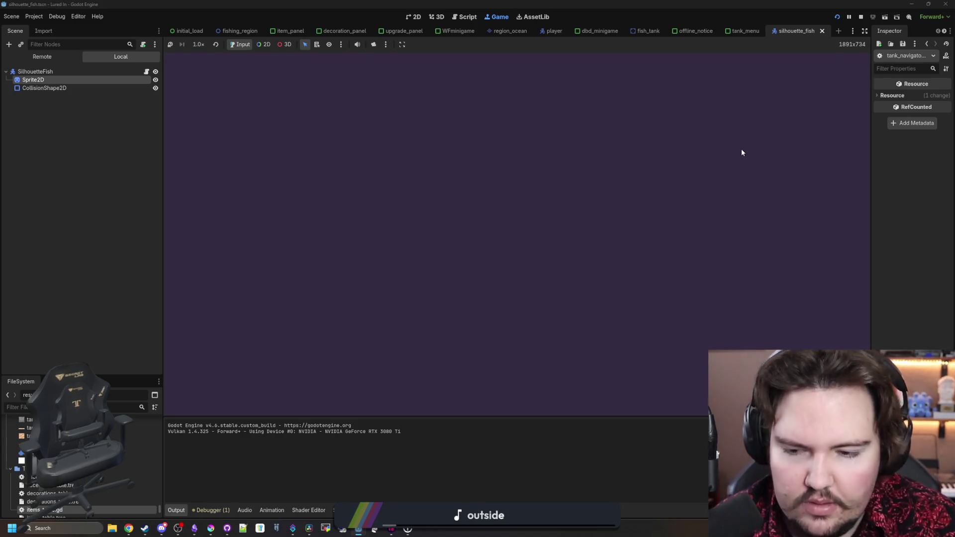
left_click(481, 279)
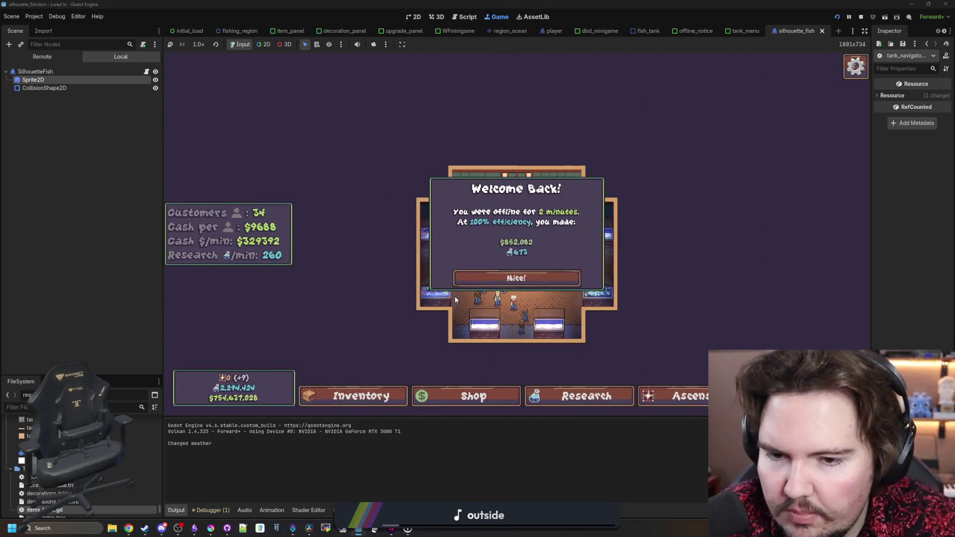
left_click(651, 241)
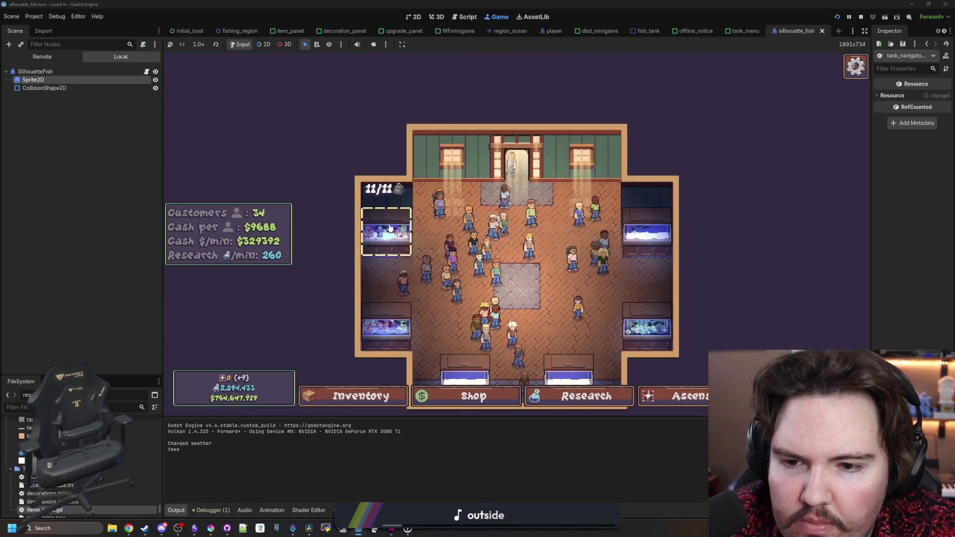
left_click(621, 348)
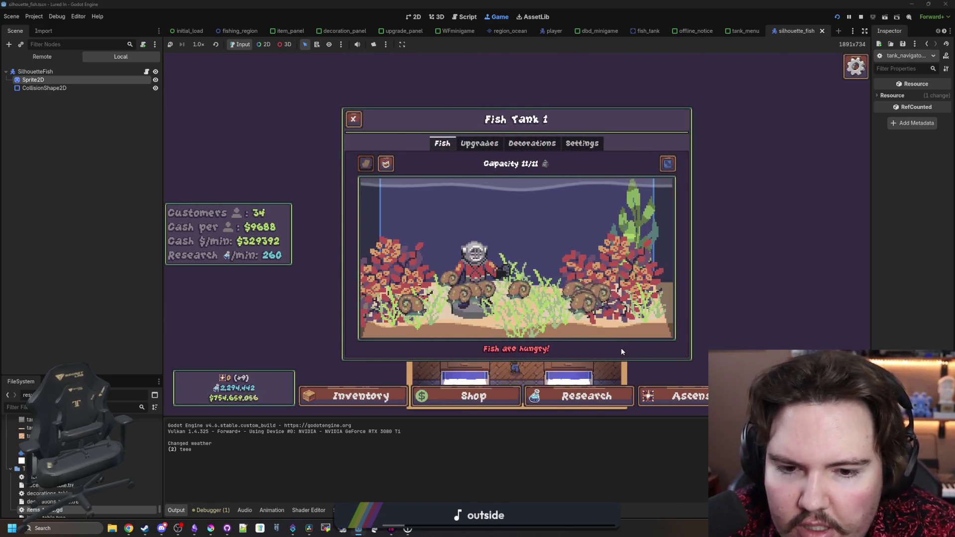
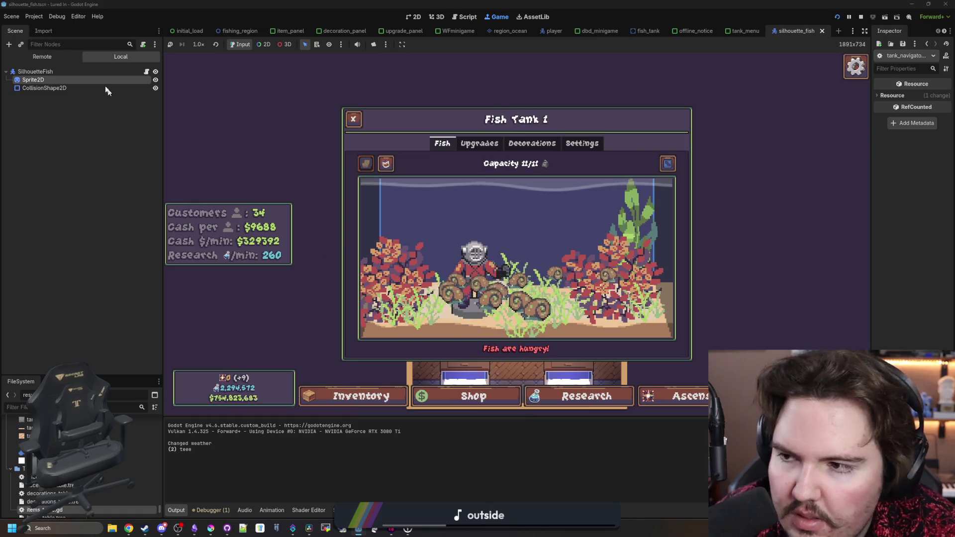
Close the Fish Tank 1 panel and stop the running game to return to code.
left_click(353, 120)
left_click(862, 17)
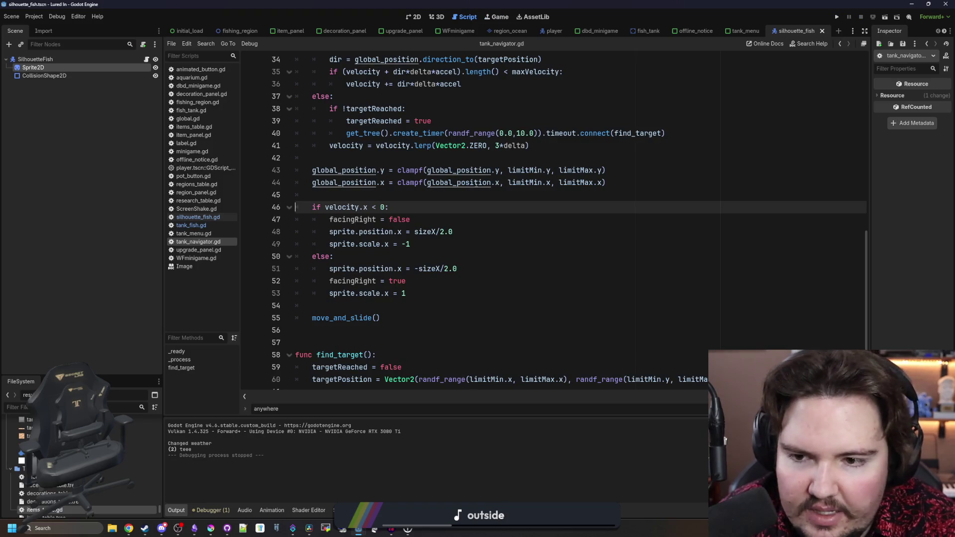
left_click(341, 193)
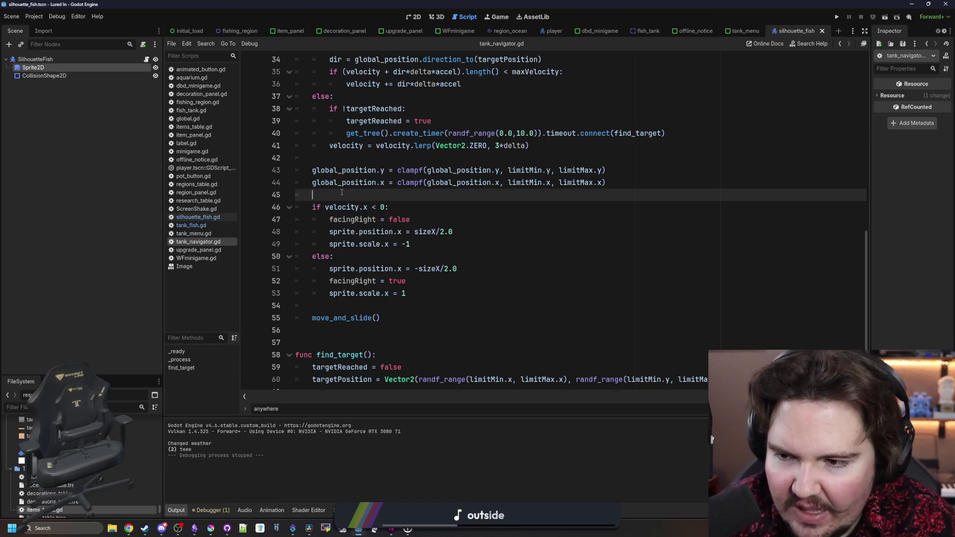
In tank_fish.gd, cut the crawl if-block (lines 30–37) out of _process.
left_click(209, 224)
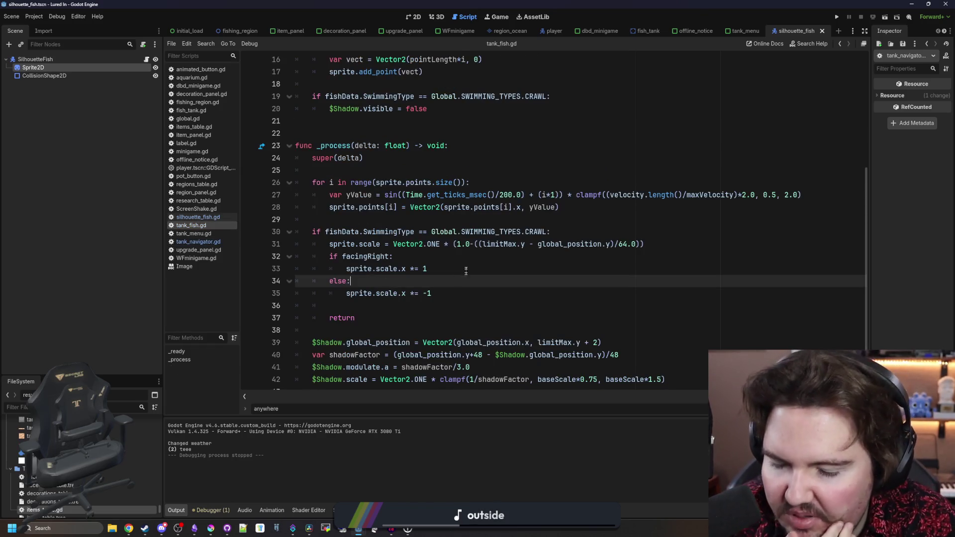
left_click(490, 220)
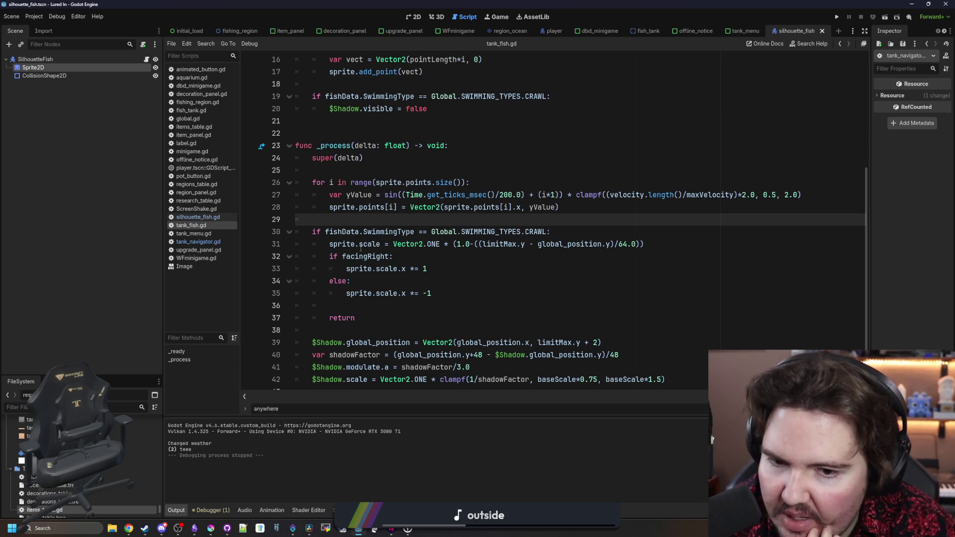
scroll(365, 211, "up", 1)
left_click(365, 209)
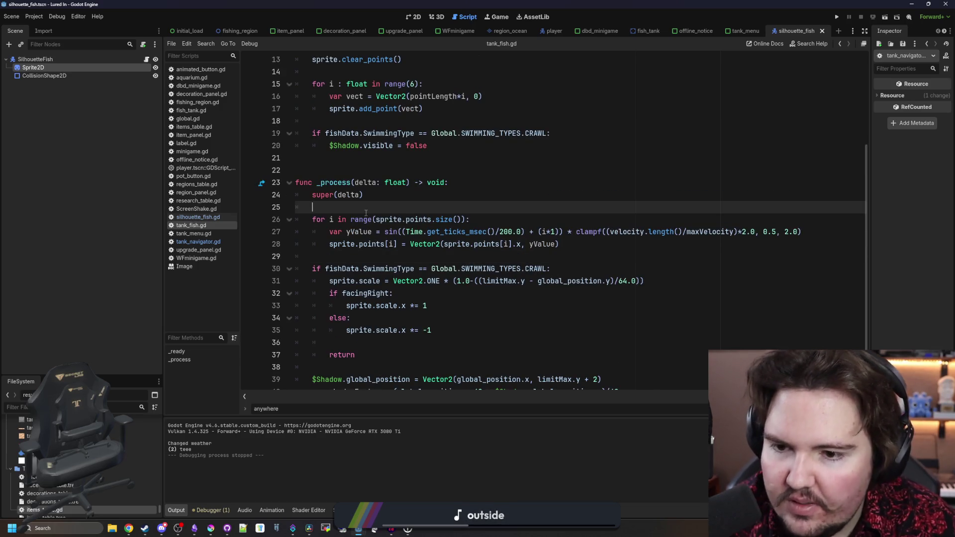
left_click(561, 266)
scroll(560, 267, "down", 1)
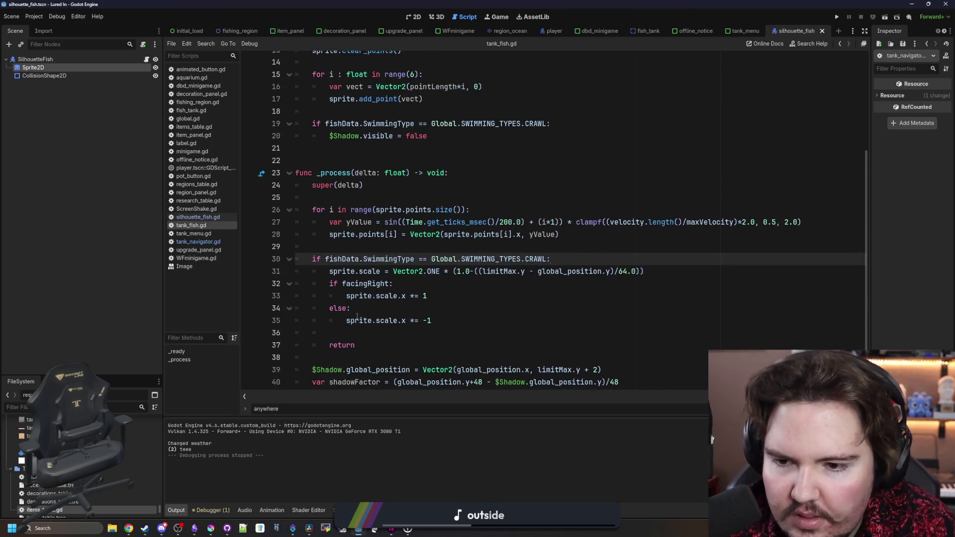
left_click_drag(366, 343, 297, 259)
key("ctrl+c")
key("BackSpace")
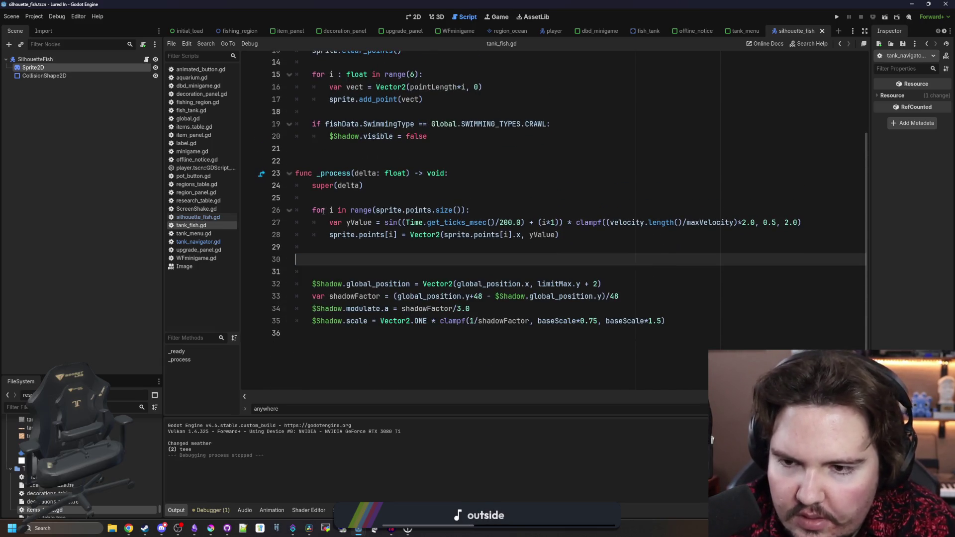
Paste the crawl block above the wobble for-loop, fix its indent and remove extra blank lines.
left_click(330, 209)
key("ctrl+v")
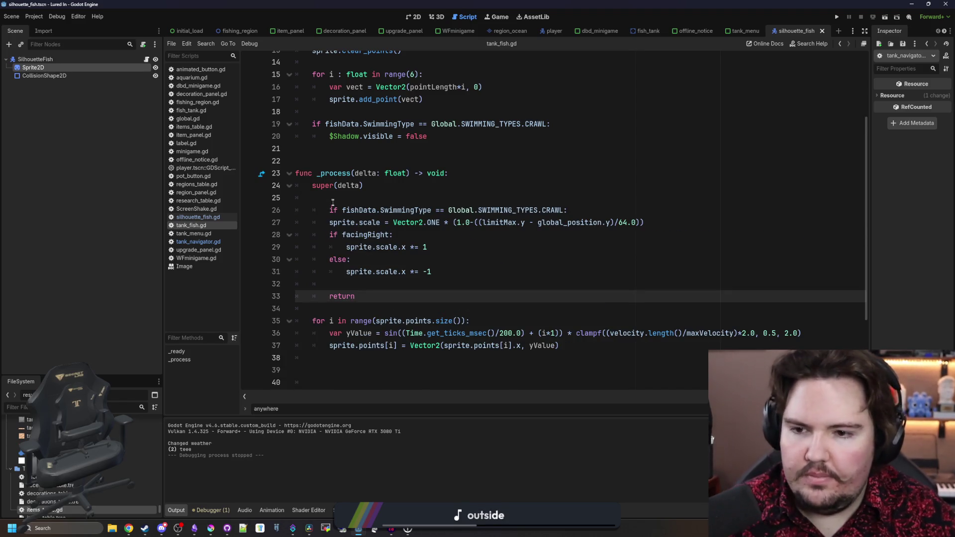
left_click(333, 203)
key("BackSpace")
scroll(330, 302, "down", 1)
scroll(342, 296, "down", 1)
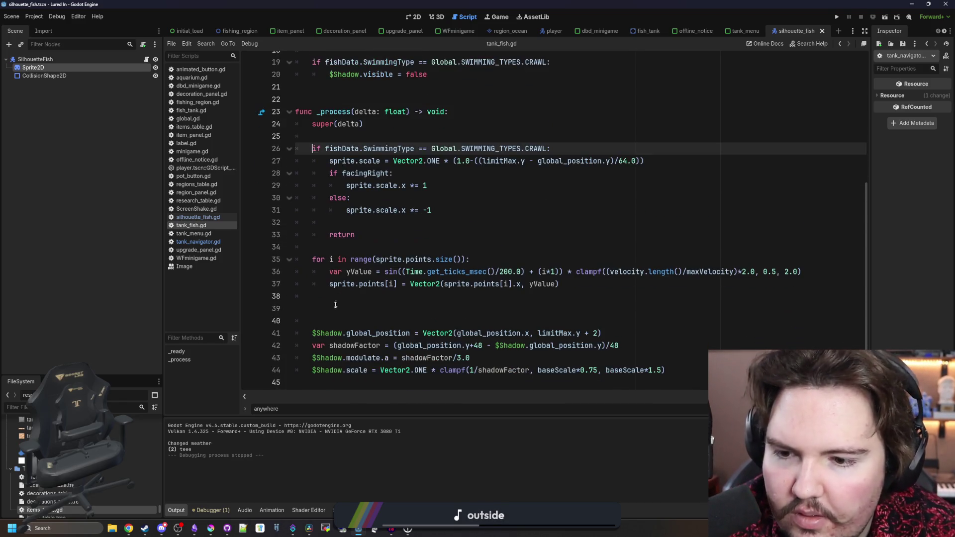
left_click(424, 321)
key("BackSpace")
key("BackSpace")
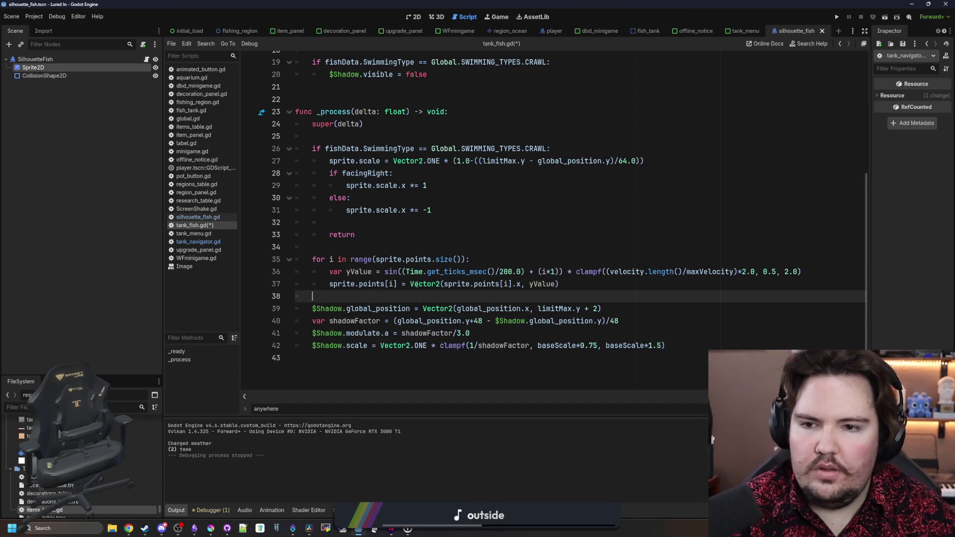
scroll(388, 233, "up", 3)
left_click(387, 234)
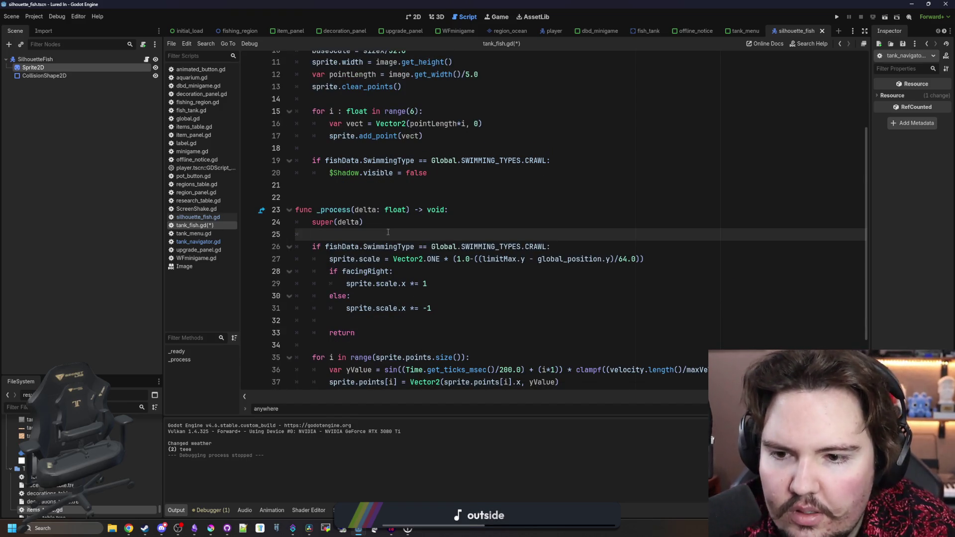
scroll(387, 232, "up", 4)
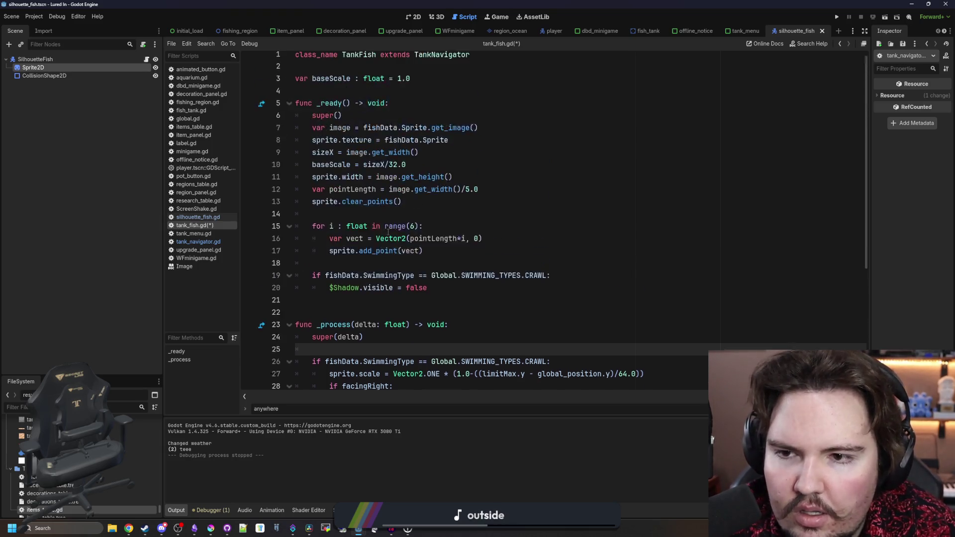
scroll(387, 233, "down", 5)
scroll(387, 233, "up", 2)
scroll(373, 211, "up", 3)
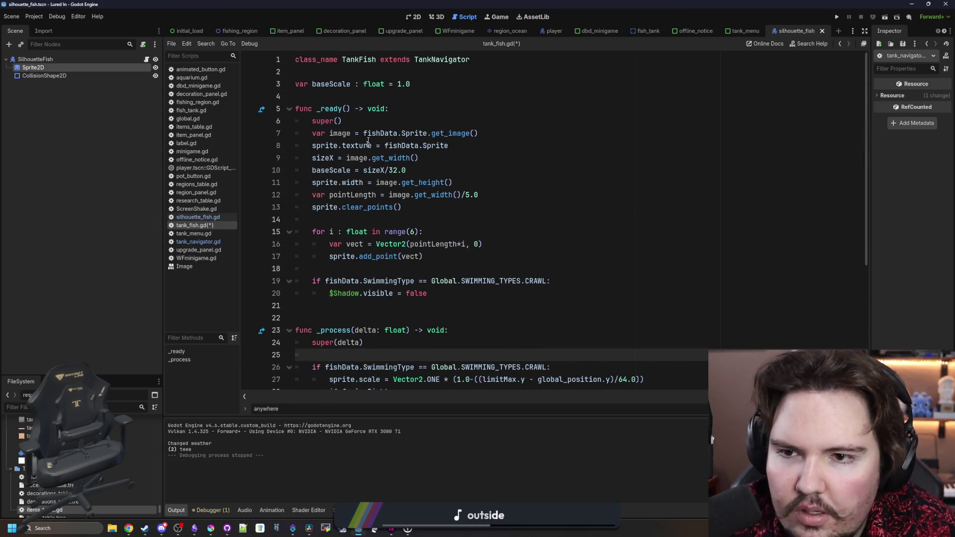
scroll(373, 211, "down", 1)
scroll(374, 212, "down", 3)
scroll(373, 209, "down", 1)
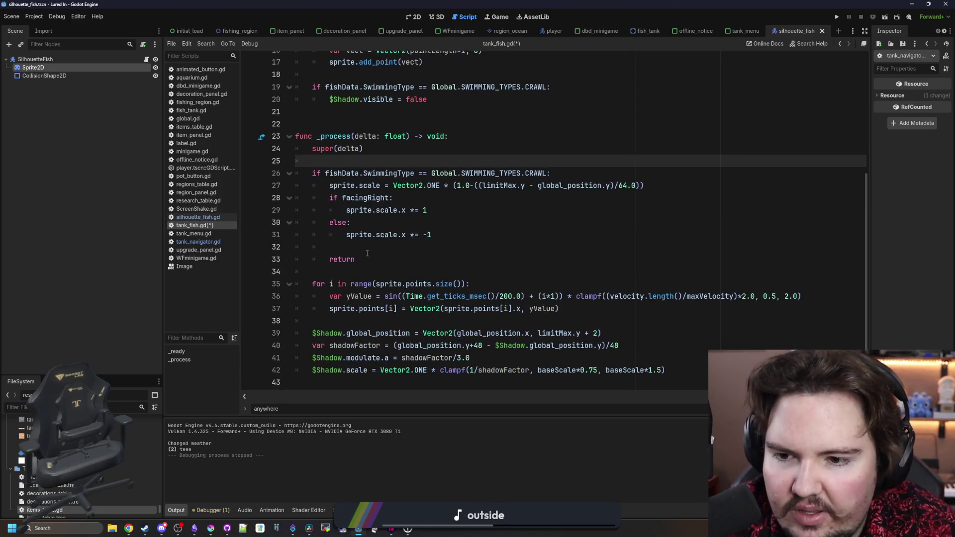
Save tank_fish.gd and add blank lines inside the crawl block before its return.
left_click(353, 260)
key("ctrl+s")
key("Up")
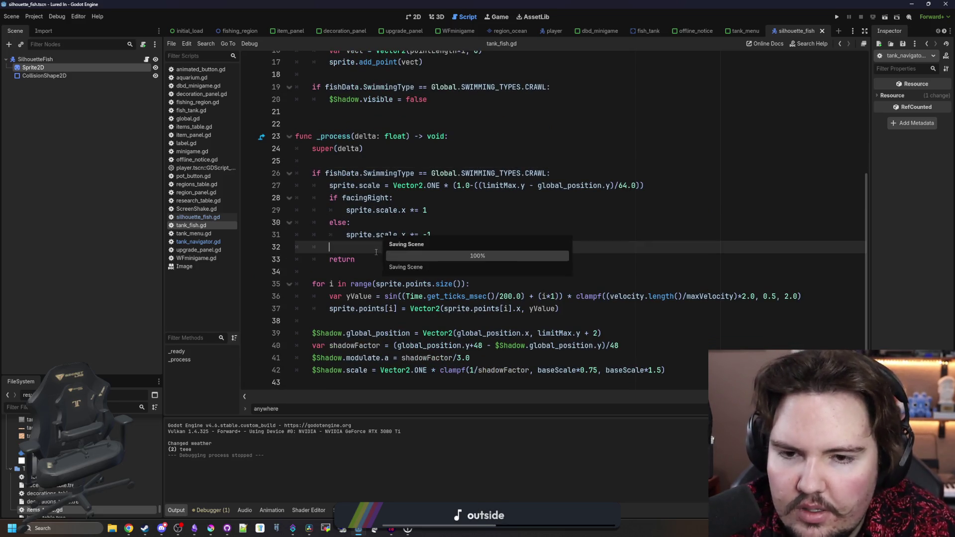
left_click(451, 213)
left_click(415, 247)
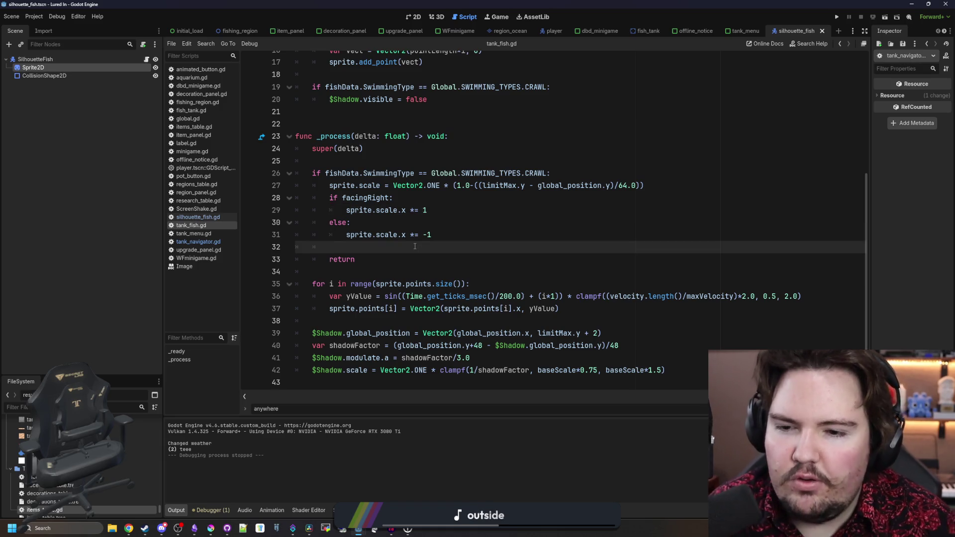
key("Return")
key("Return")
scroll(402, 239, "down", 1)
left_click(402, 240)
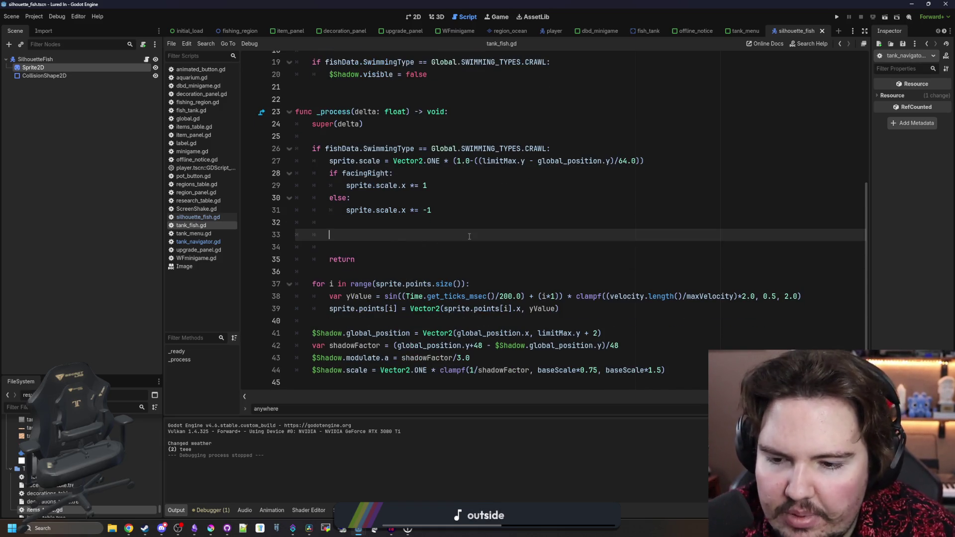
scroll(469, 237, "up", 3)
type("sprite.")
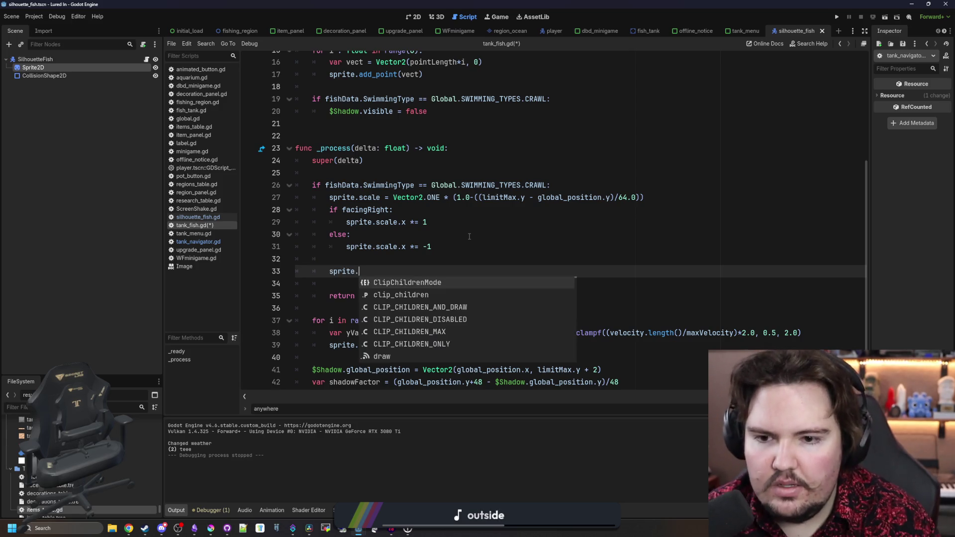
type("scal")
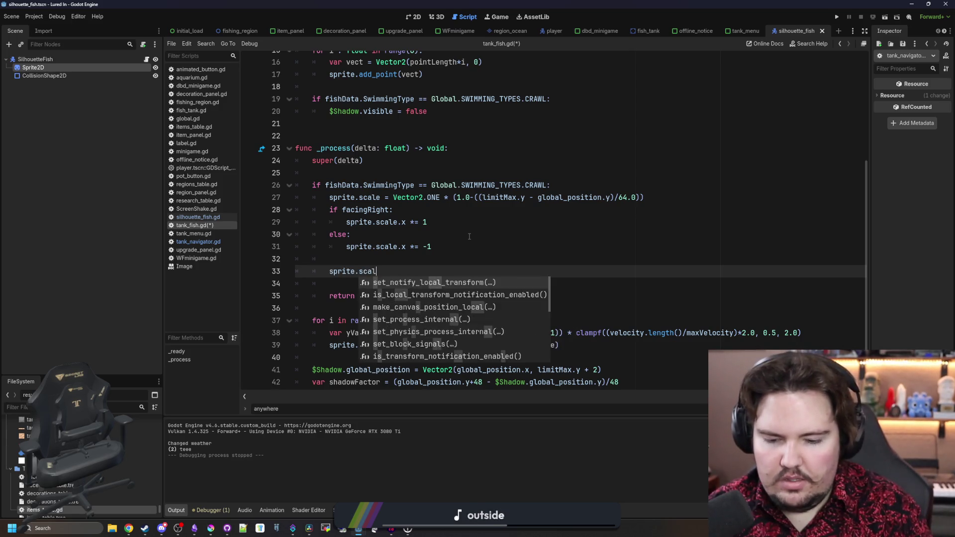
type("e.x *= sin(TIME")
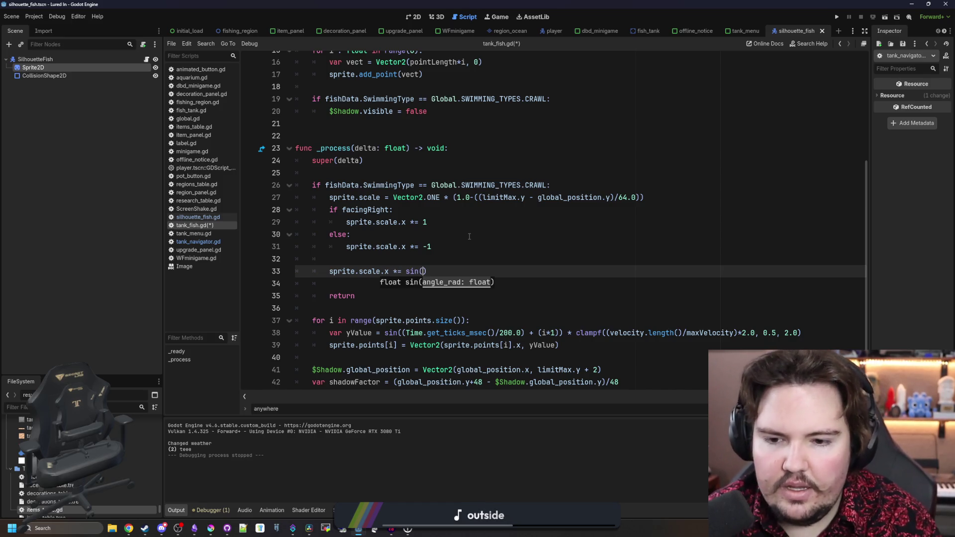
Set the crawl sprite's x scale to Global.sin_range(0.9, 1.1, Time.get_ticks_msec()…).
key("BackSpace")
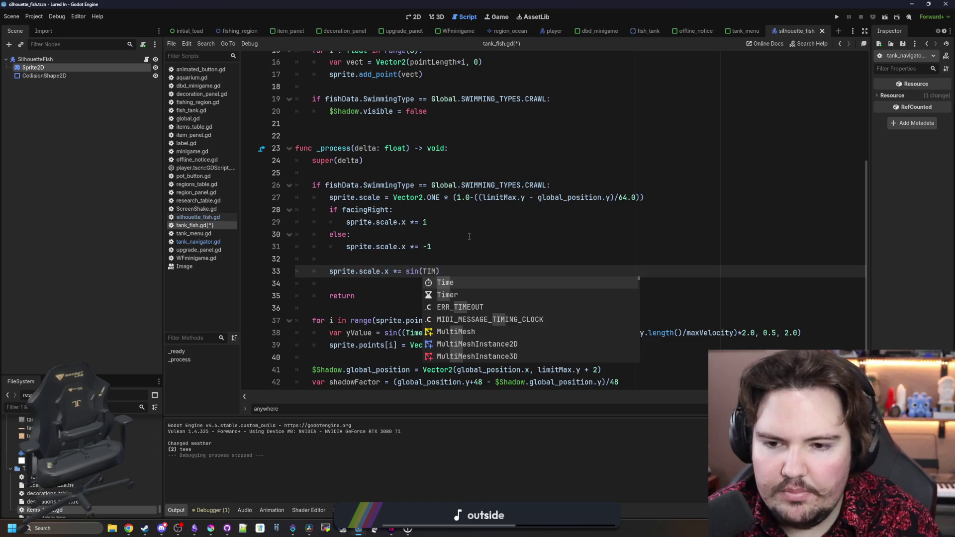
key("BackSpace")
key("BackSpace")
key("BackSpace")
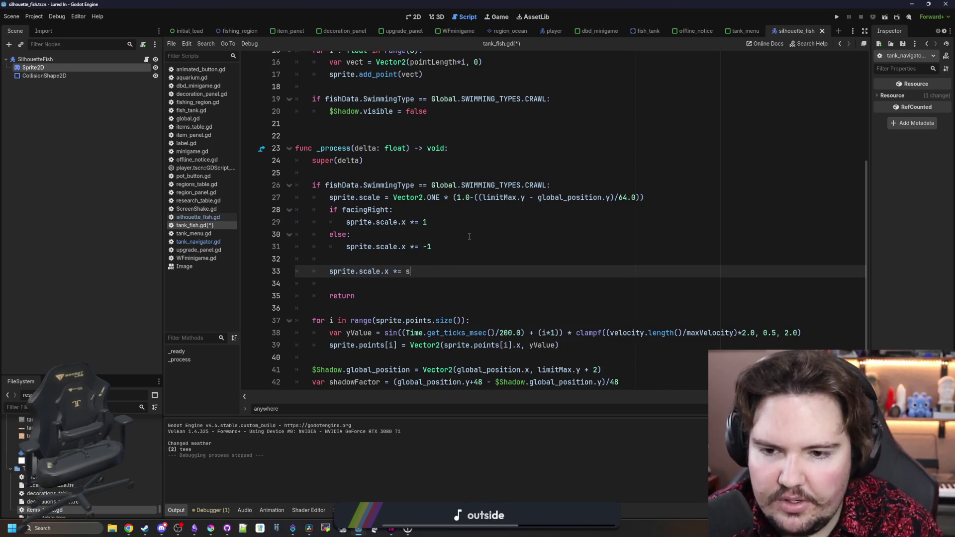
type("Gl")
key("Return")
type(".")
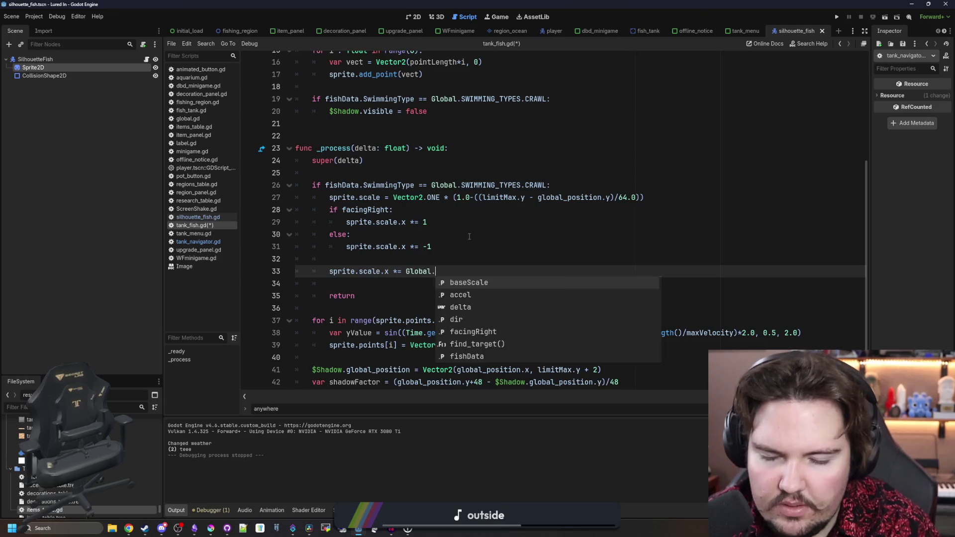
type("sine")
key("Return")
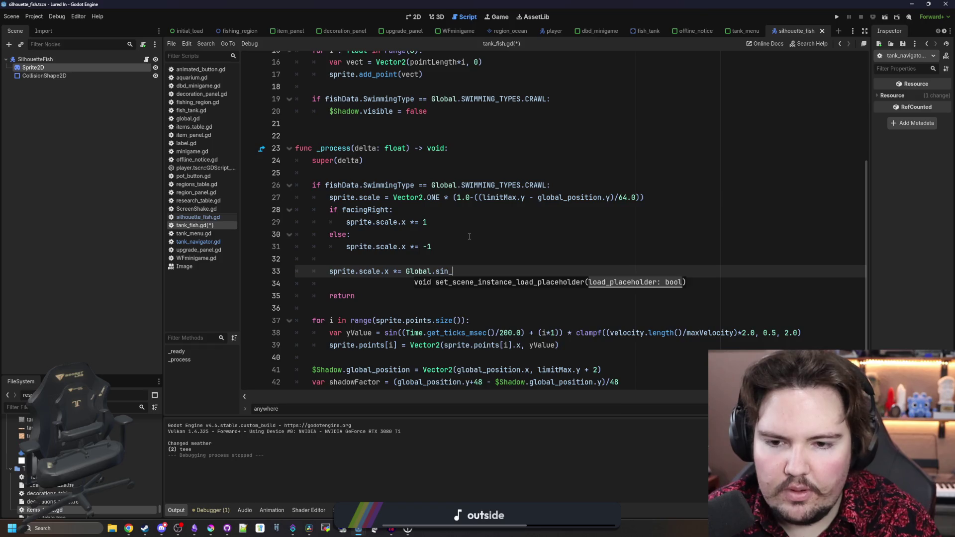
type("r")
key("Return")
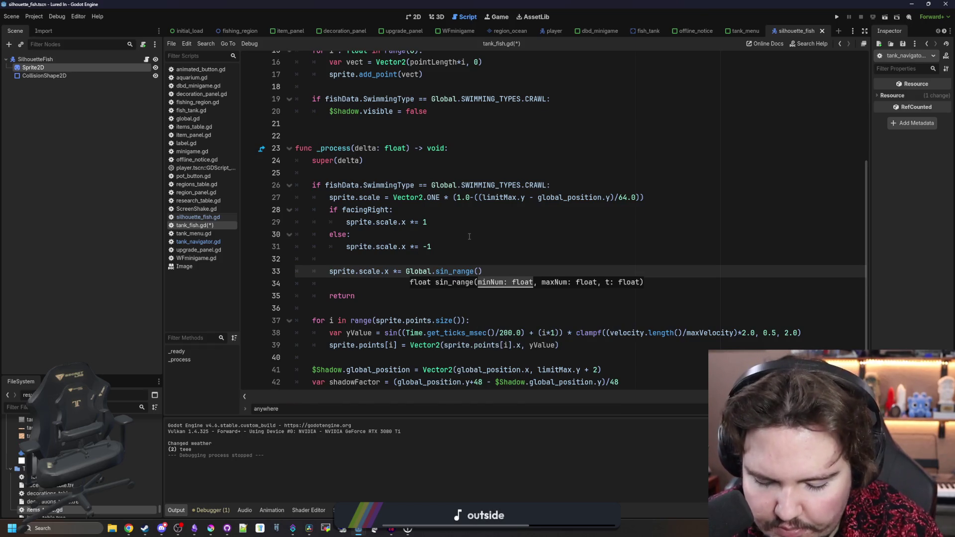
scroll(468, 237, "up", 1)
type("0.9,")
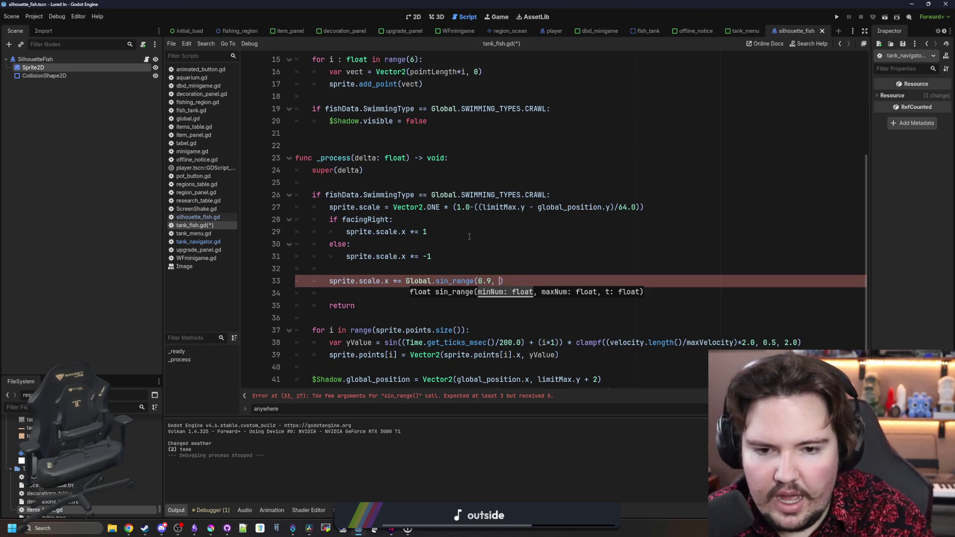
type("1.1, TIME")
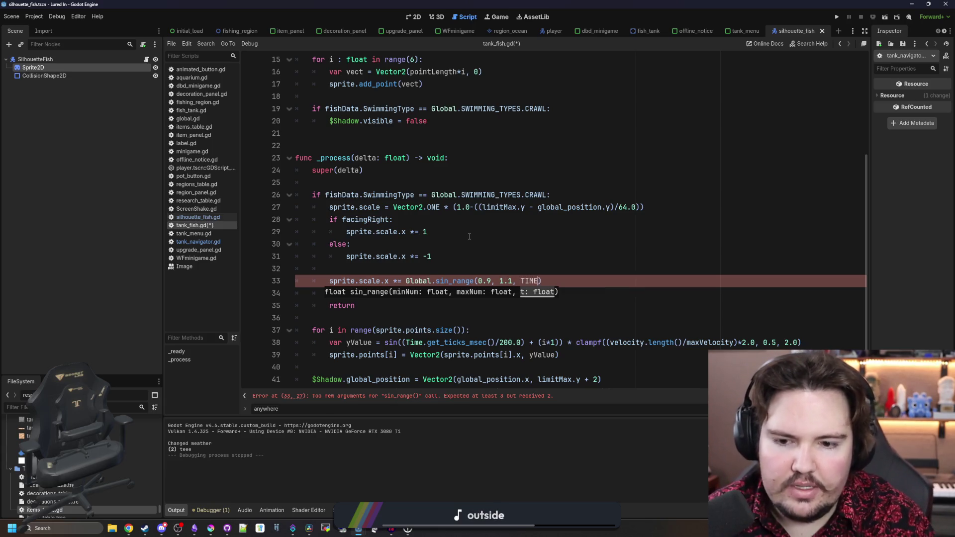
type(".")
type("e")
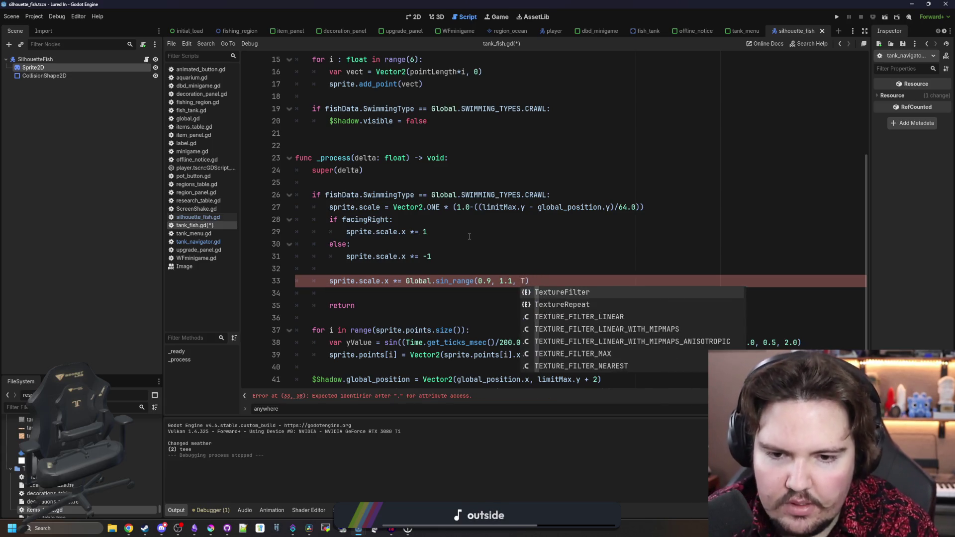
type(".get_tick")
key("Return")
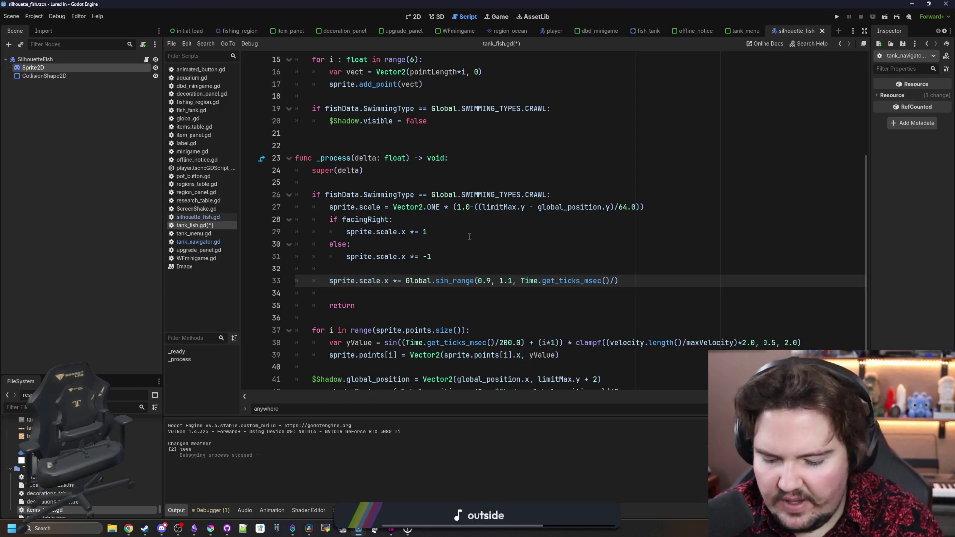
type("500.0")
Switch to the game view and launch the game to test the wobble.
left_click(469, 232)
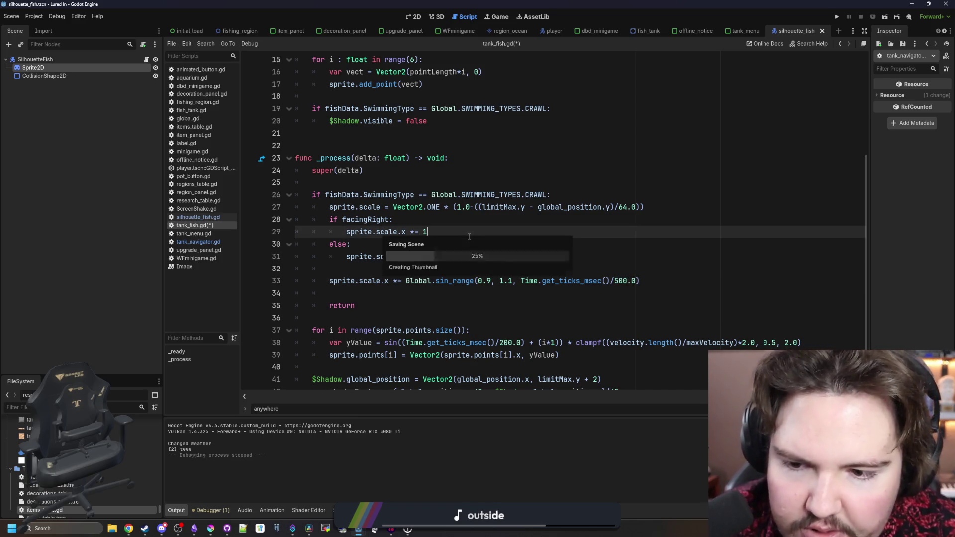
left_click(499, 16)
left_click(837, 17)
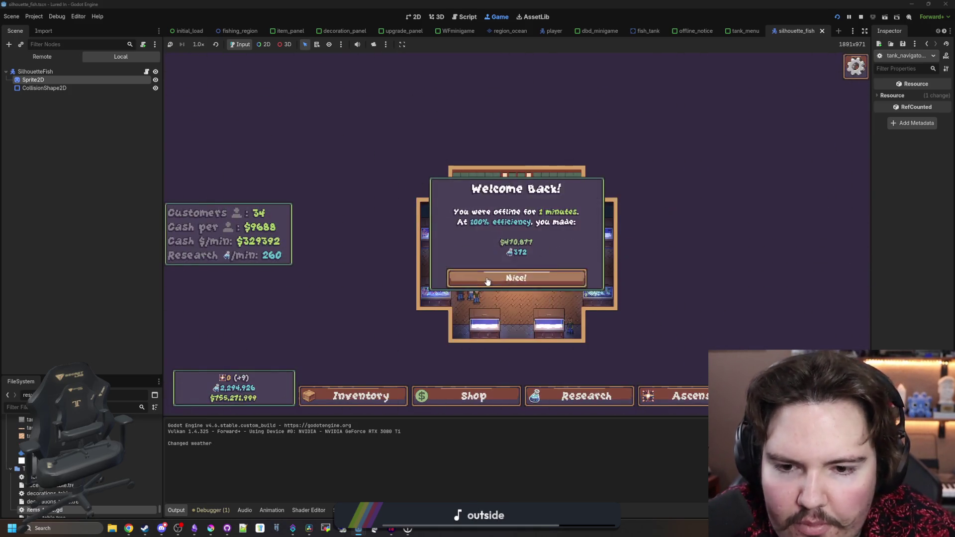
Dismiss the welcome popup, open Fish Tank 1 to watch the fish, then return to silhouette_fish.gd.
left_click(486, 278)
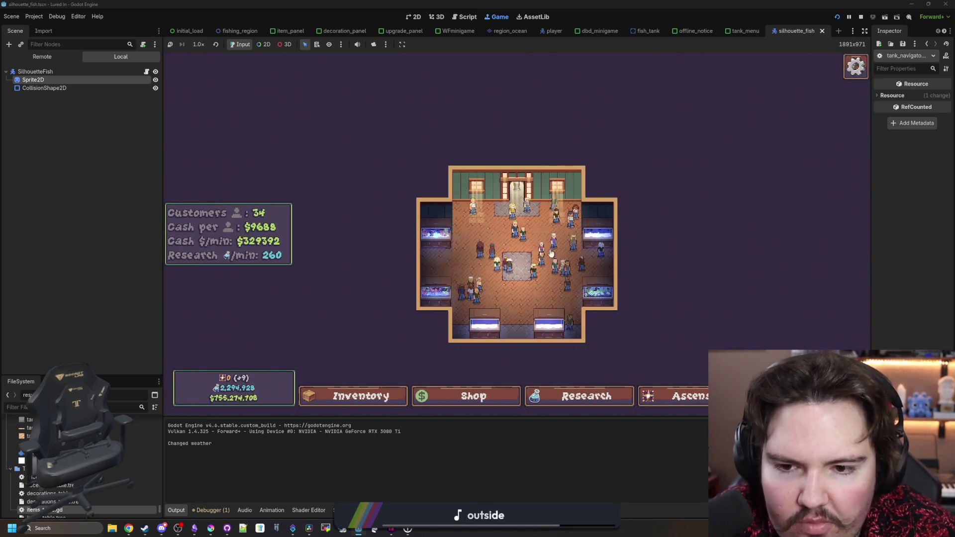
left_click(551, 323)
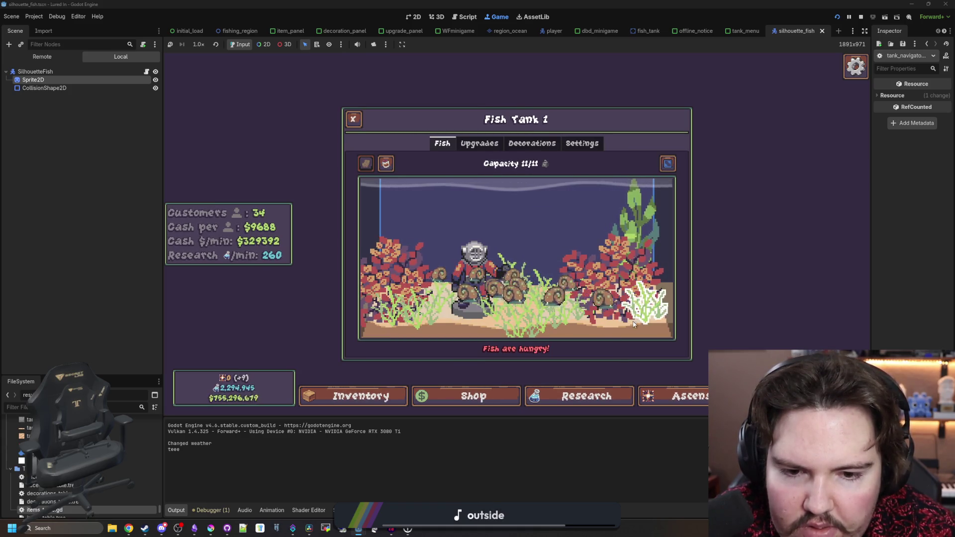
left_click(143, 71)
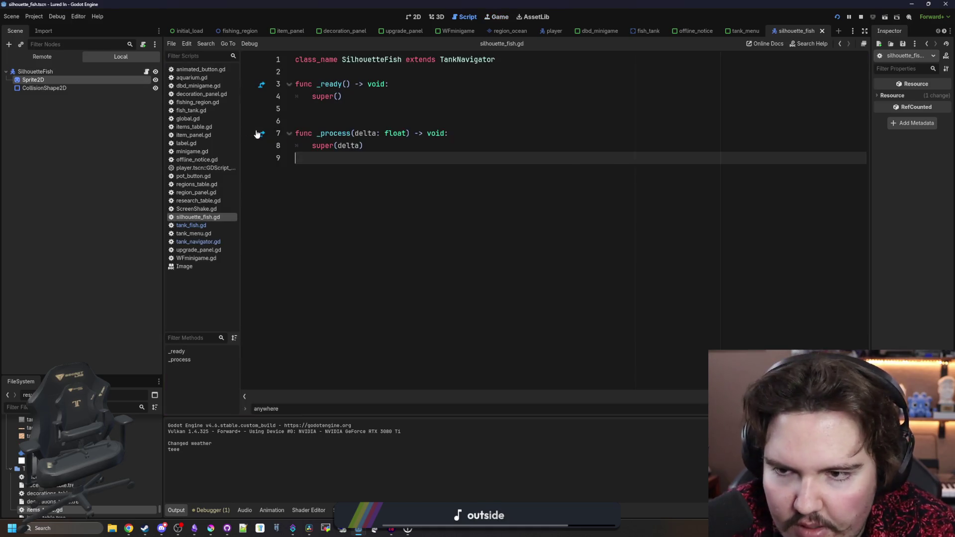
Change line 33's wobble to sin_range(0.8, 1.2, …/200.0) and save tank_fish.gd.
left_click(205, 225)
left_click(439, 271)
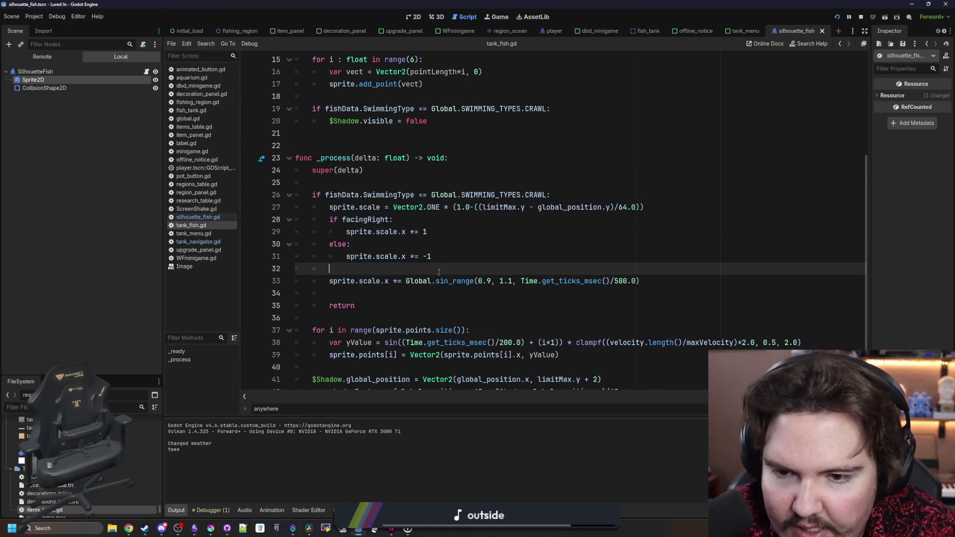
left_click(490, 281)
key("BackSpace")
type("8")
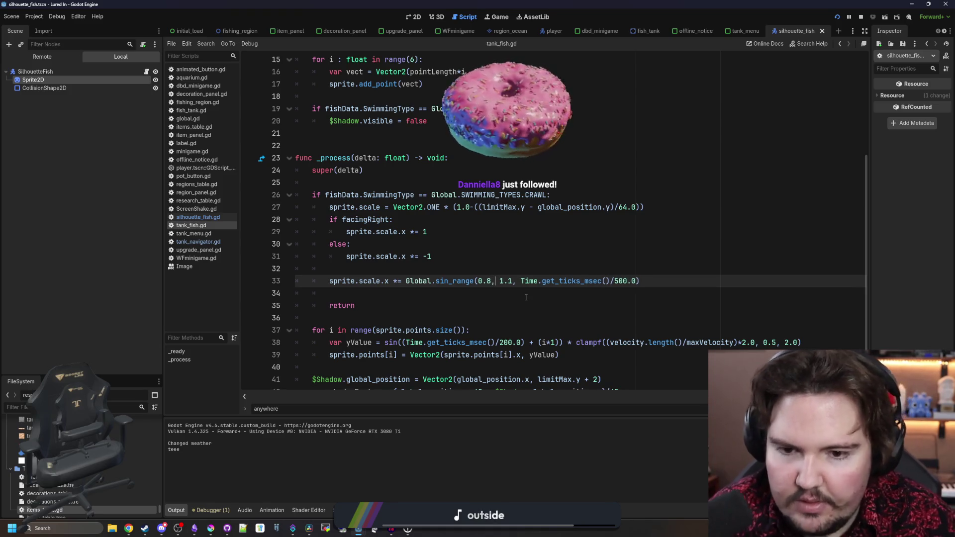
key("Right")
key("Right")
key("Right")
type("2")
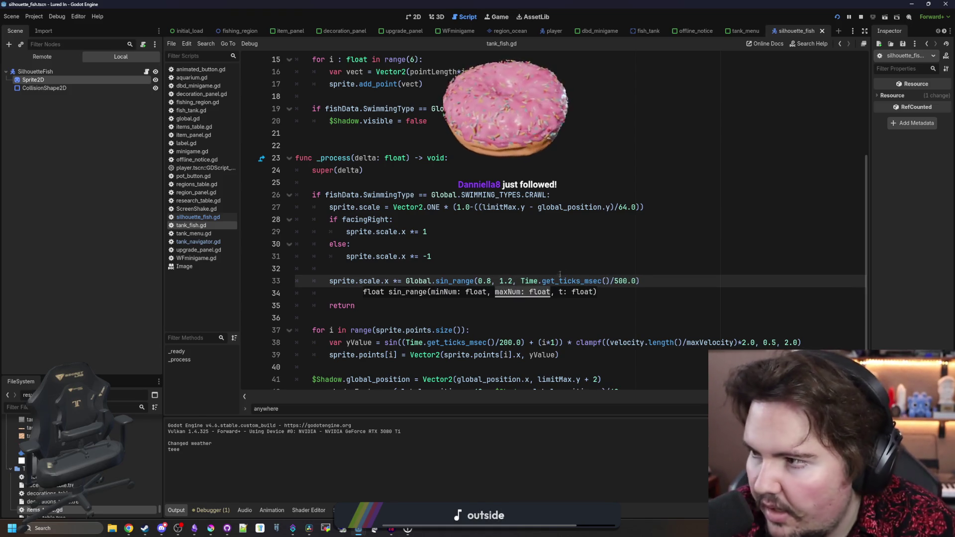
left_click(618, 281)
key("BackSpace")
type("2")
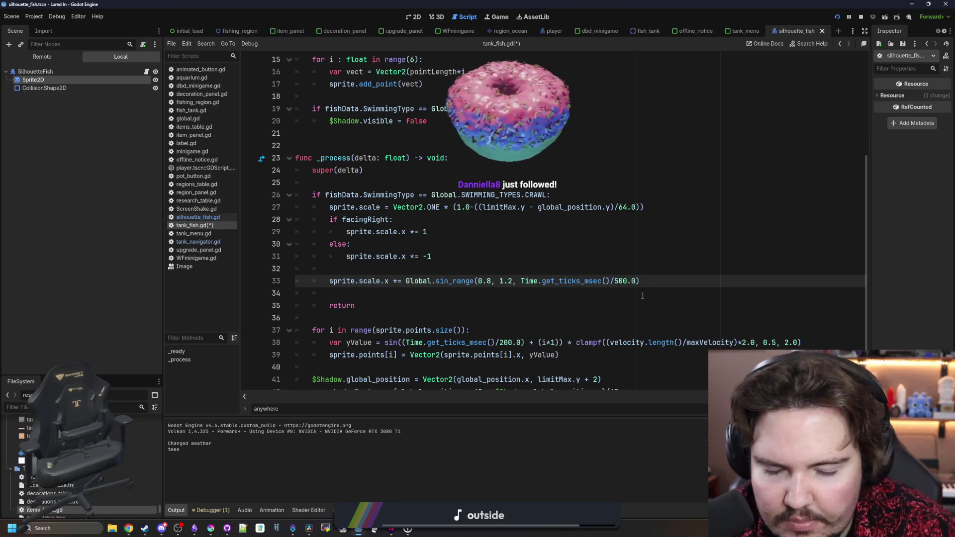
key("ctrl+s")
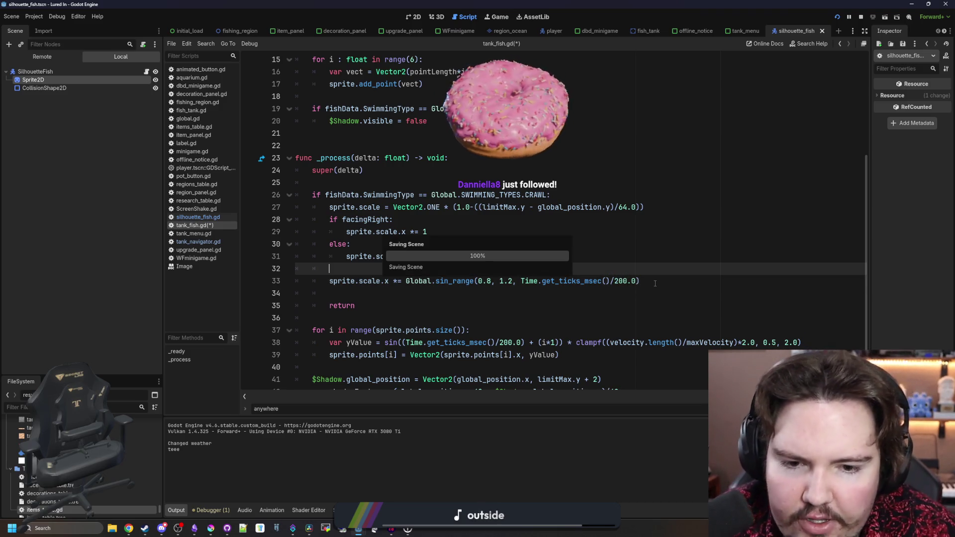
Duplicate the wobble line for the sprite's y scale and save the script.
left_click_drag(642, 284, 331, 291)
key("Left")
key("ctrl+shift+d")
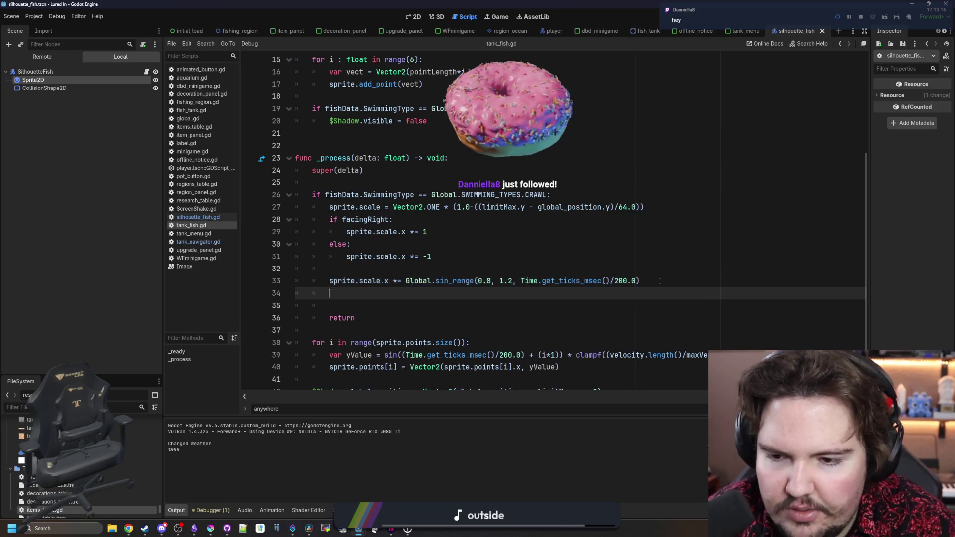
double_click(385, 293)
type("y")
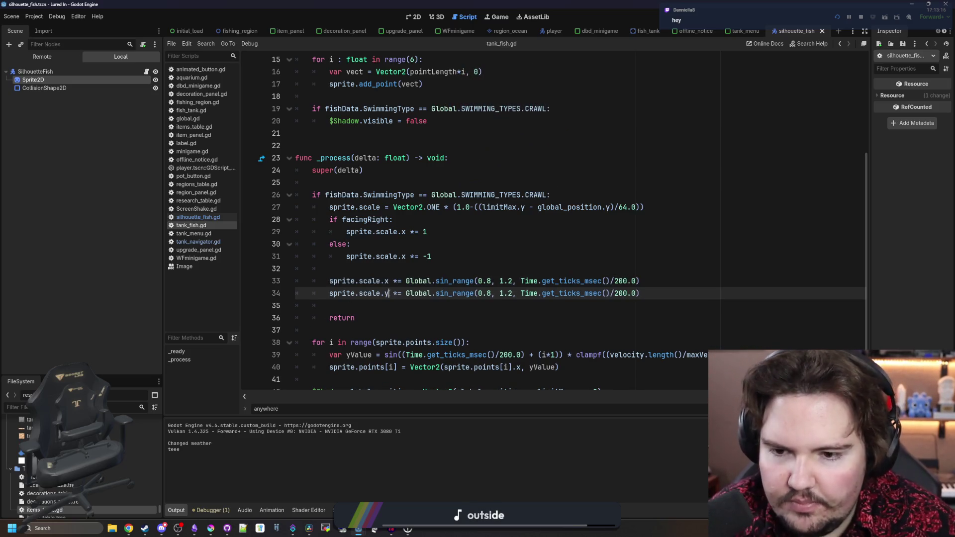
left_click(443, 271)
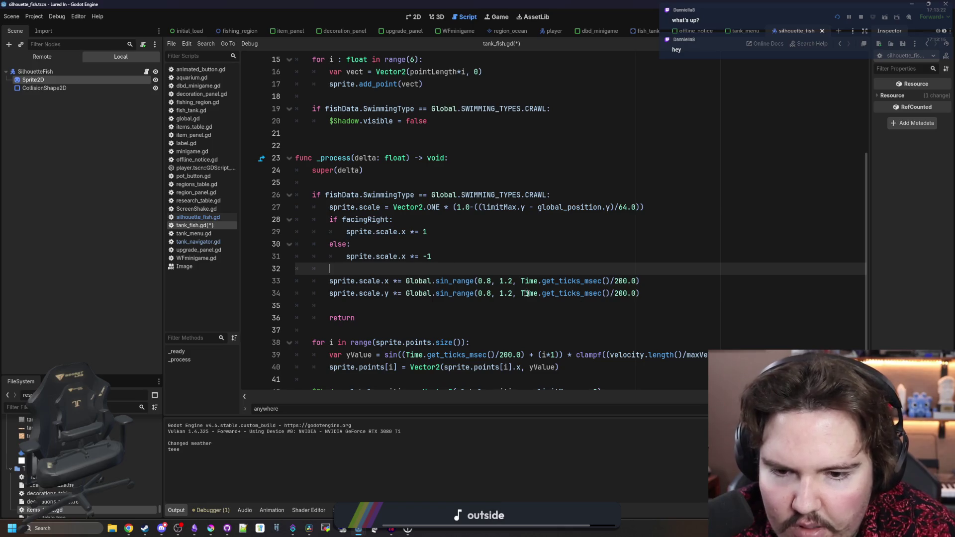
left_click(555, 293)
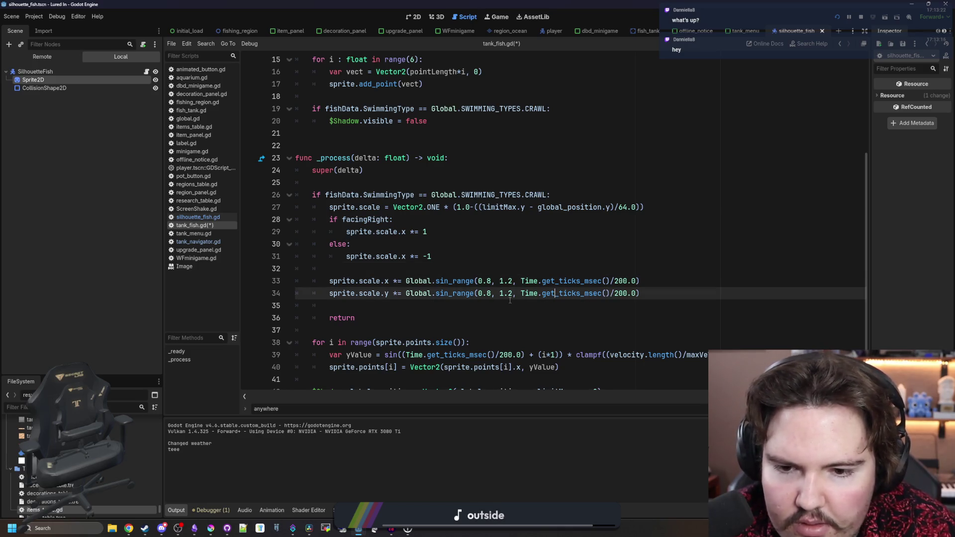
left_click(508, 270)
left_click(493, 293)
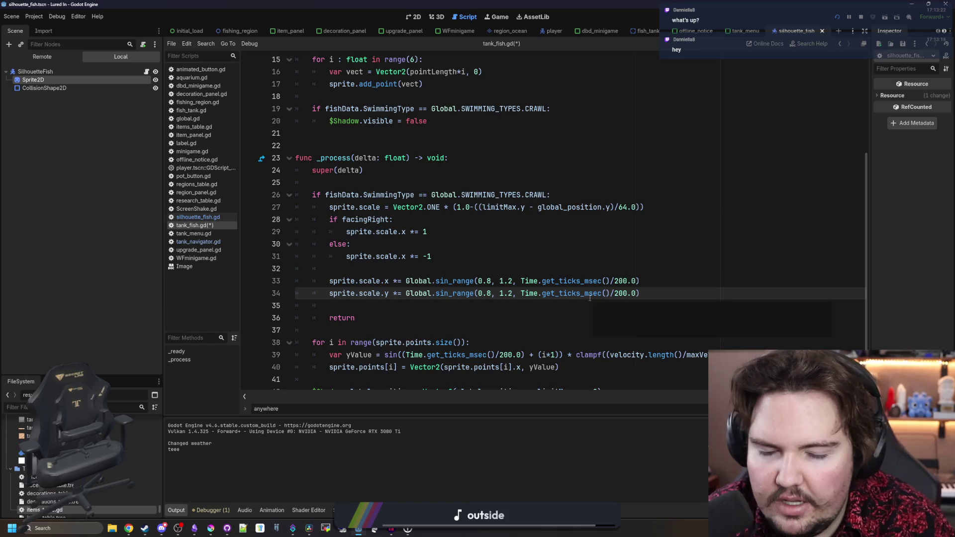
left_click(517, 280)
key("ctrl+s")
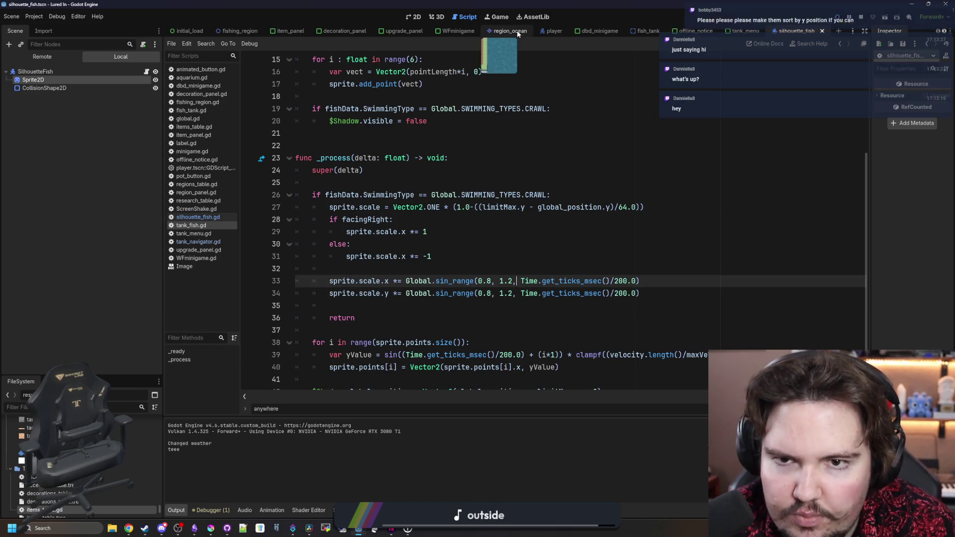
key("F5")
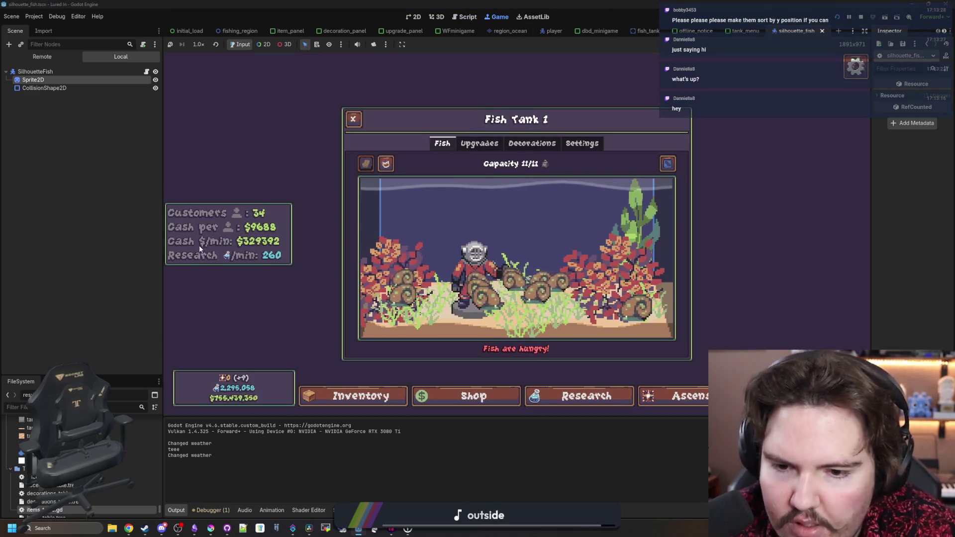
left_click(146, 71)
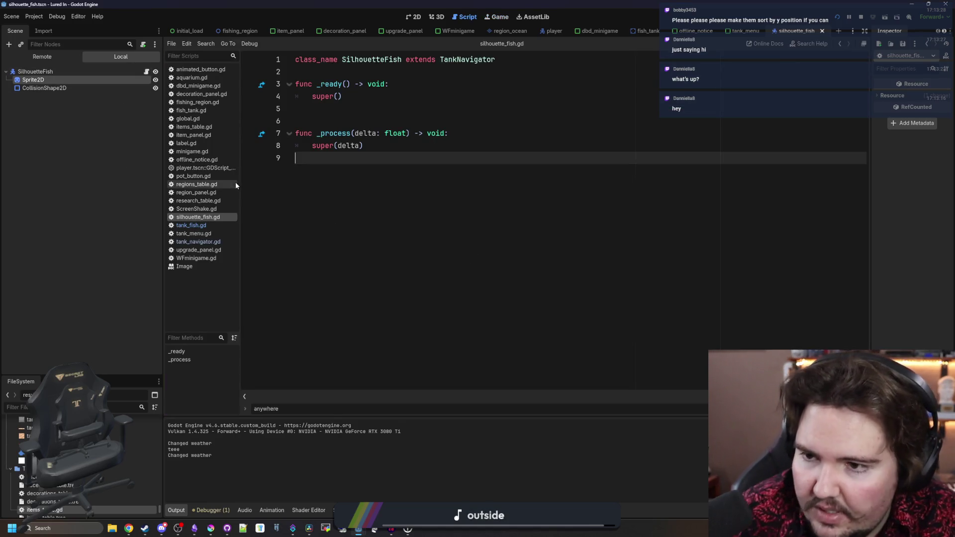
left_click(193, 225)
left_click(627, 293)
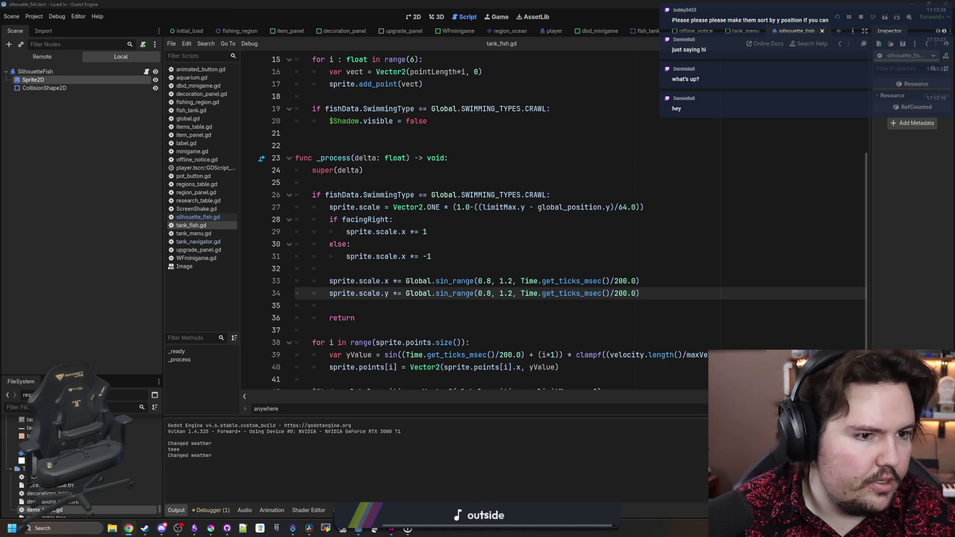
key("alt+Tab")
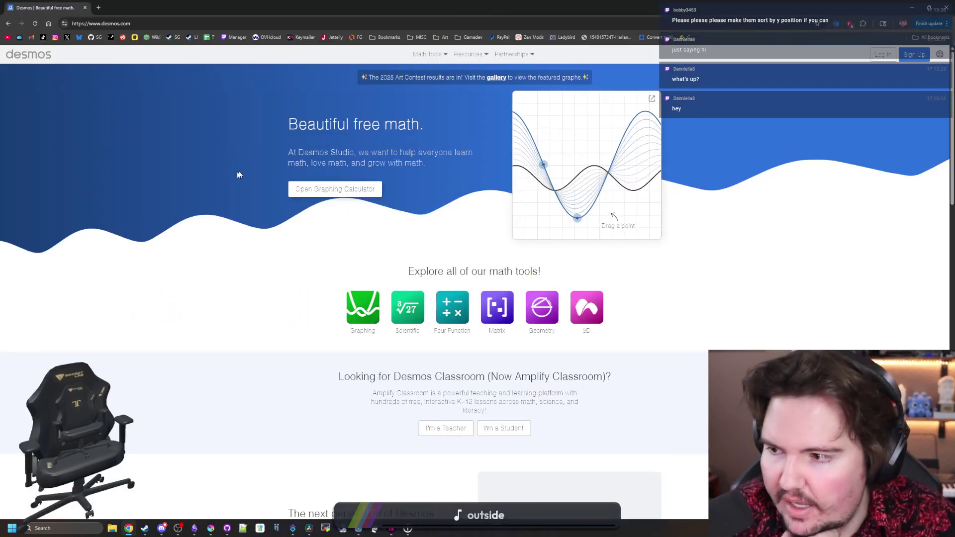
Check in Desmos that sin(0) evaluates to 0, then switch back to Godot.
left_click(333, 187)
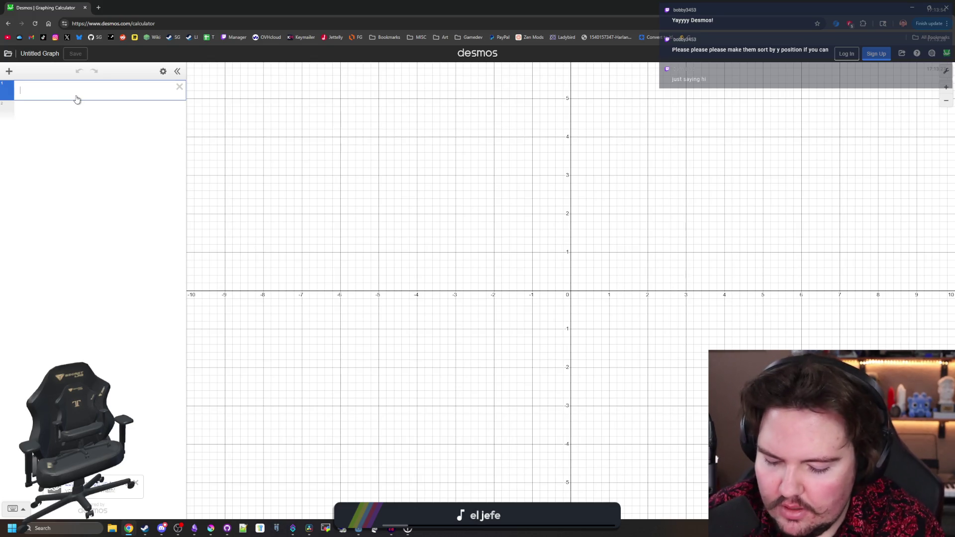
type("sin(")
type("a")
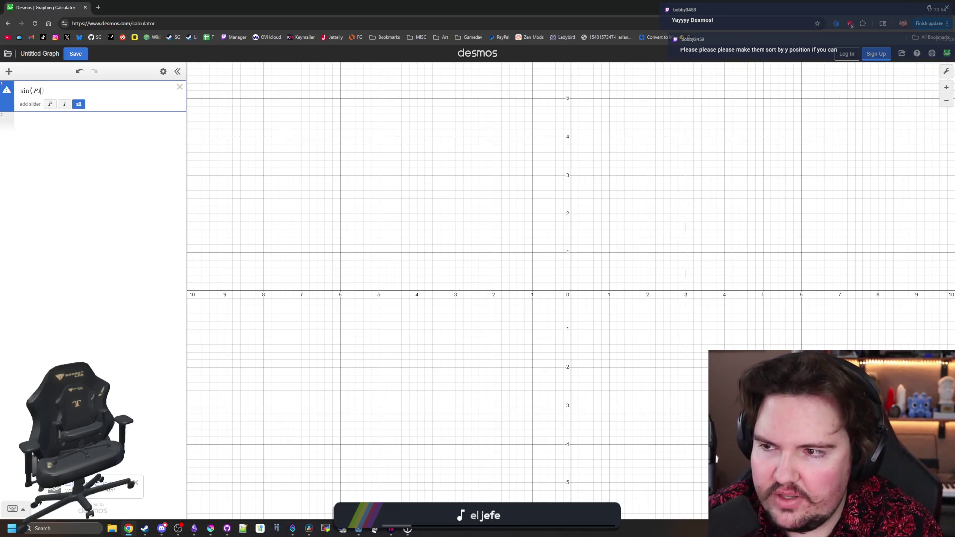
key("BackSpace")
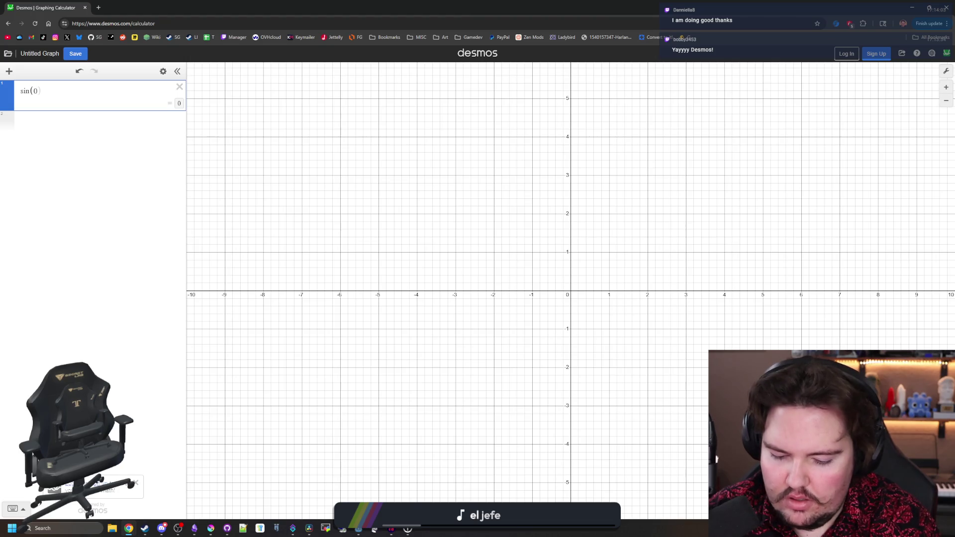
type("1")
key("BackSpace")
key("BackSpace")
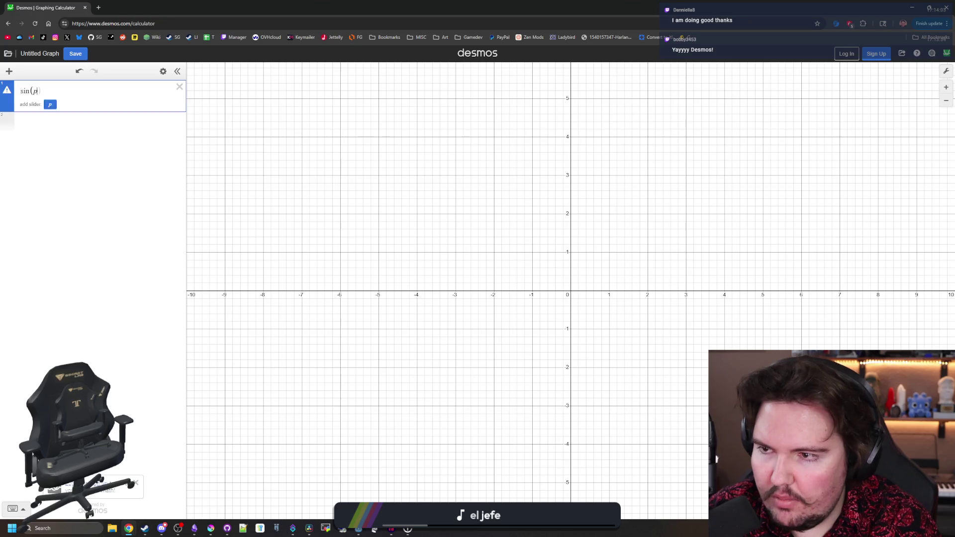
key("alt+Tab")
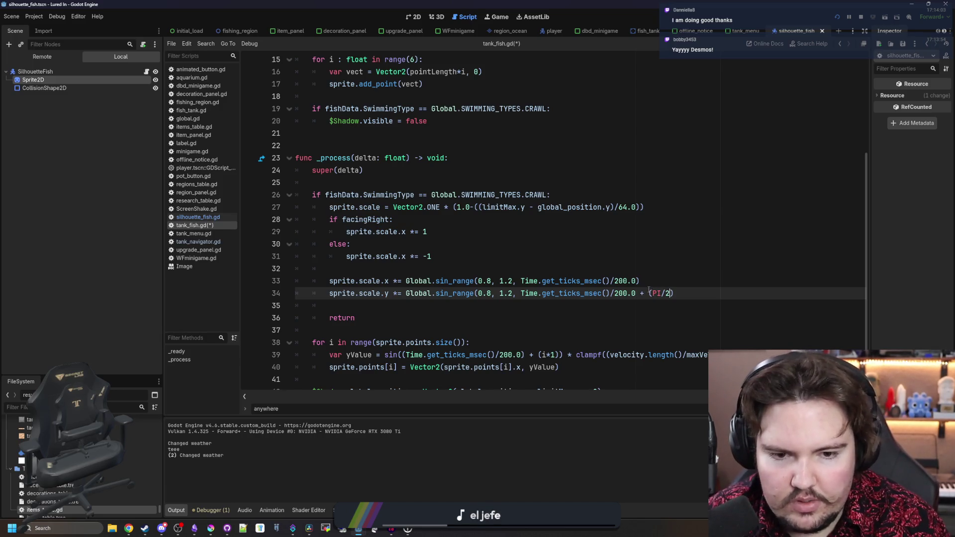
Give line 34's height wobble a PI/2 phase offset and save the script.
key("BackSpace")
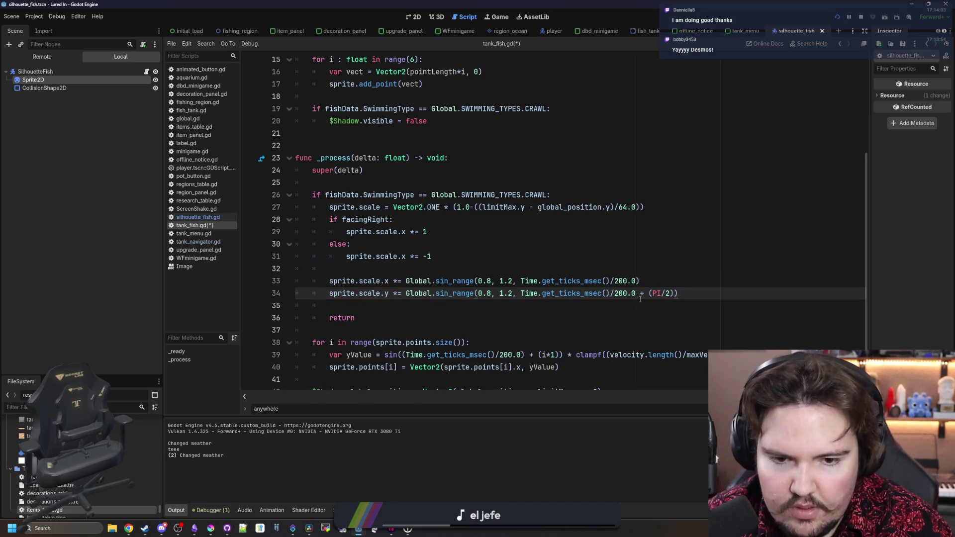
left_click(518, 293)
type("(")
left_click(522, 268)
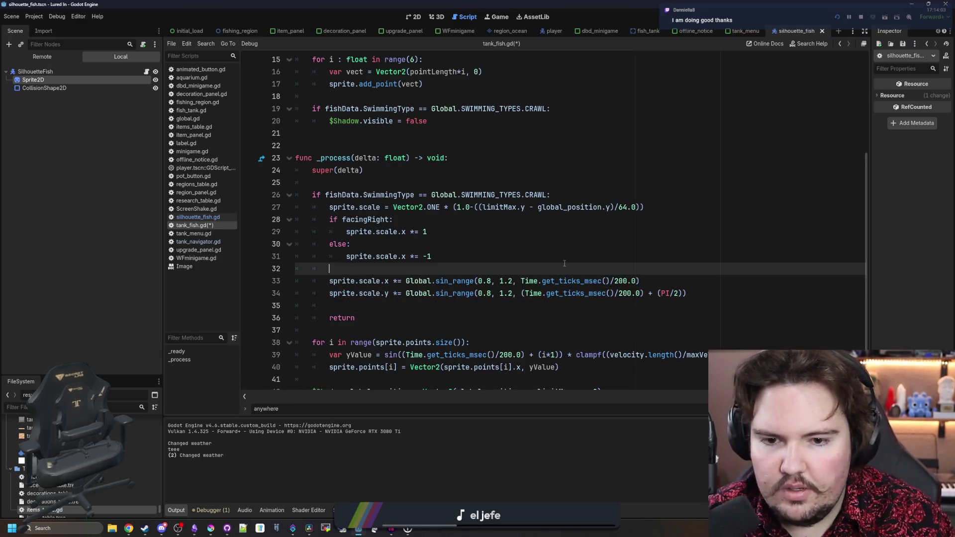
key("ctrl+s")
Play-test the fish tank, flipping between the running game and tank_fish.gd.
left_click(499, 18)
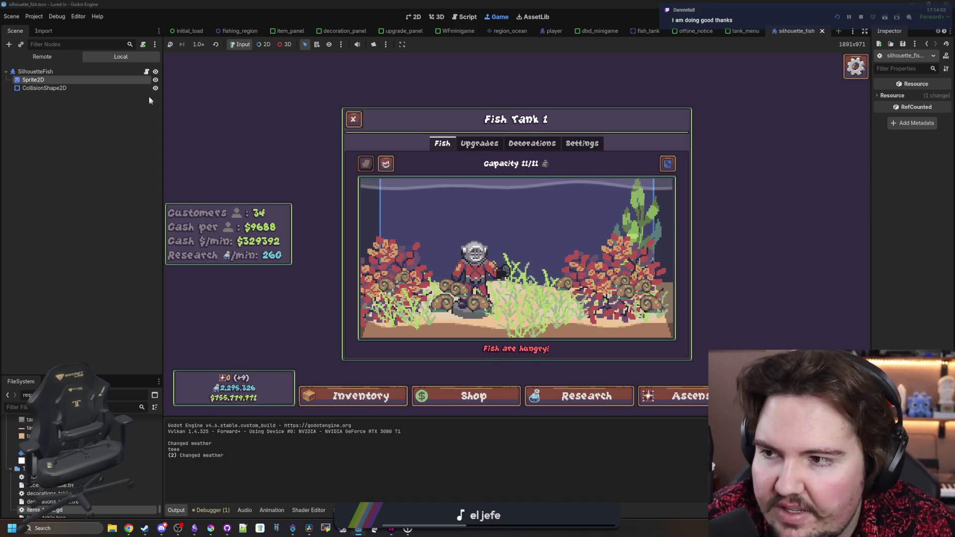
key("ctrl+F3")
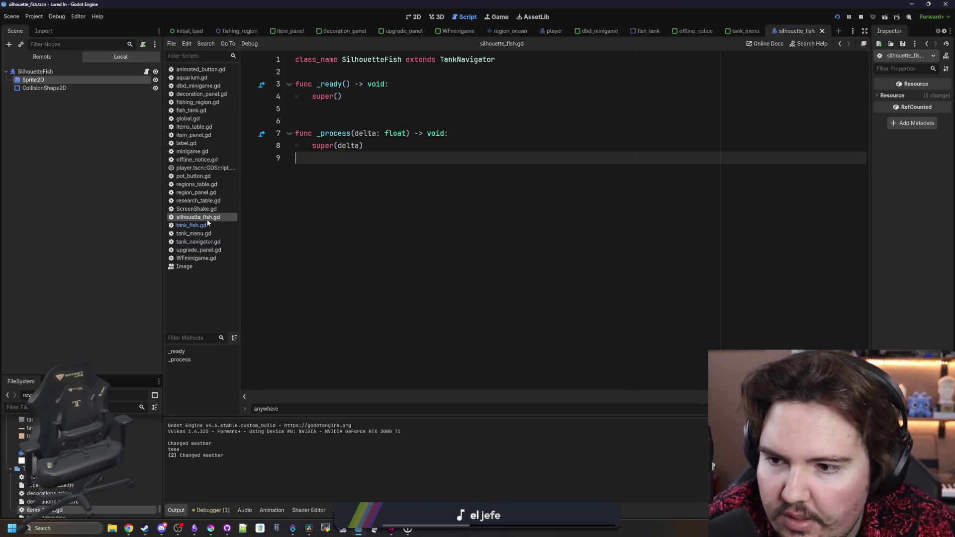
left_click(205, 223)
left_click(491, 294)
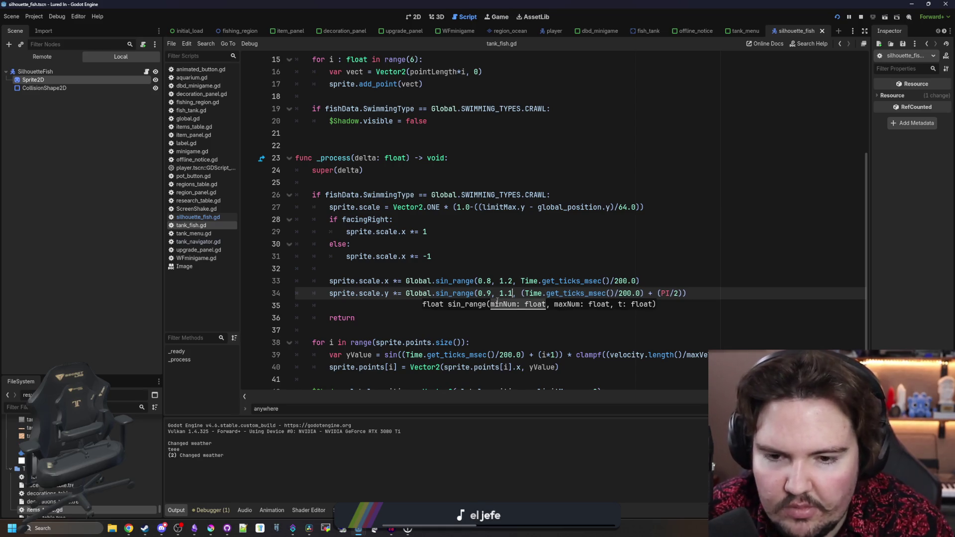
left_click(592, 270)
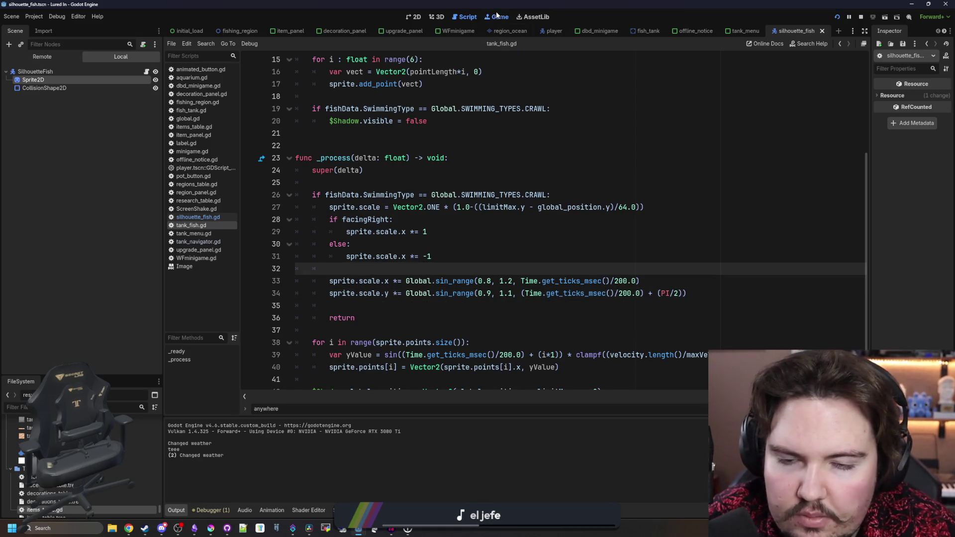
left_click(496, 16)
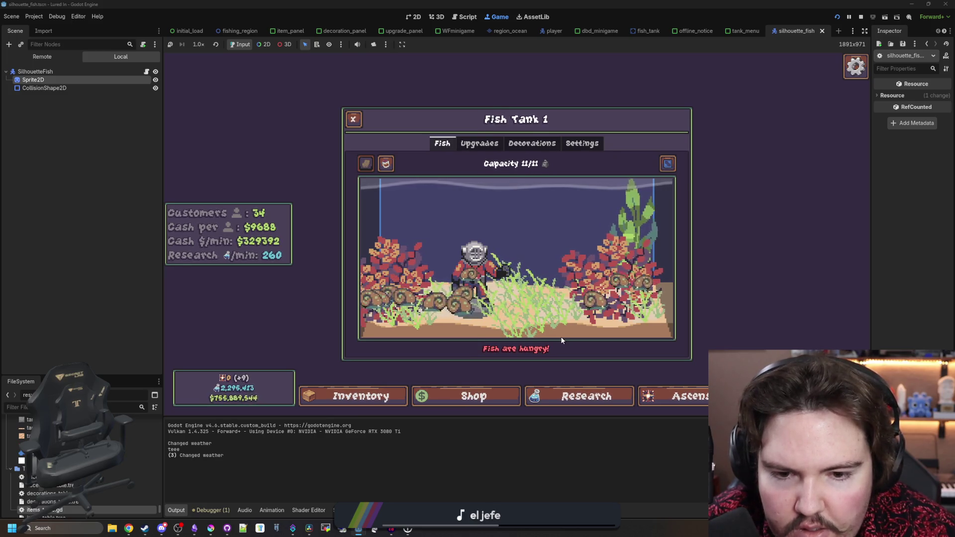
left_click(147, 70)
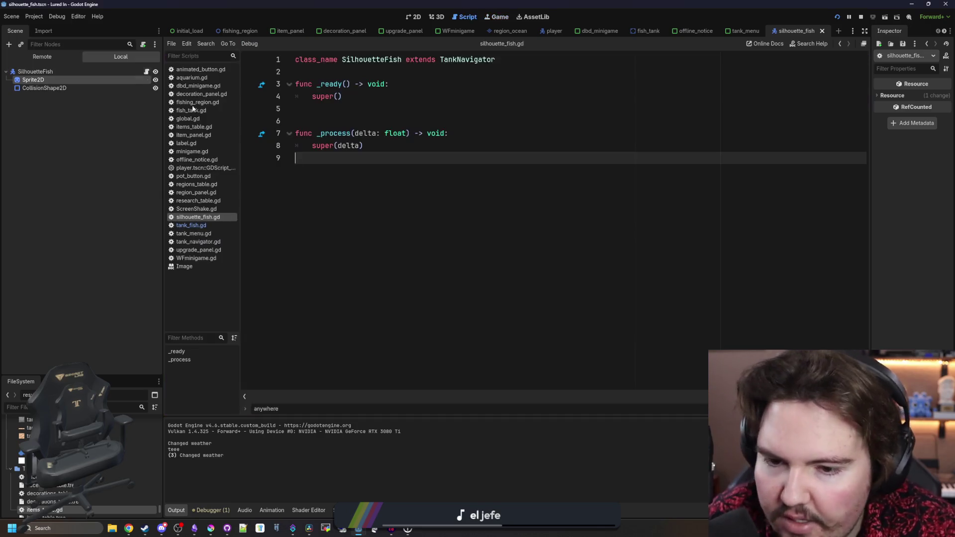
Narrow line 34's vertical wobble range to 0.95–1.05.
left_click(196, 225)
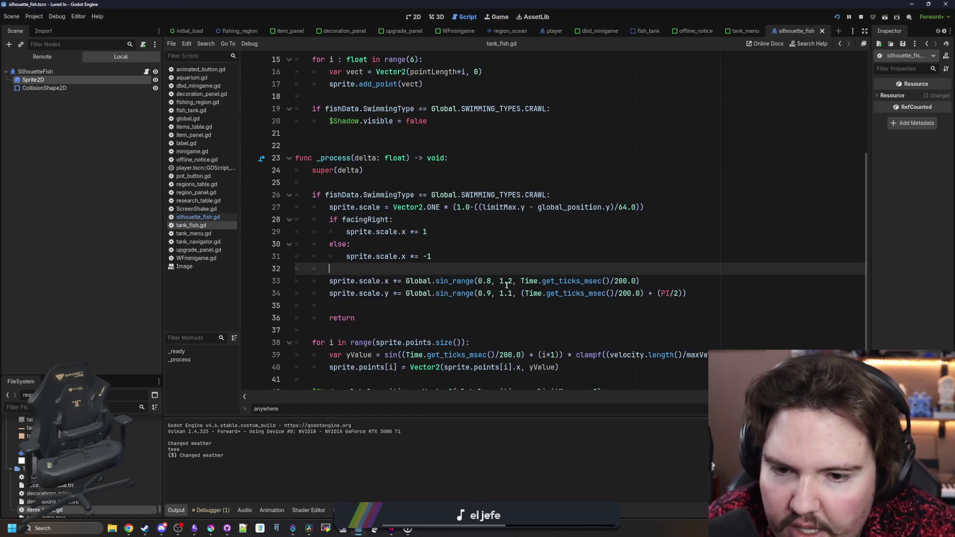
left_click(493, 293)
type("5")
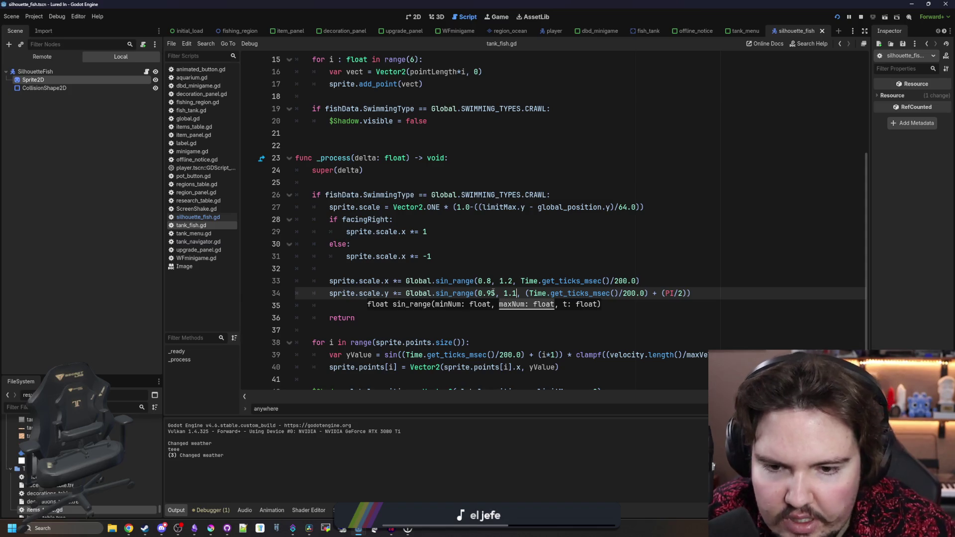
type("5")
left_click(389, 269)
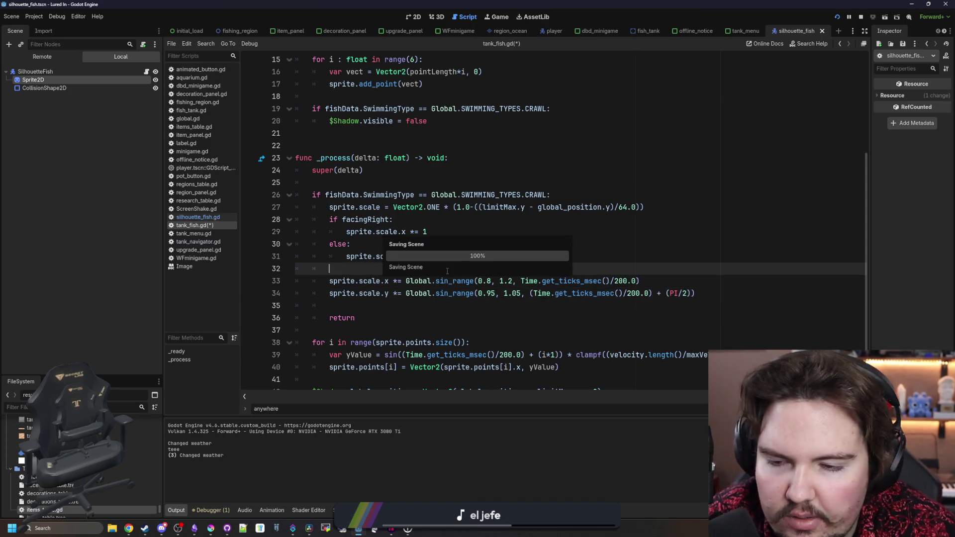
Inspect the Sprite2D node with a widened Inspector and switch to the 2D view.
left_click(56, 77)
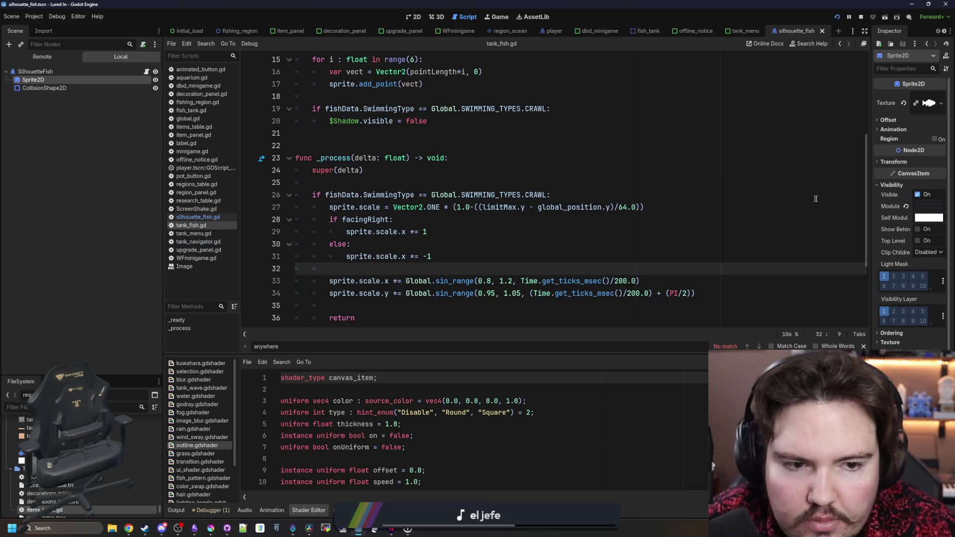
left_click_drag(870, 221, 668, 221)
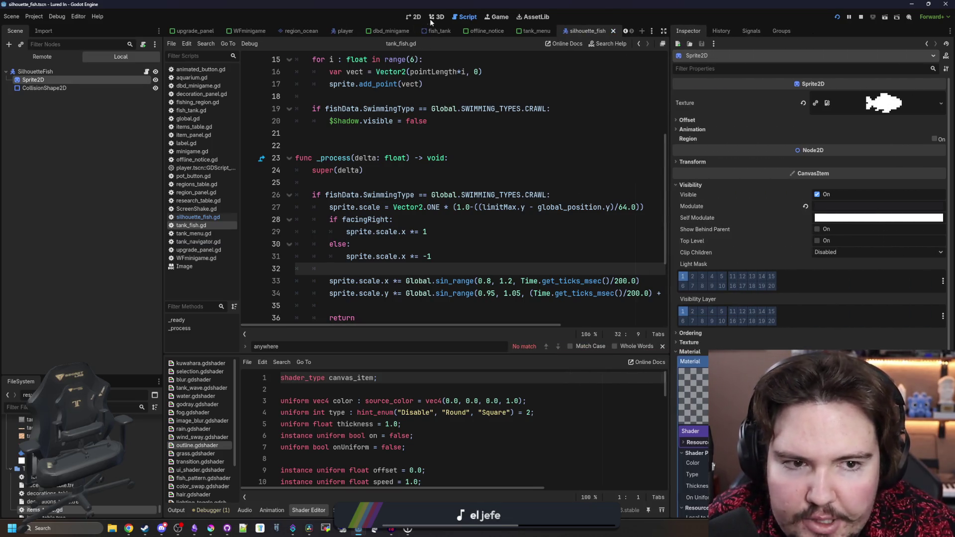
left_click(738, 244)
left_click(412, 17)
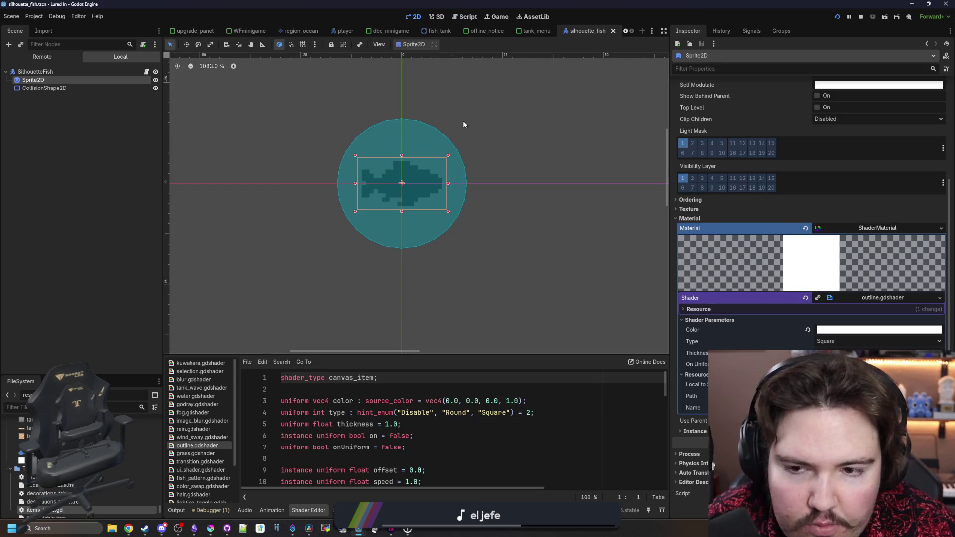
scroll(448, 150, "up", 2)
scroll(390, 159, "up", 2)
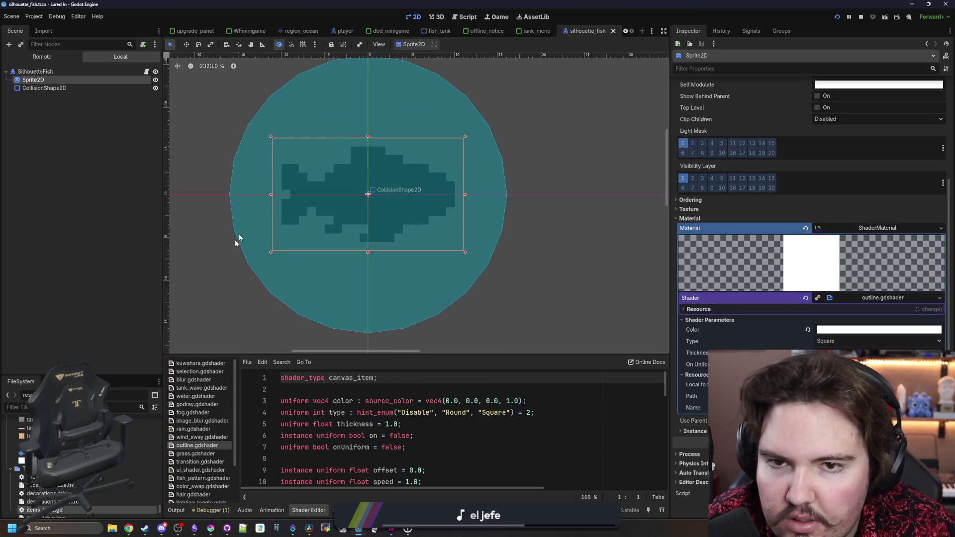
Filter the FileSystem for tank_fish, open tank_fish.tscn and select its Sprite2D.
left_click(135, 406)
type("TANK_F")
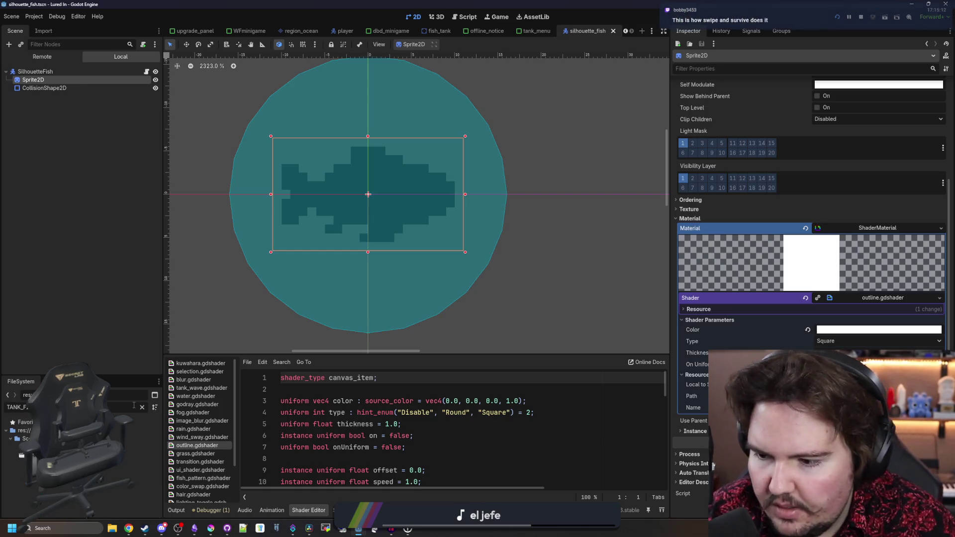
double_click(75, 455)
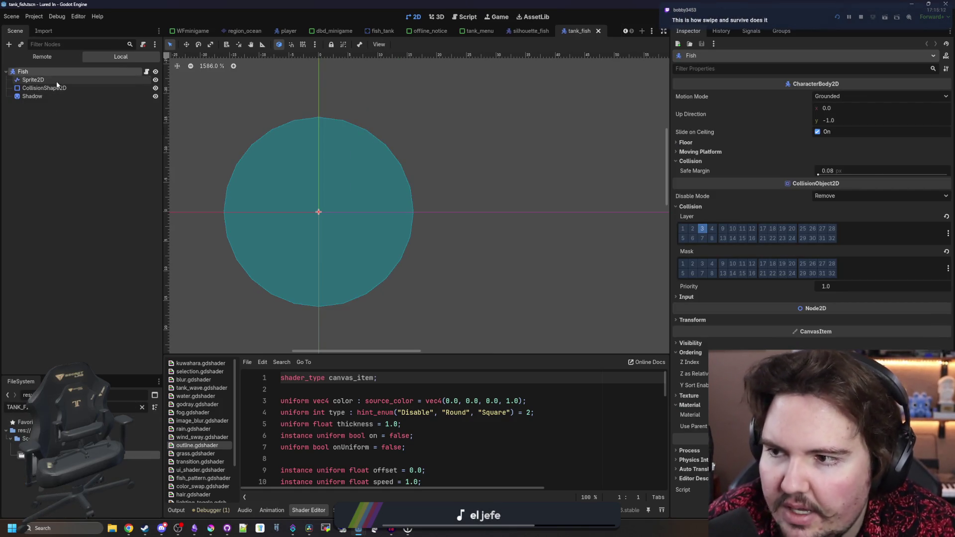
left_click(56, 82)
scroll(383, 231, "down", 1)
scroll(383, 231, "down", 2)
scroll(727, 271, "down", 3)
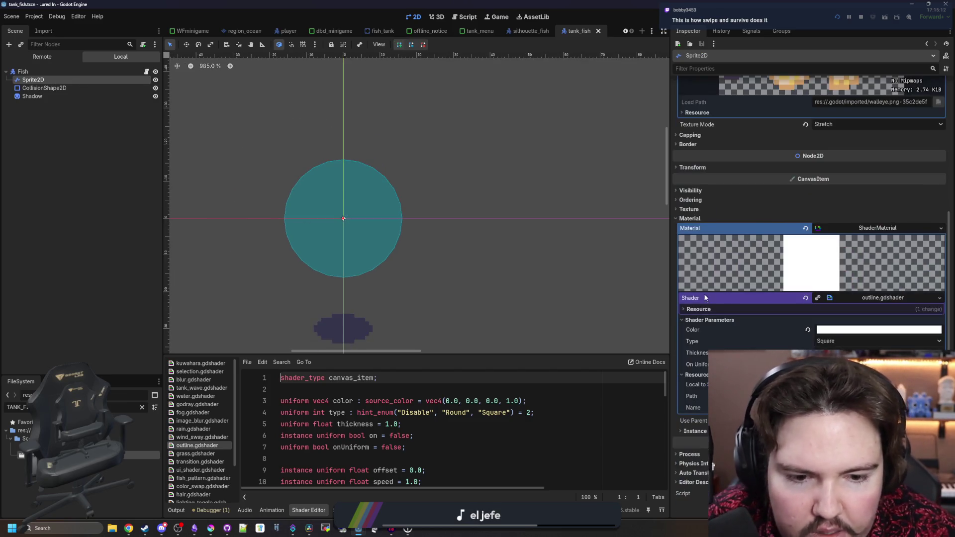
scroll(706, 287, "up", 3)
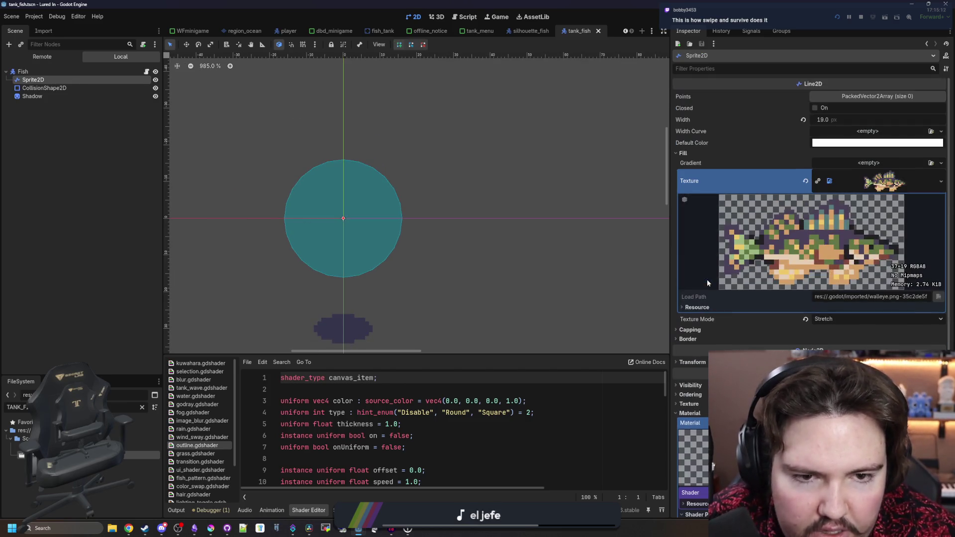
Browse the Fill, Capping and Transform sections, then bring up the Line2D class reference.
left_click(679, 152)
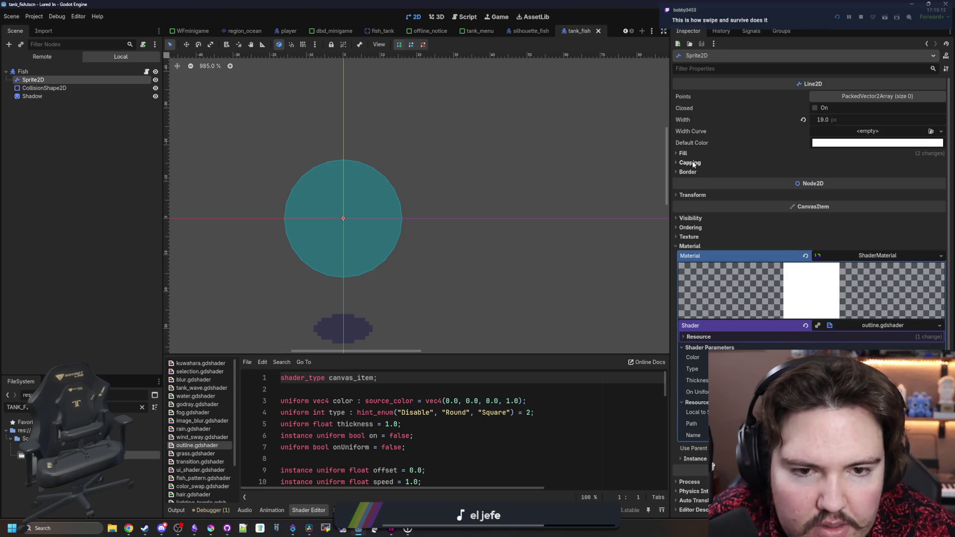
left_click(693, 164)
left_click(695, 164)
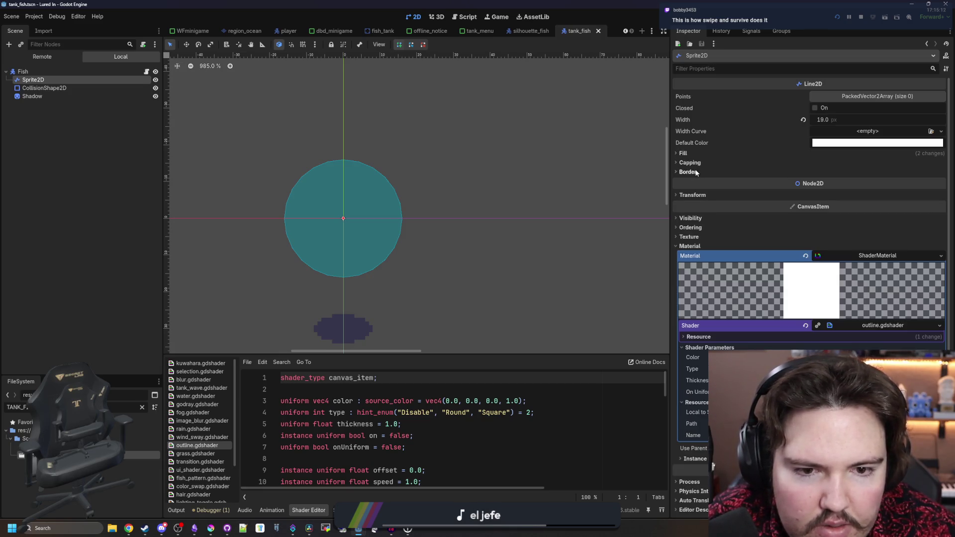
left_click(694, 195)
left_click(706, 197)
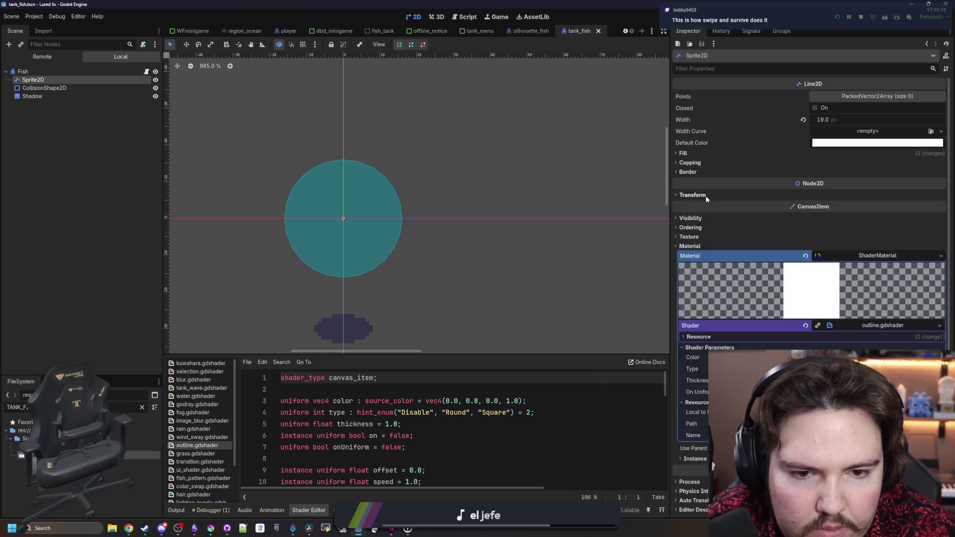
left_click(706, 197)
left_click(933, 65)
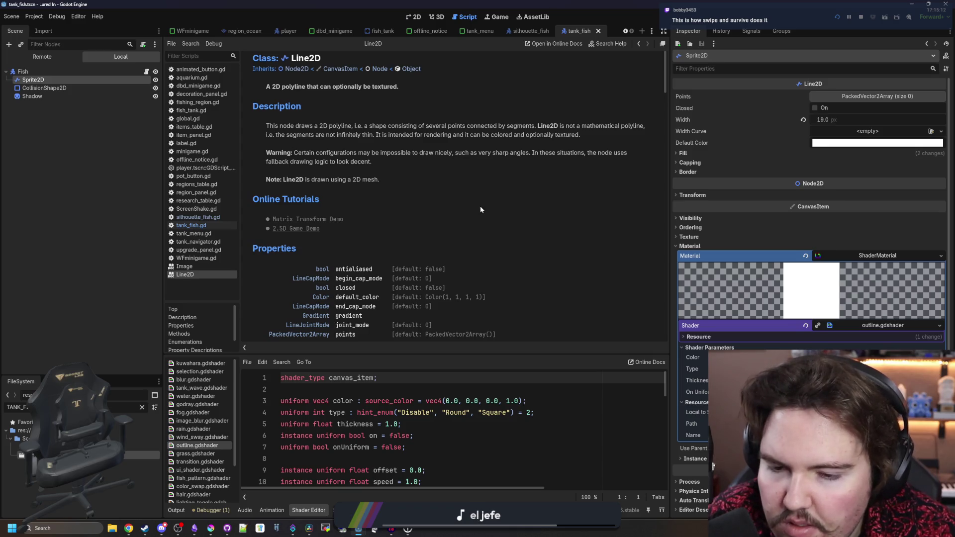
scroll(481, 209, "down", 3)
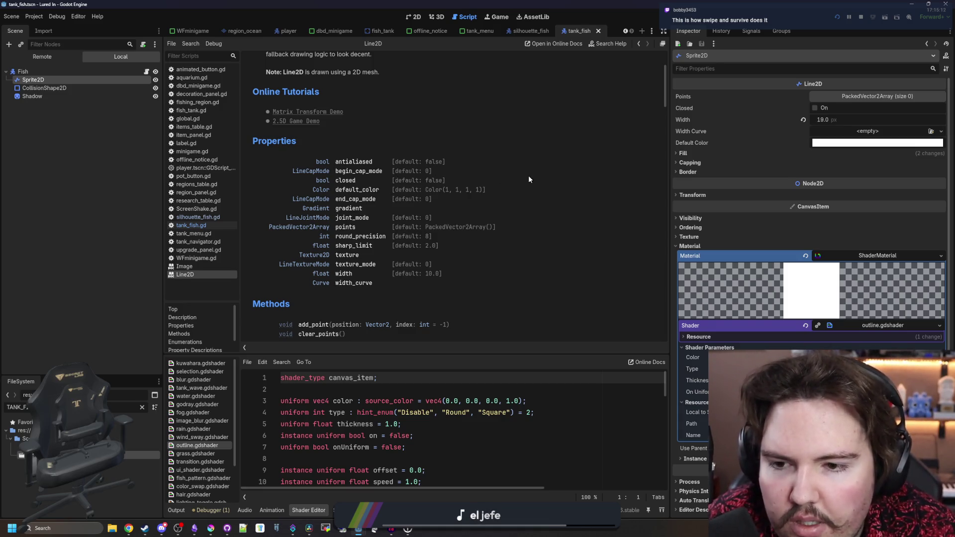
scroll(528, 179, "down", 3)
scroll(528, 179, "down", 3)
scroll(529, 180, "down", 2)
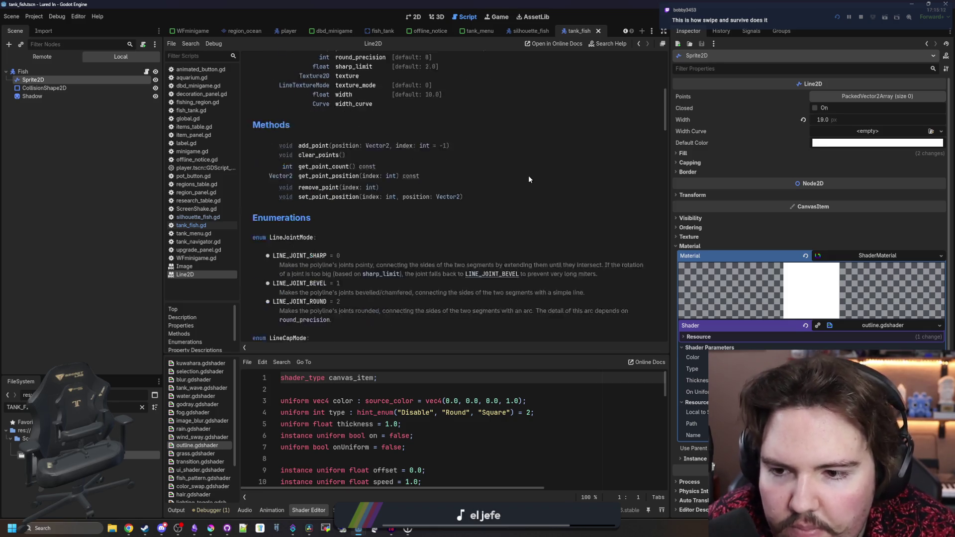
scroll(528, 179, "down", 2)
scroll(528, 179, "down", 3)
scroll(528, 179, "down", 3)
scroll(528, 179, "down", 3)
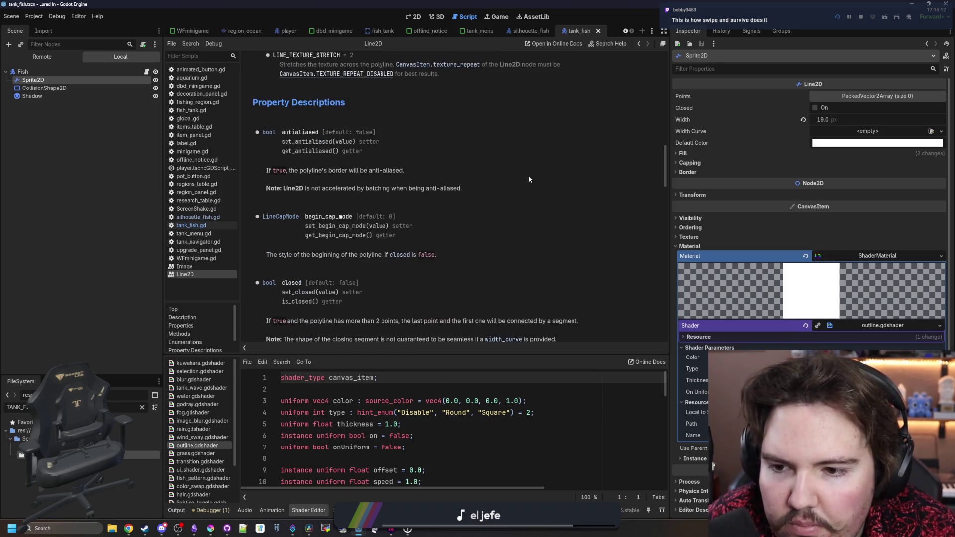
scroll(528, 179, "down", 3)
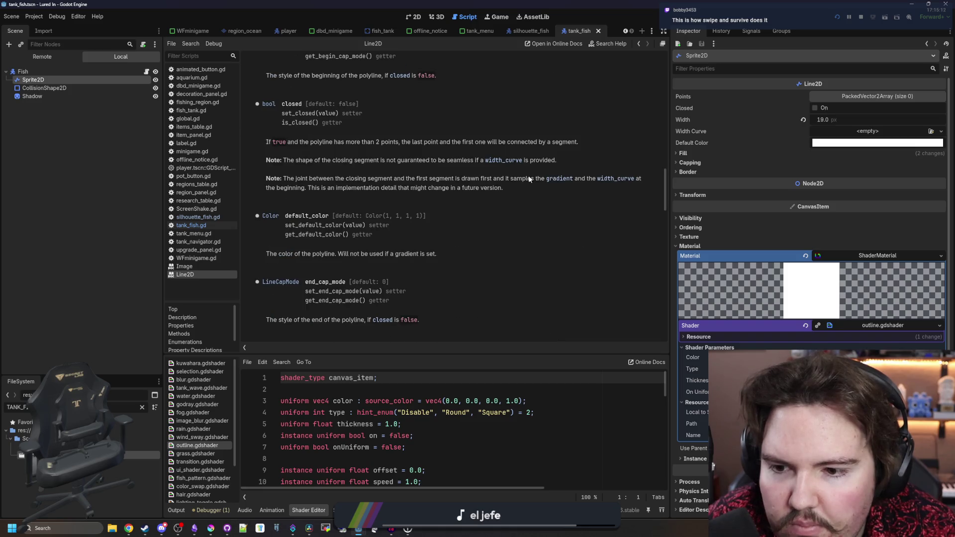
scroll(529, 179, "down", 3)
scroll(529, 179, "down", 3)
scroll(528, 179, "down", 2)
scroll(528, 179, "down", 3)
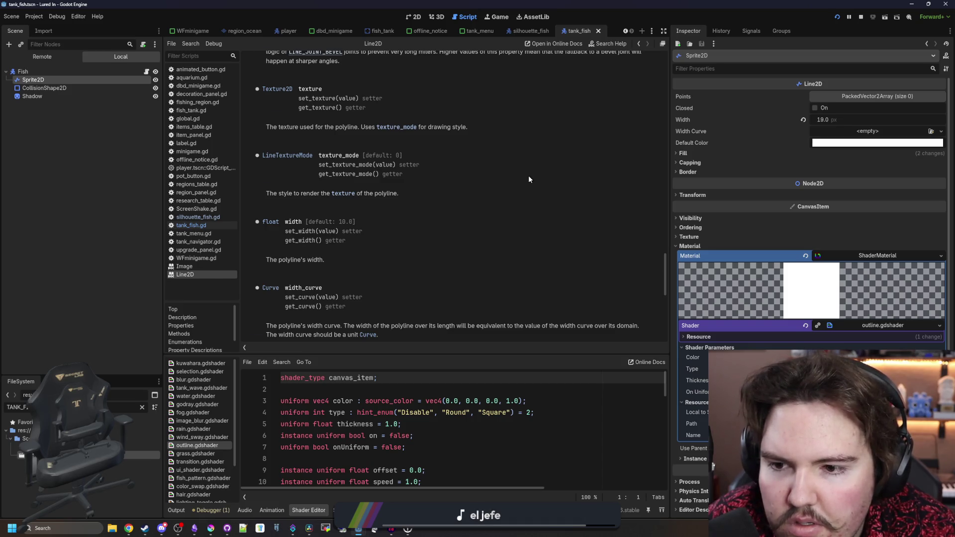
scroll(529, 179, "down", 3)
scroll(528, 179, "down", 3)
scroll(529, 179, "down", 2)
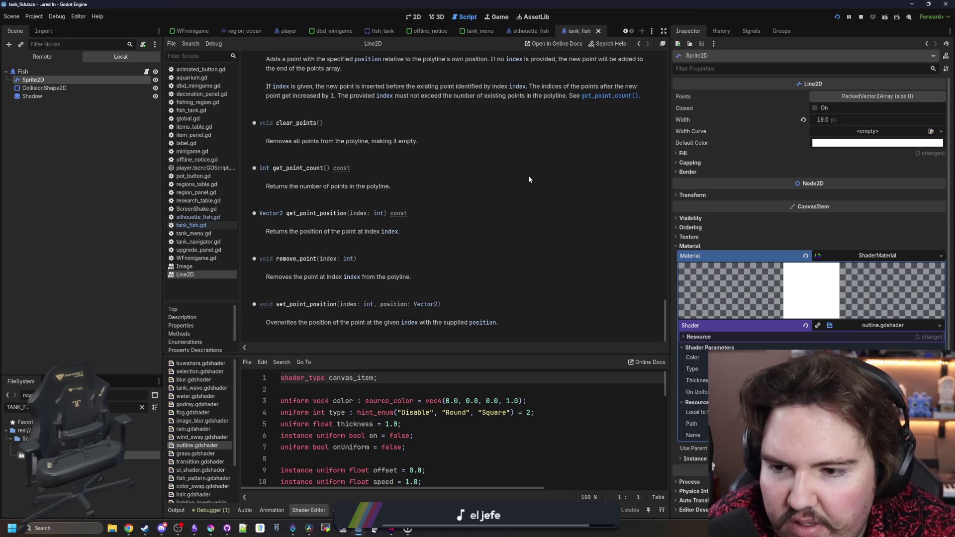
scroll(528, 179, "up", 5)
scroll(528, 180, "up", 5)
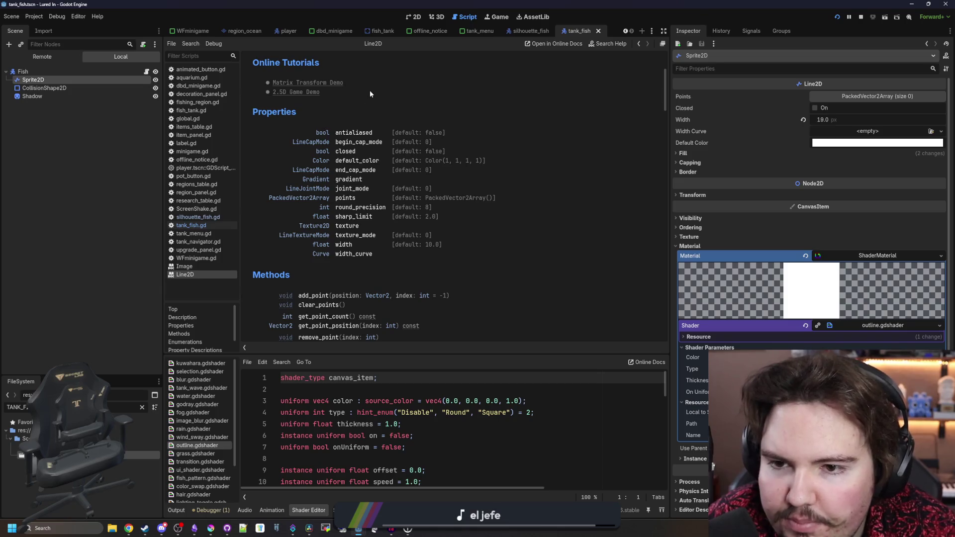
scroll(370, 90, "up", 3)
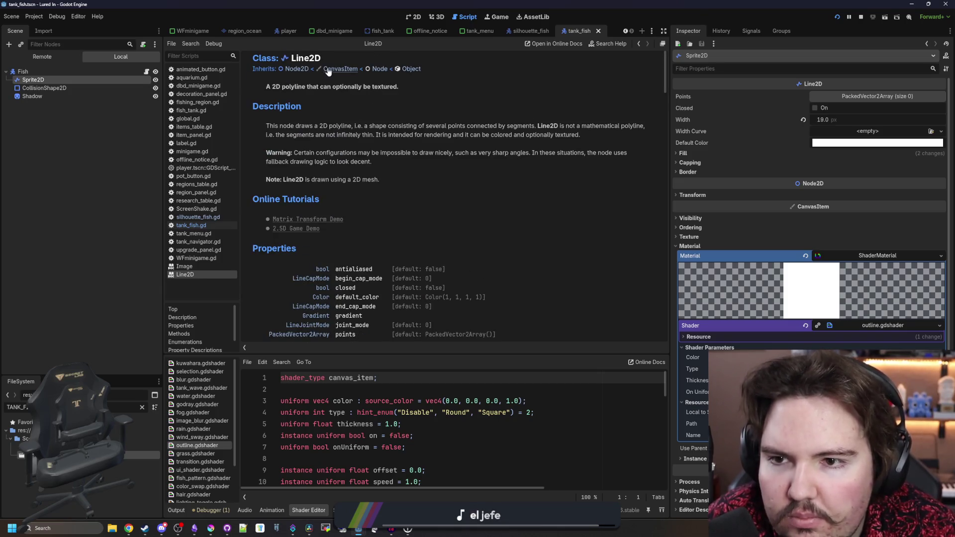
Read the CanvasItem reference, flip back to tank_fish.gd, and switch to the 2D workspace.
left_click(339, 70)
scroll(423, 235, "down", 3)
scroll(423, 235, "down", 1)
scroll(423, 235, "down", 1)
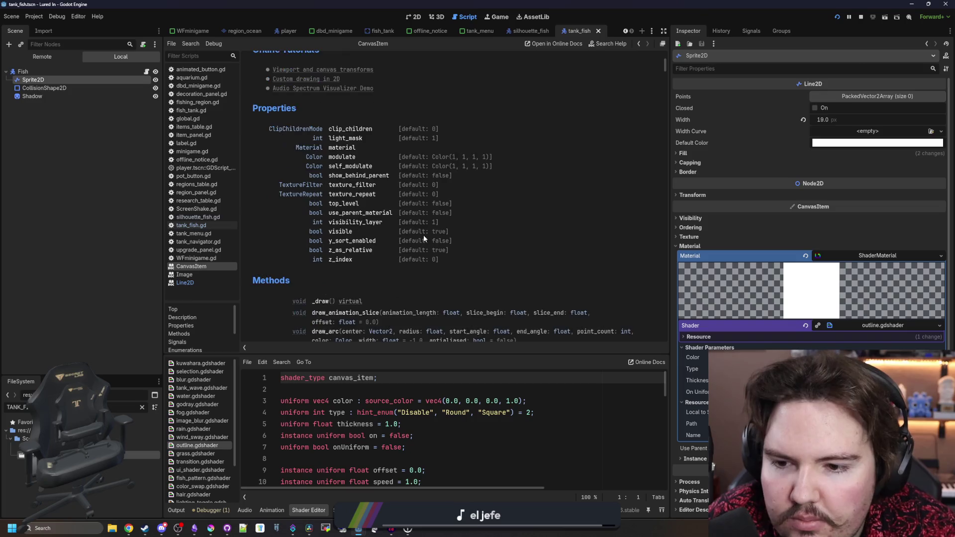
scroll(423, 235, "down", 2)
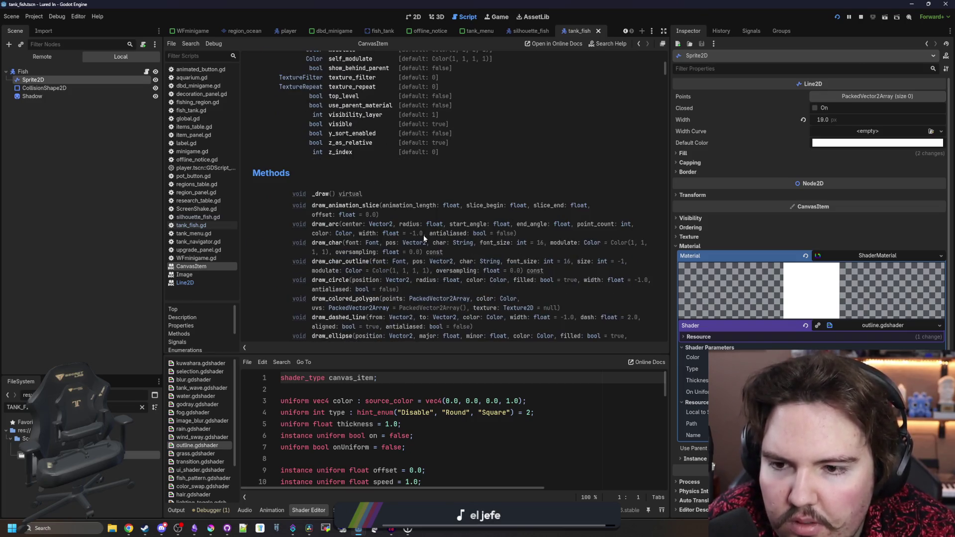
scroll(423, 235, "down", 3)
scroll(423, 235, "down", 3)
scroll(423, 235, "down", 3)
scroll(423, 235, "down", 3)
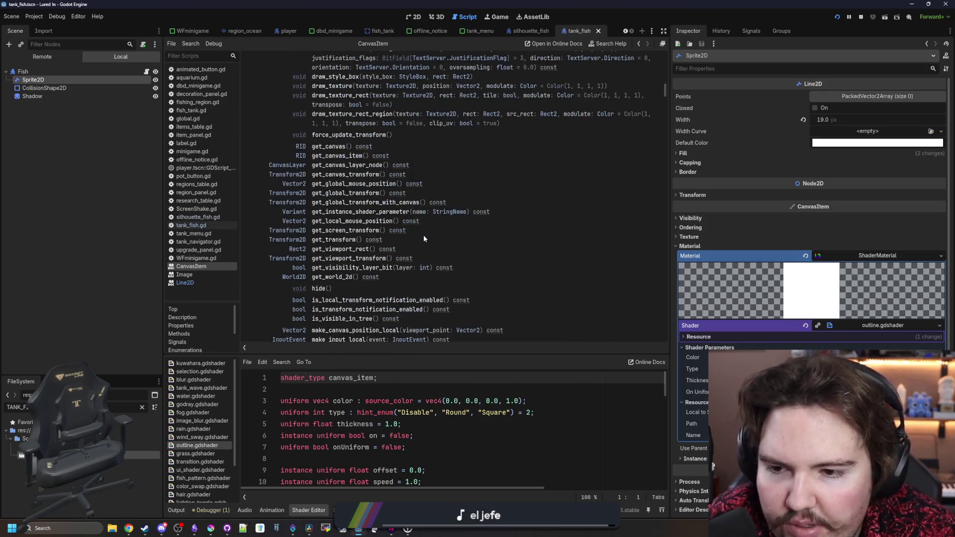
scroll(423, 235, "down", 3)
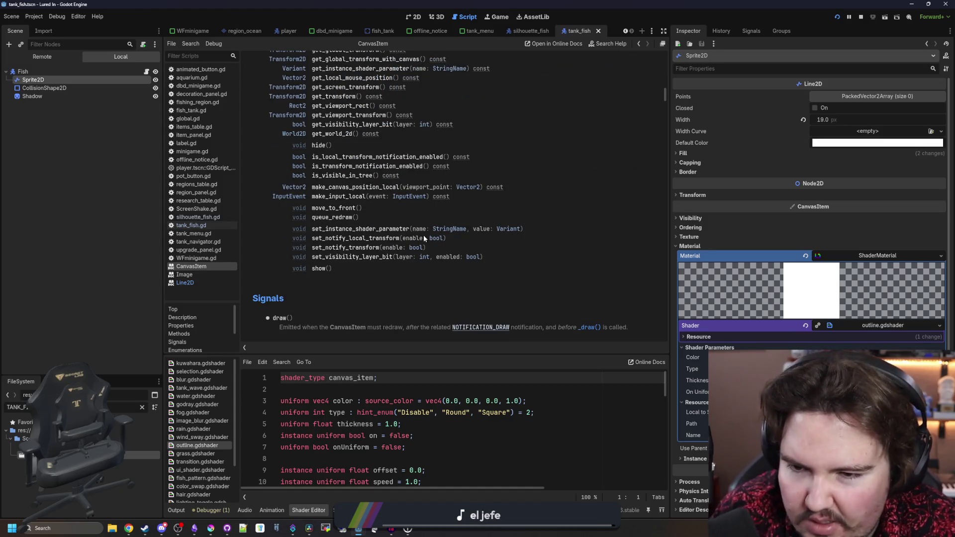
scroll(423, 235, "down", 1)
scroll(423, 235, "down", 3)
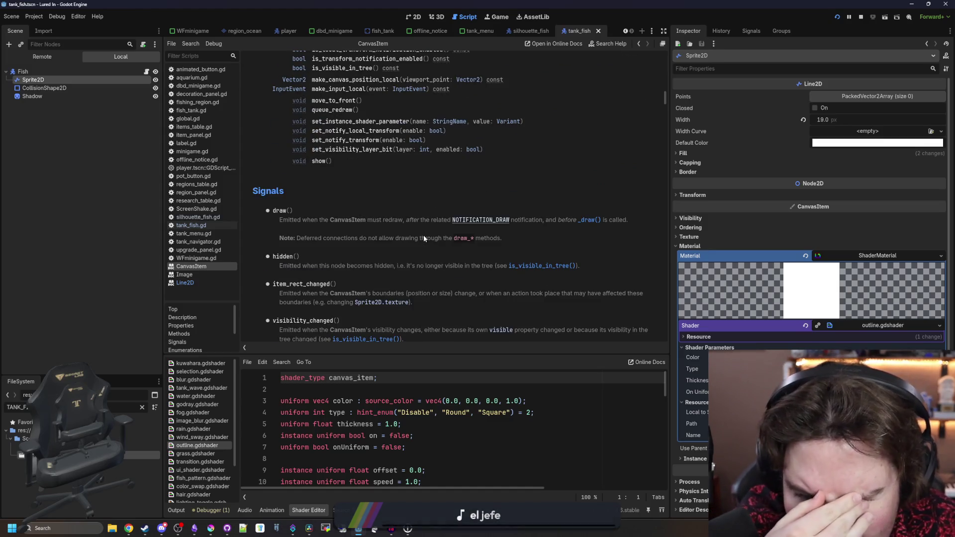
scroll(423, 235, "down", 2)
scroll(423, 235, "down", 2)
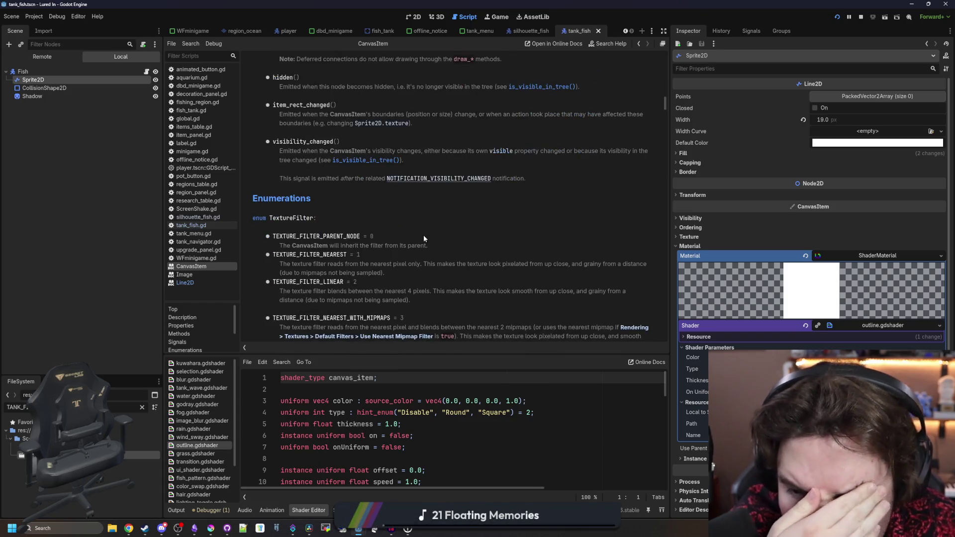
scroll(423, 234, "down", 2)
scroll(423, 235, "down", 2)
scroll(423, 235, "down", 2)
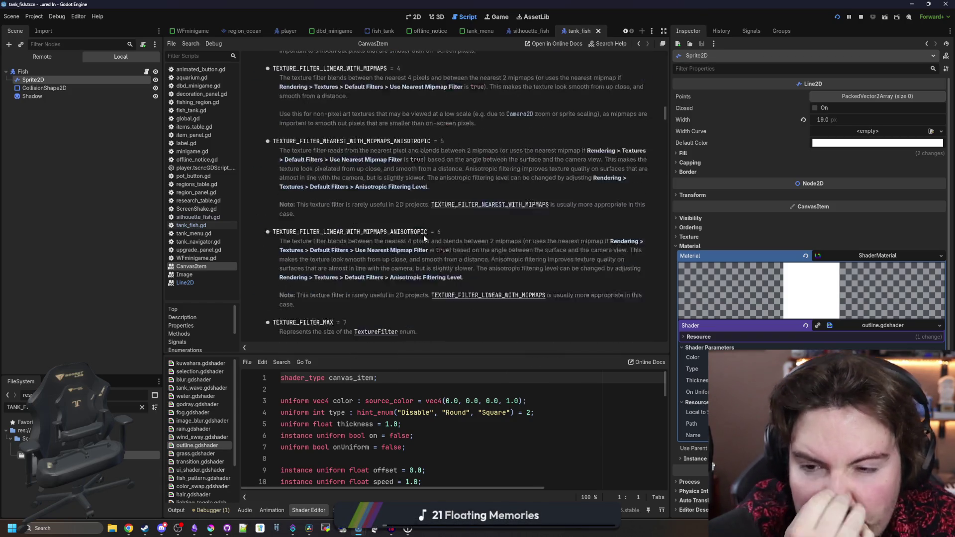
scroll(424, 235, "down", 1)
scroll(423, 235, "down", 2)
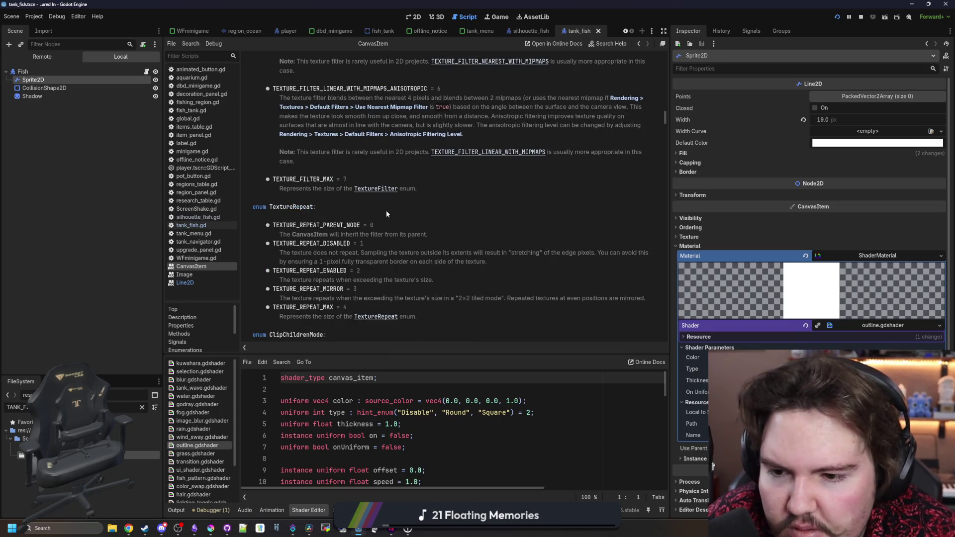
key("alt+Left")
key("alt+Right")
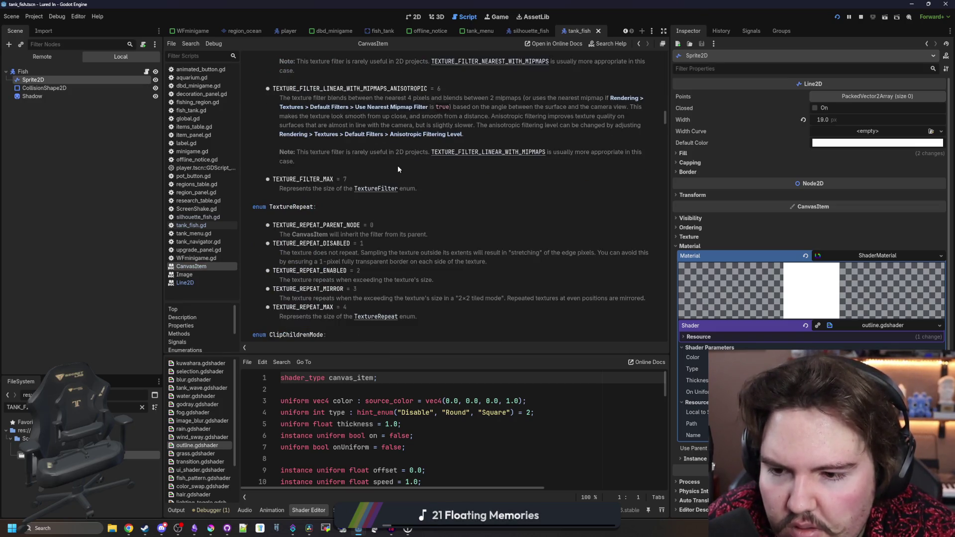
key("alt+Left")
key("alt+Left")
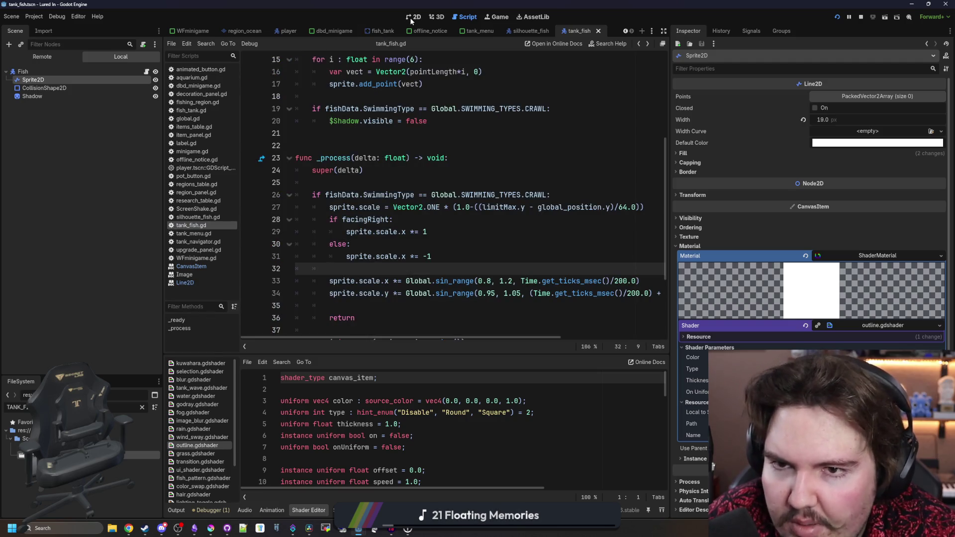
left_click(413, 16)
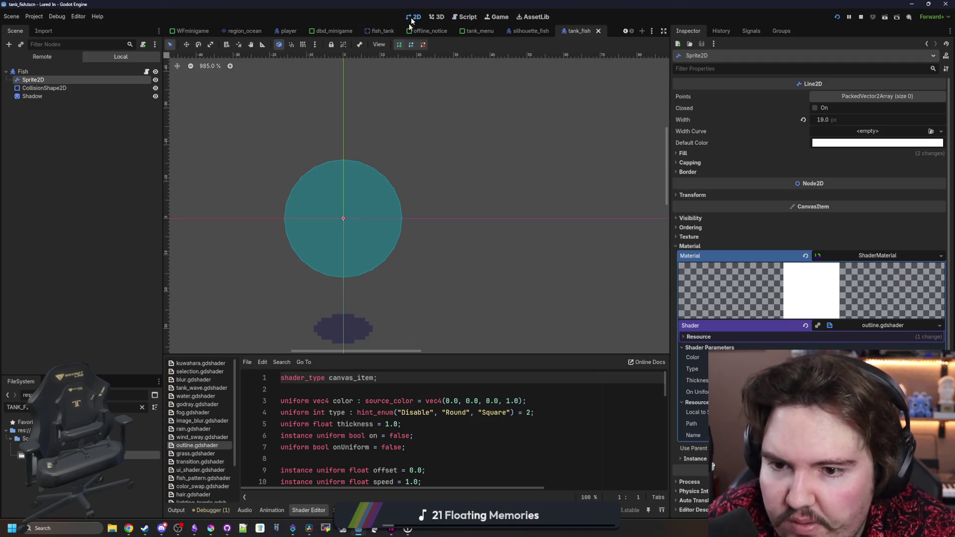
Revisit tank_fish.gd, resize the Inspector splitter, and return to the 2D scene view.
left_click(146, 72)
left_click(395, 245)
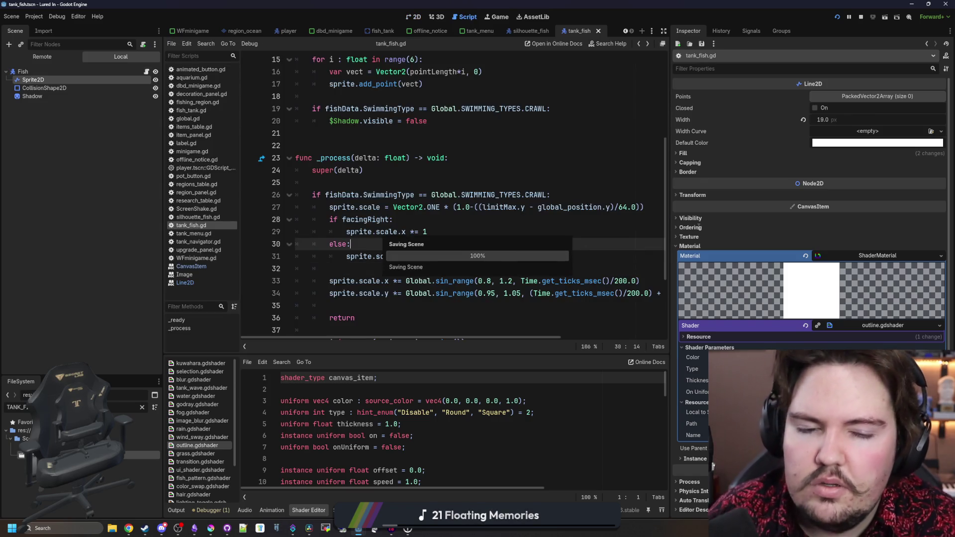
left_click_drag(670, 236, 871, 236)
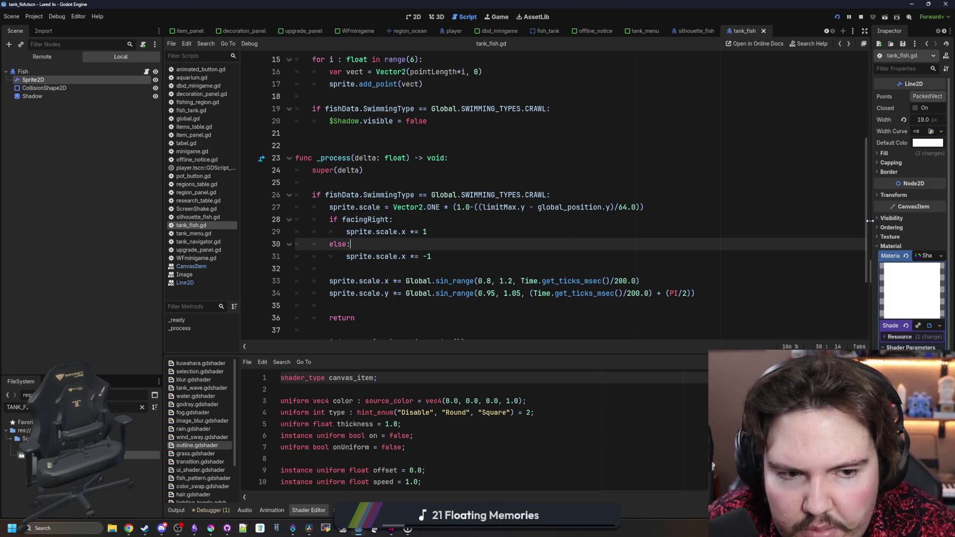
left_click_drag(870, 221, 752, 224)
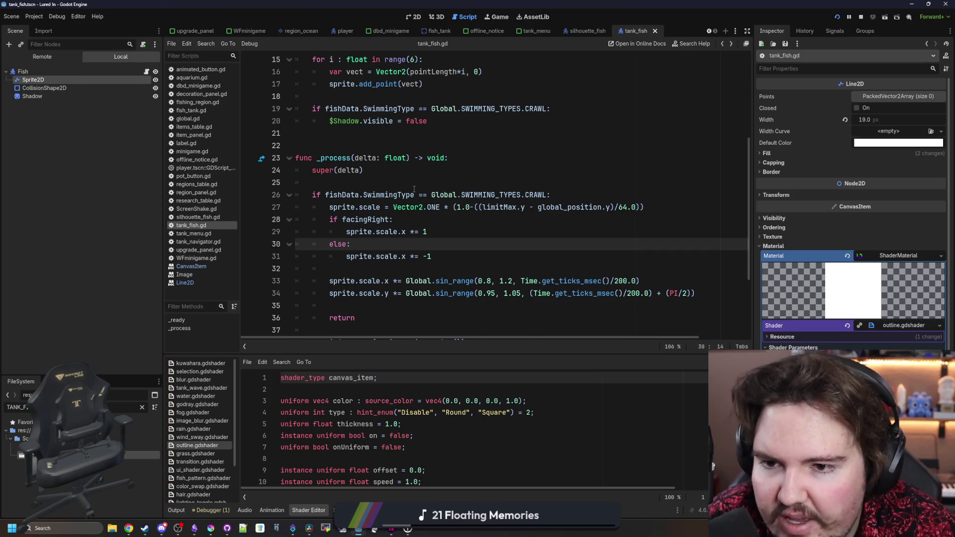
scroll(414, 188, "up", 5)
scroll(414, 190, "down", 5)
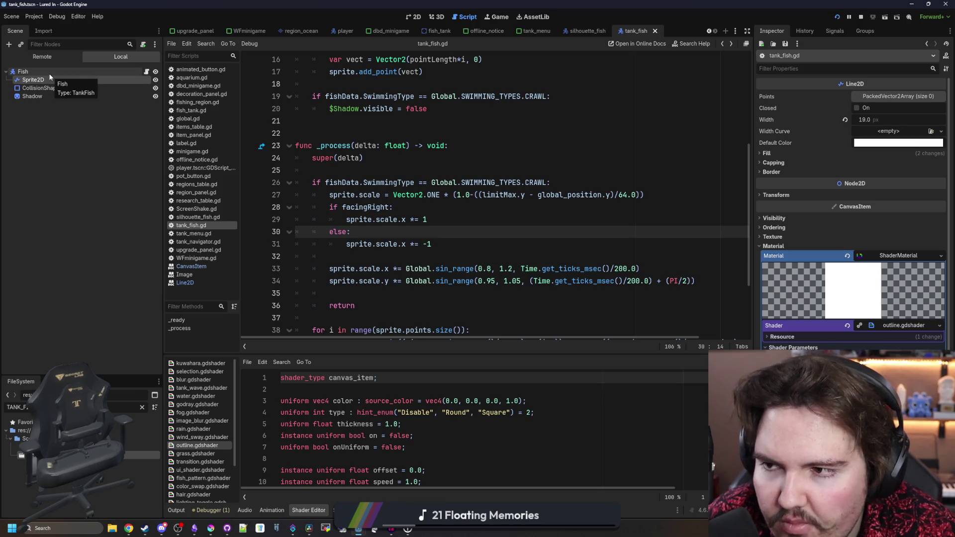
left_click(411, 16)
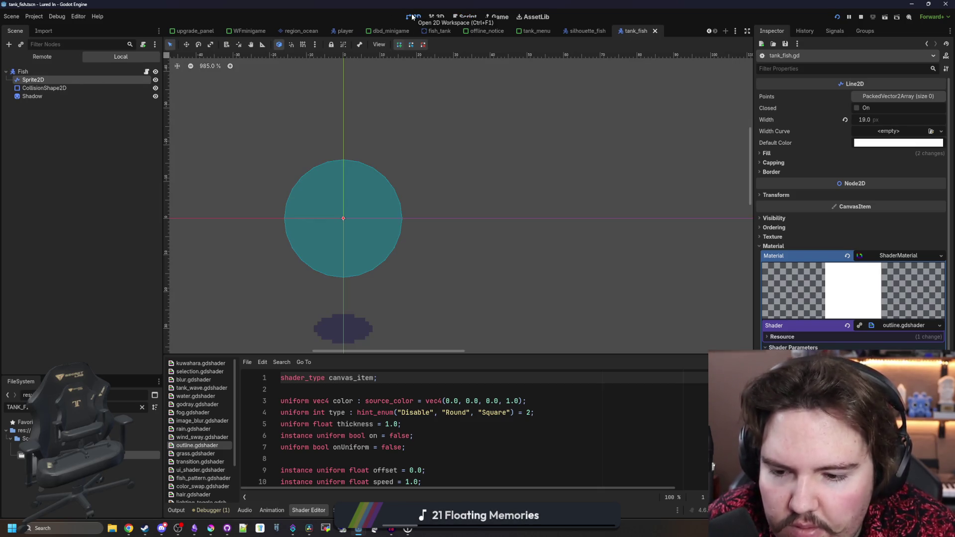
scroll(359, 211, "down", 1)
scroll(360, 211, "up", 2)
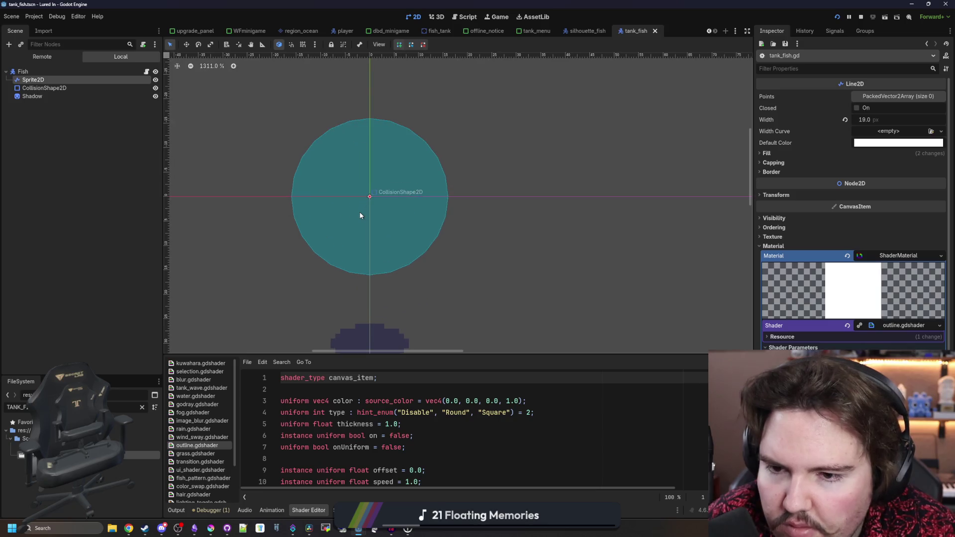
Inspect the Sprite2D's texture and fill settings to see the fish texture.
left_click(58, 72)
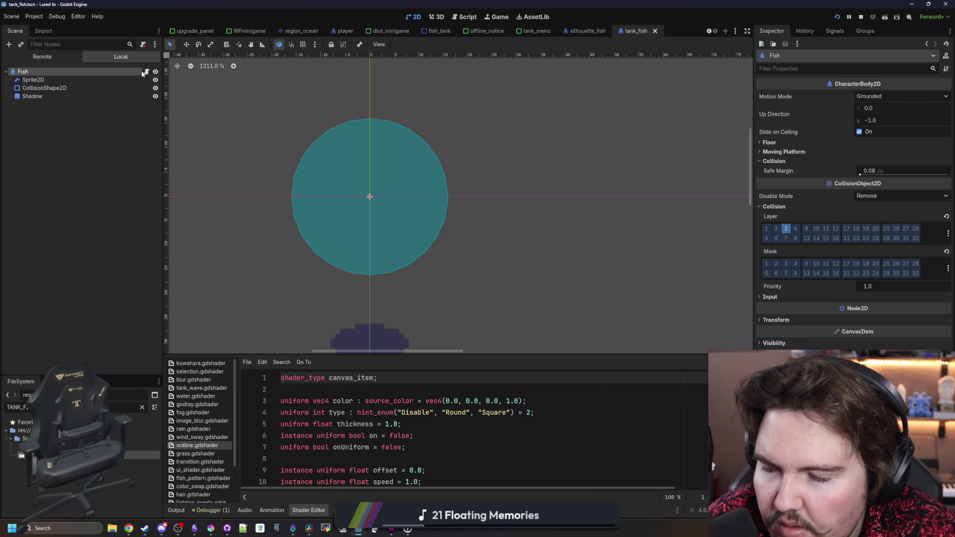
left_click(112, 79)
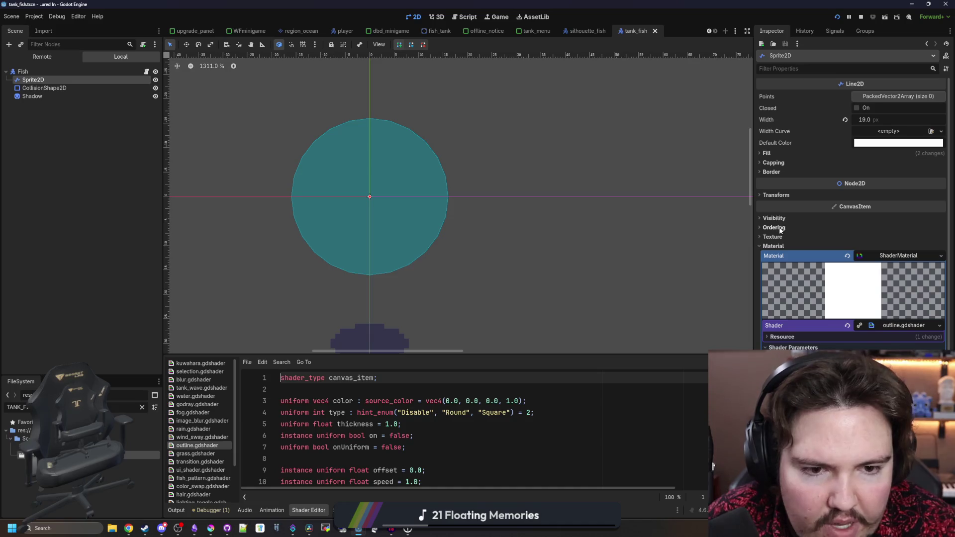
left_click(773, 247)
left_click(807, 237)
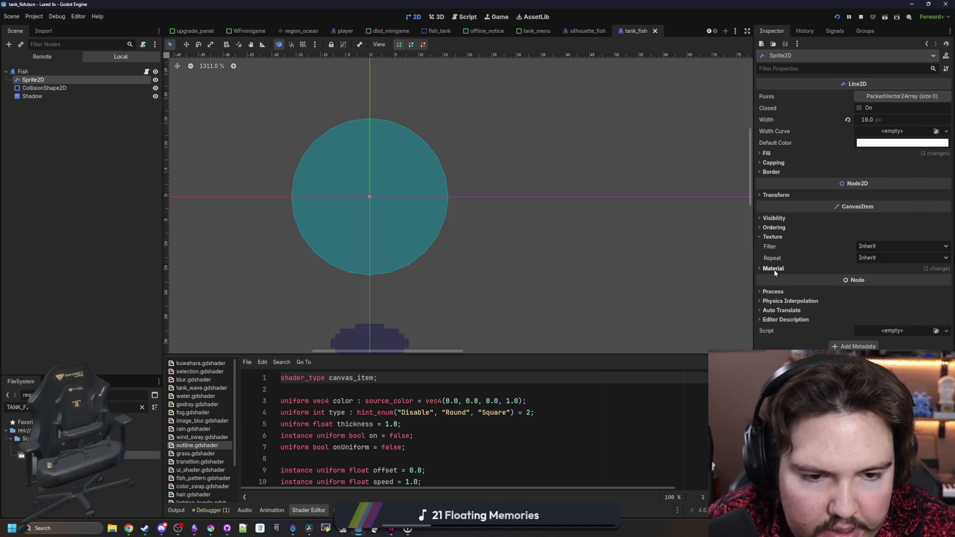
left_click(774, 238)
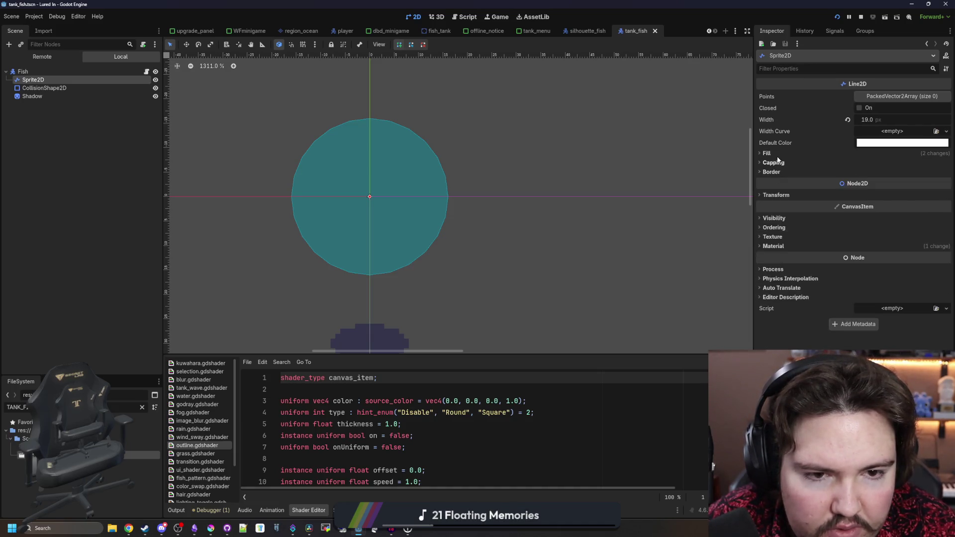
left_click(776, 155)
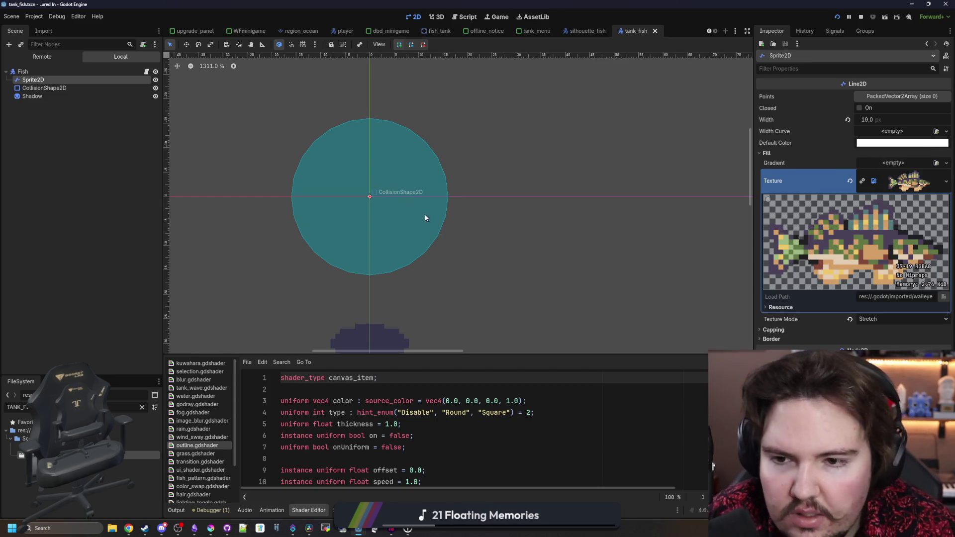
scroll(324, 177, "down", 1)
scroll(325, 176, "up", 2)
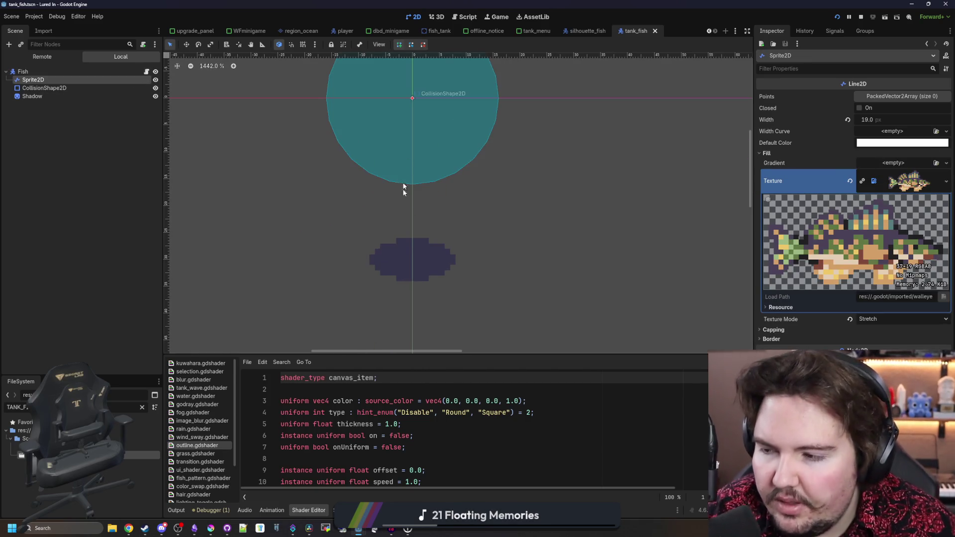
scroll(405, 168, "down", 5)
scroll(405, 168, "up", 4)
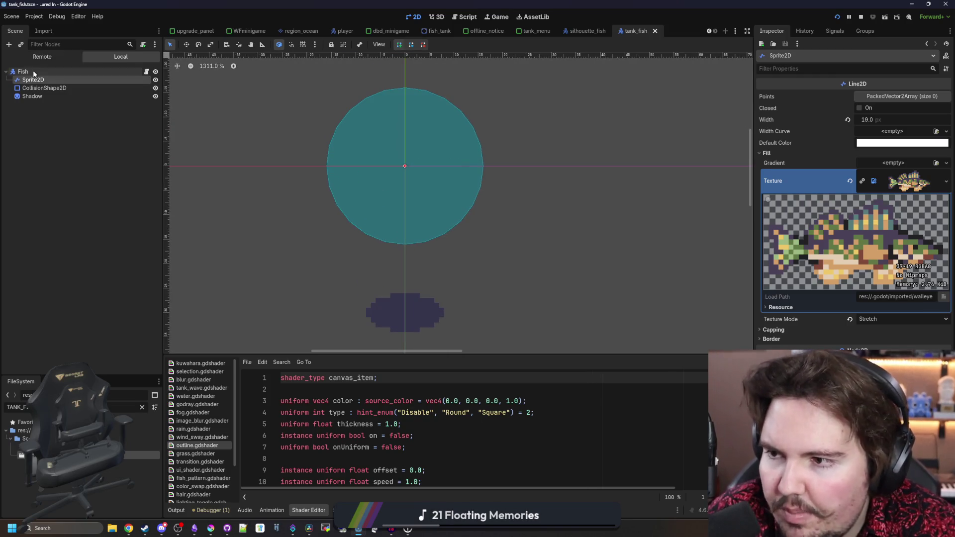
Begin adding a child node under the Fish root from its context menu.
right_click(34, 71)
left_click(67, 88)
type("no")
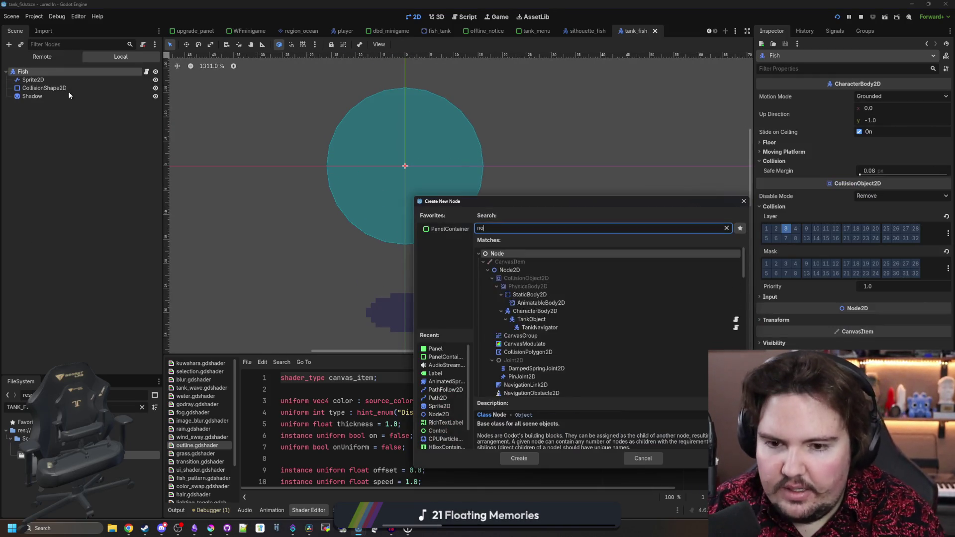
type("de2d")
Create a Node2D under Fish and nest Sprite2D inside it.
key("Return")
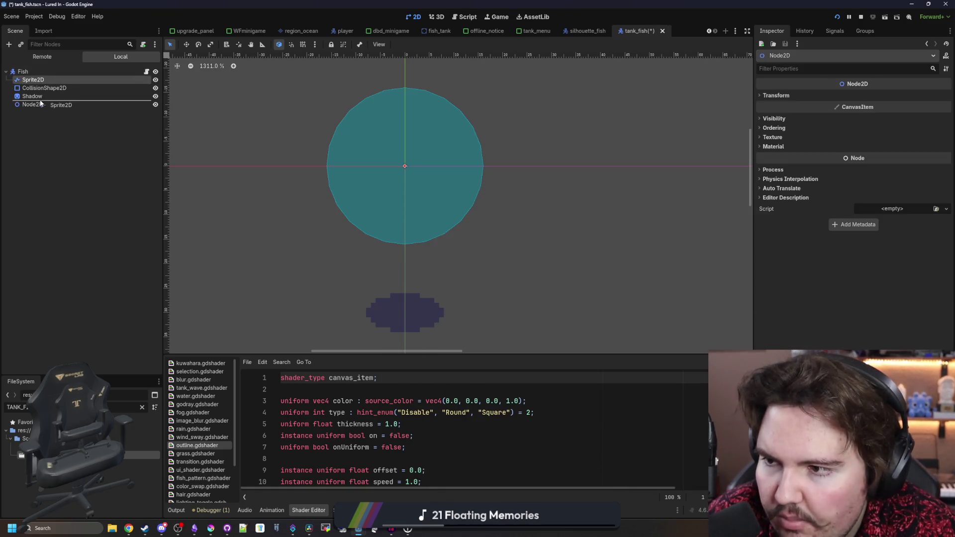
left_click_drag(20, 80, 39, 96)
left_click(38, 96)
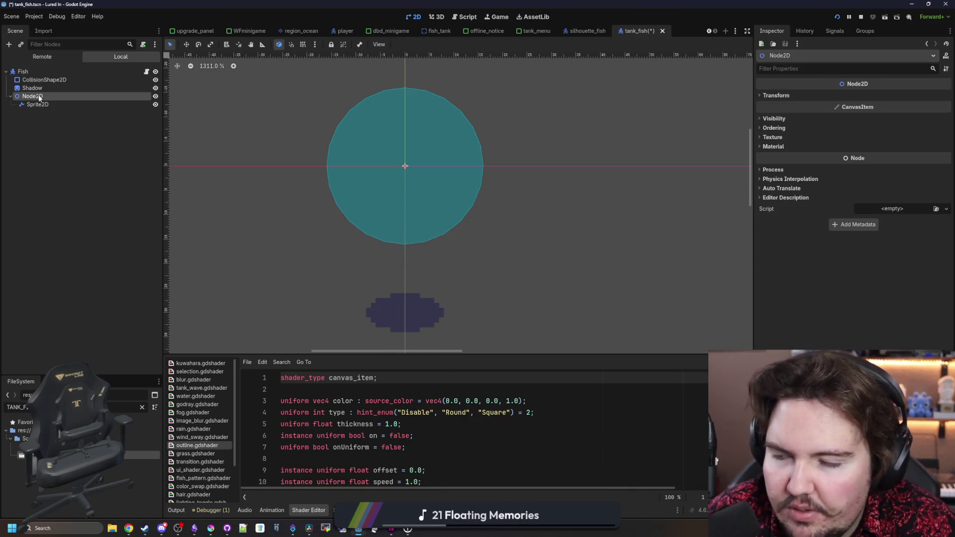
left_click(82, 104)
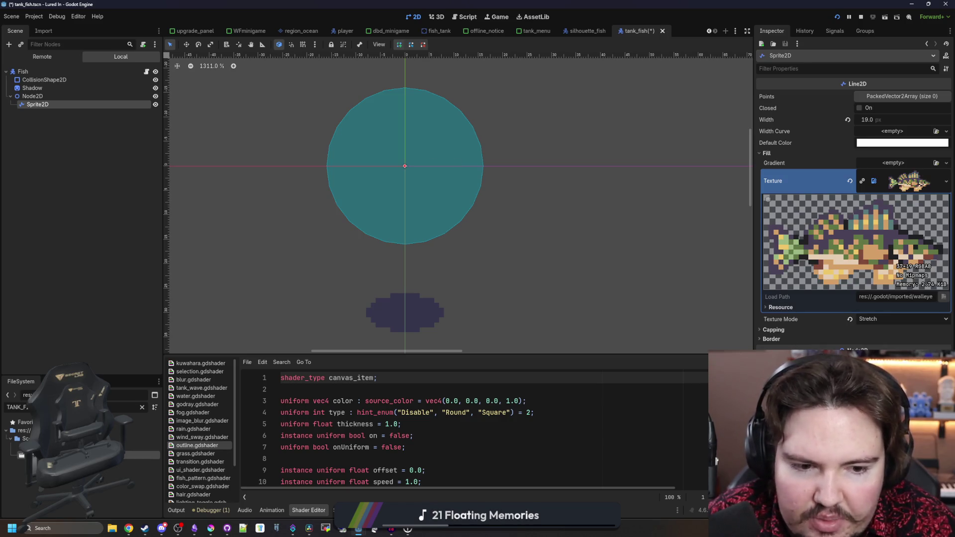
key("Up")
key("Up")
key("Up")
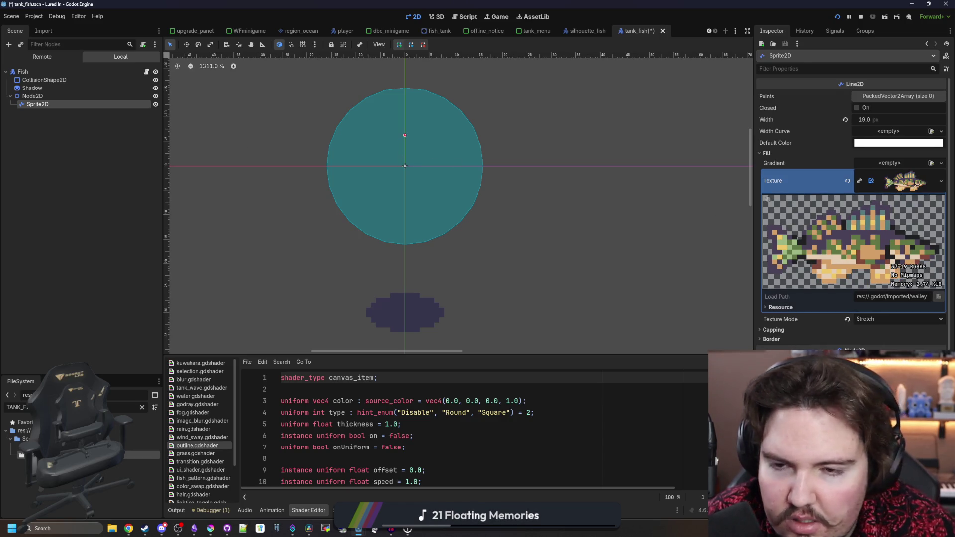
left_click(38, 96)
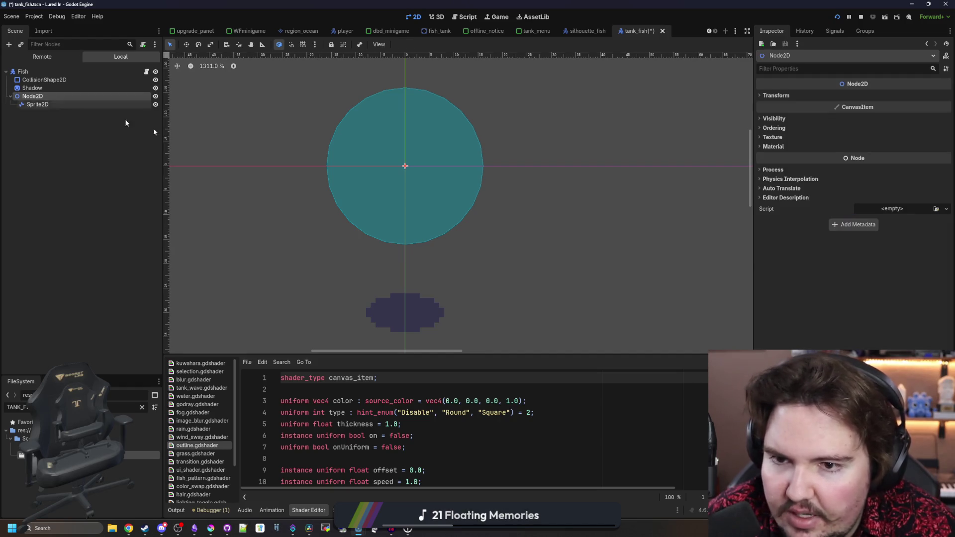
Try enlarging the Node2D's transform scale, undo it, and go to the script workspace.
left_click(786, 97)
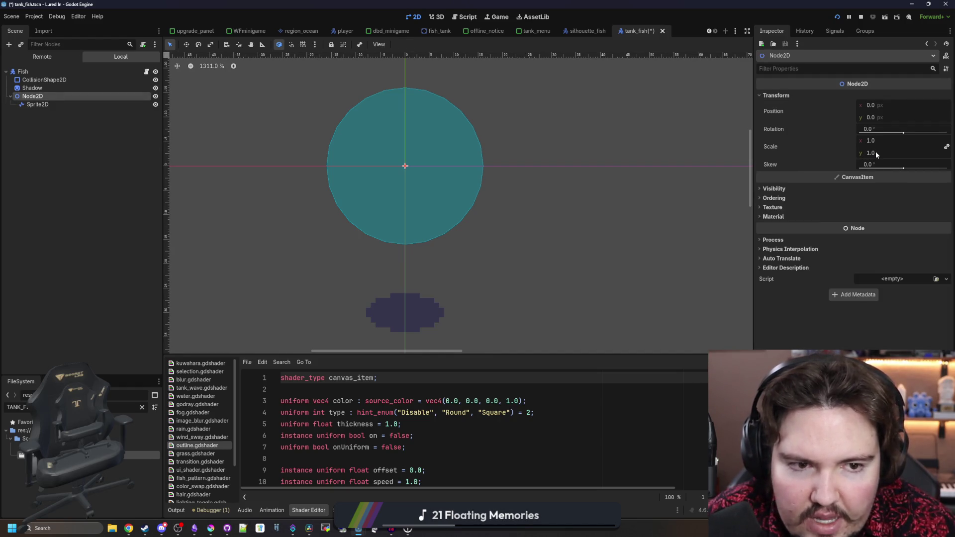
left_click_drag(876, 151, 888, 152)
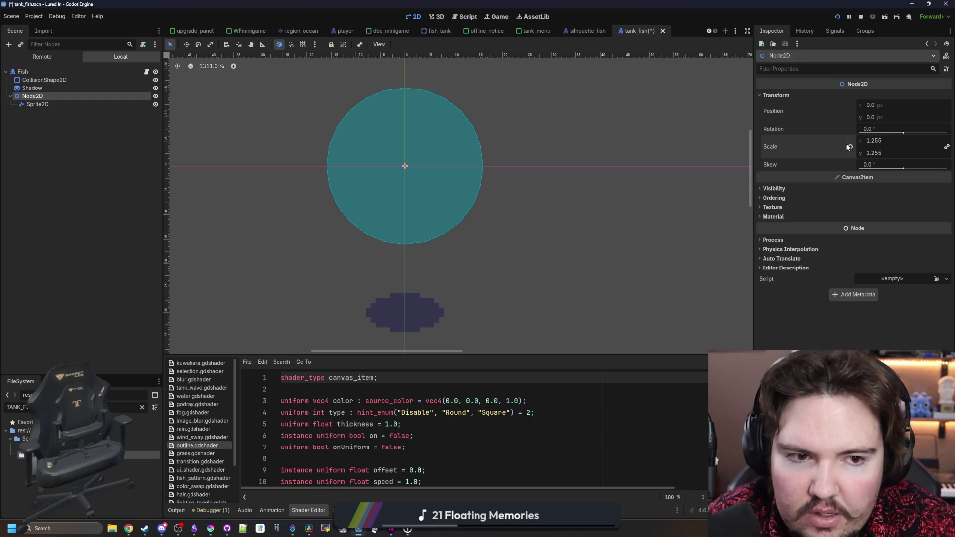
key("ctrl+z")
key("ctrl+F3")
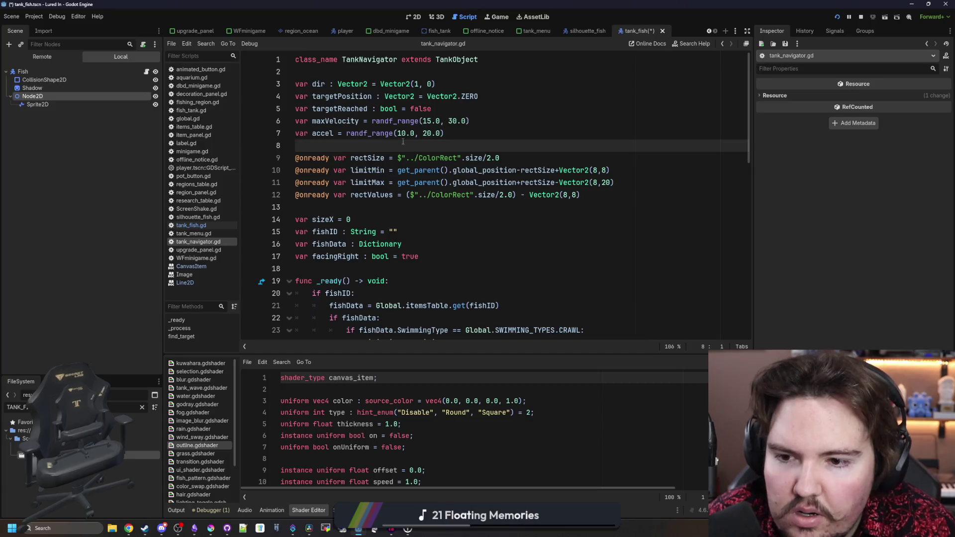
left_click(449, 61)
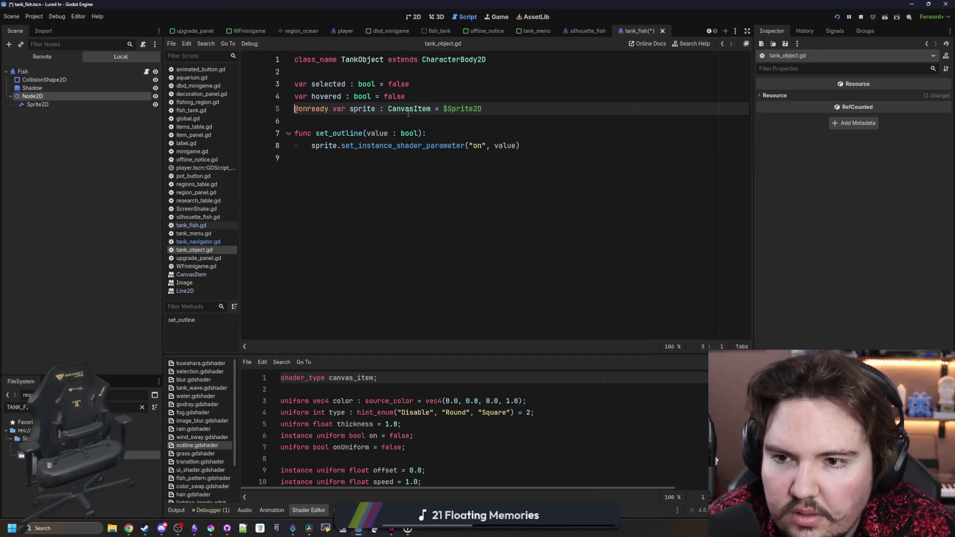
left_click_drag(482, 110, 290, 111)
left_click(308, 117)
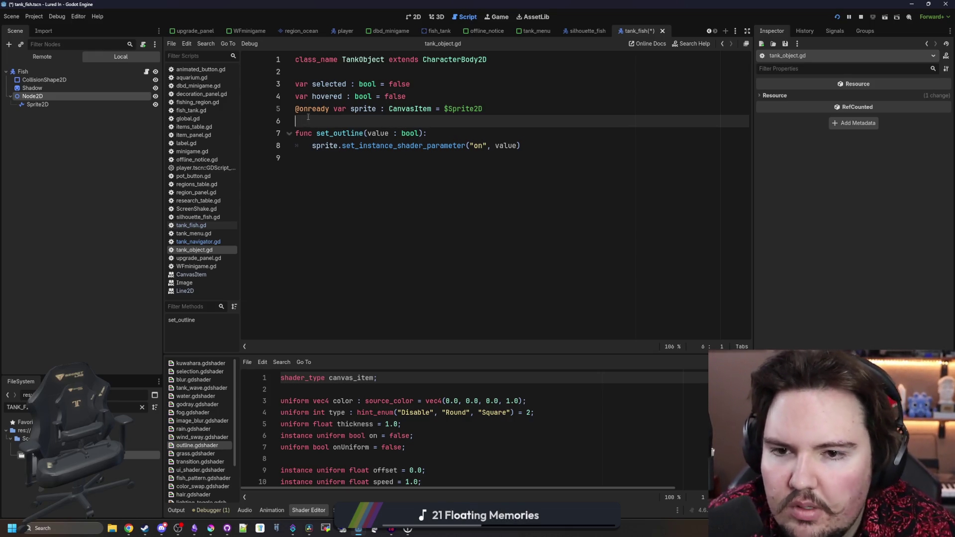
mouse_move(466, 119)
left_mouse_down()
mouse_move(300, 121)
mouse_move(289, 109)
left_mouse_up()
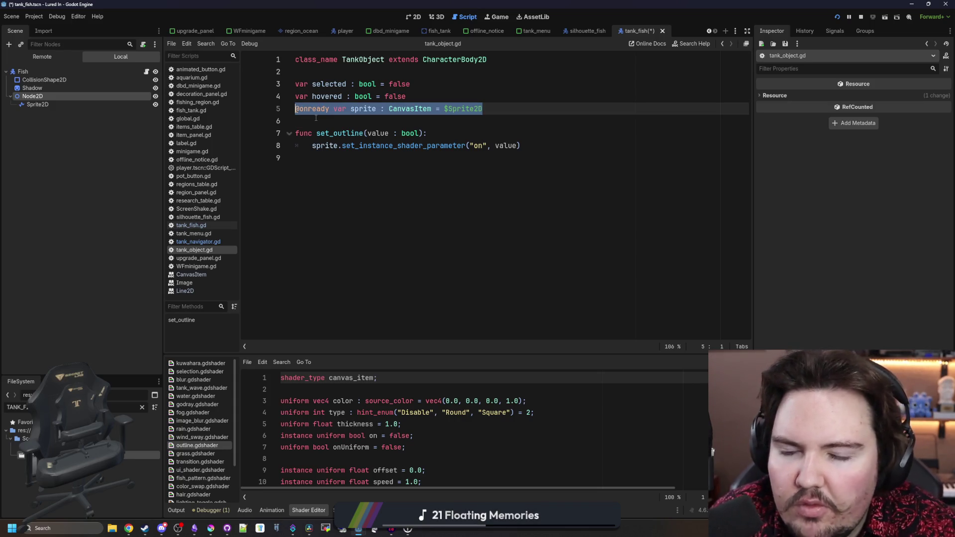
left_click_drag(483, 110, 287, 105)
key("ctrl+c")
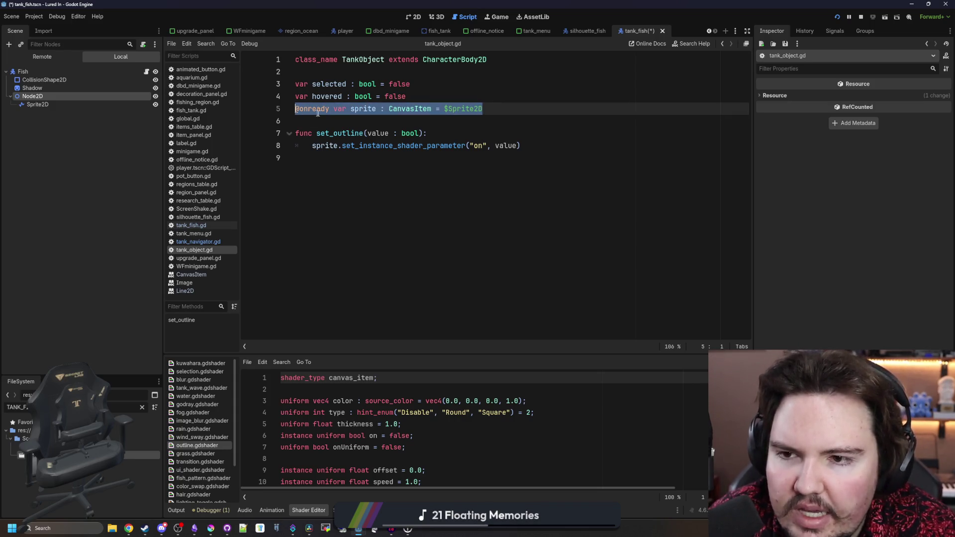
Switch to the tank_fish.gd script attached to the Fish node.
left_click(316, 112)
left_click(147, 71)
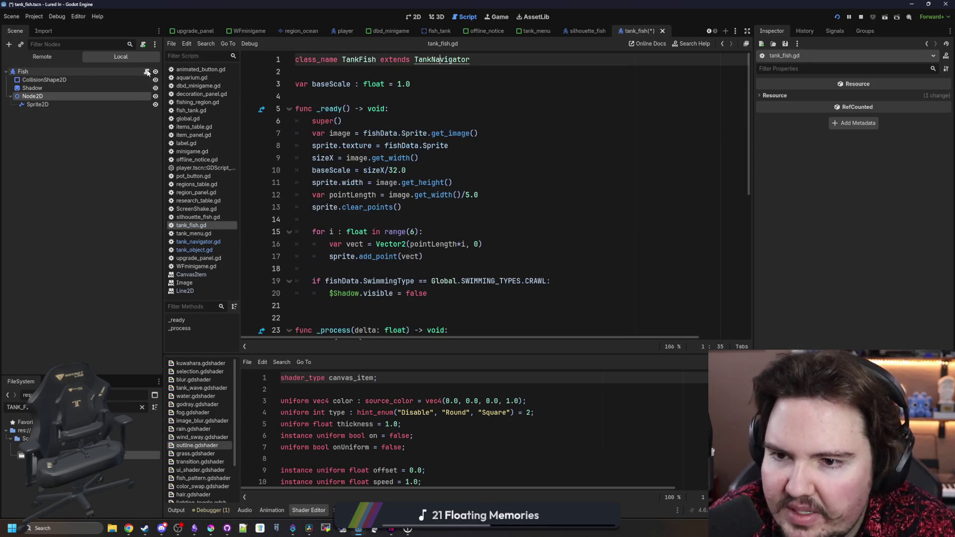
scroll(439, 212, "down", 2)
key("Return")
key("Return")
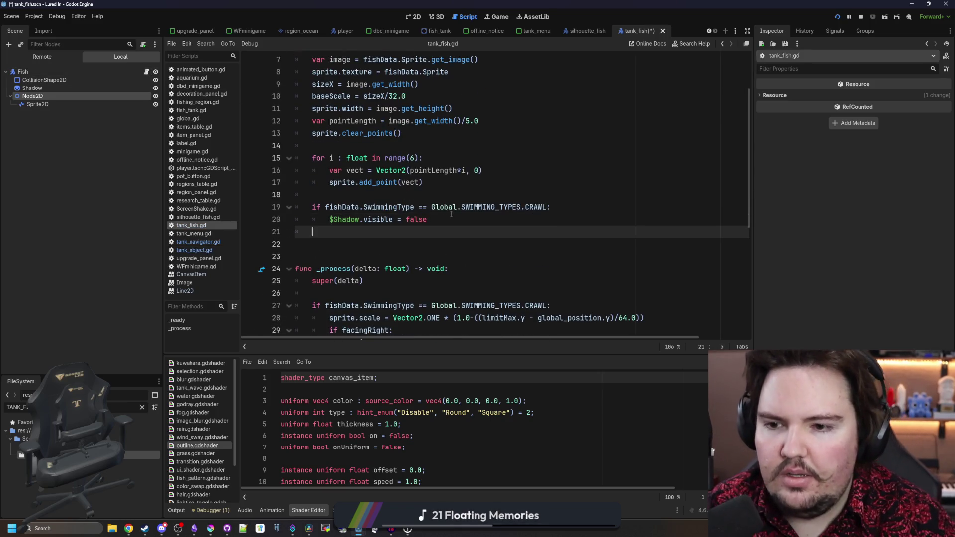
key("ctrl+v")
left_click_drag(297, 244, 315, 244)
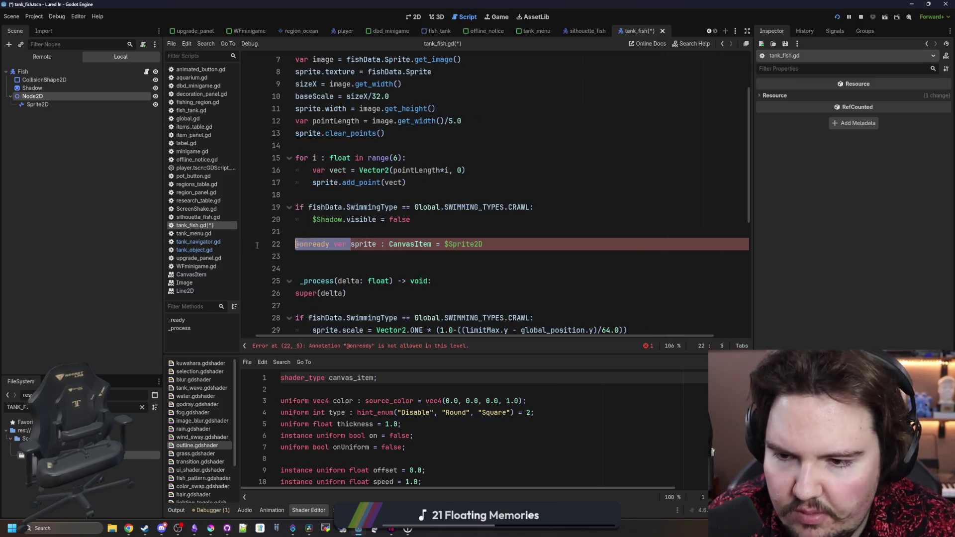
key("BackSpace")
left_click_drag(428, 245, 326, 244)
key("BackSpace")
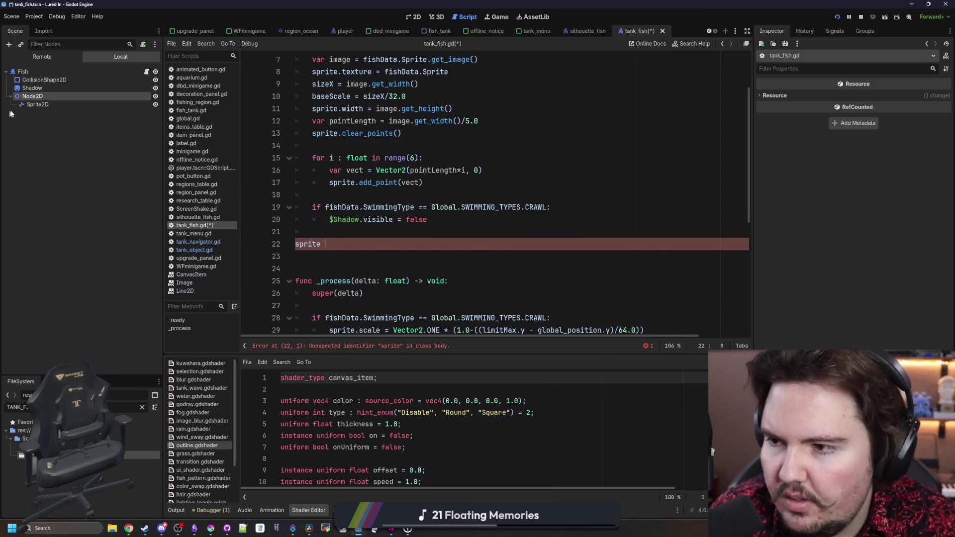
Complete the line as 'sprite = $Node2D/Sprite2D' by dragging the nested sprite node in.
left_click_drag(32, 96, 351, 249)
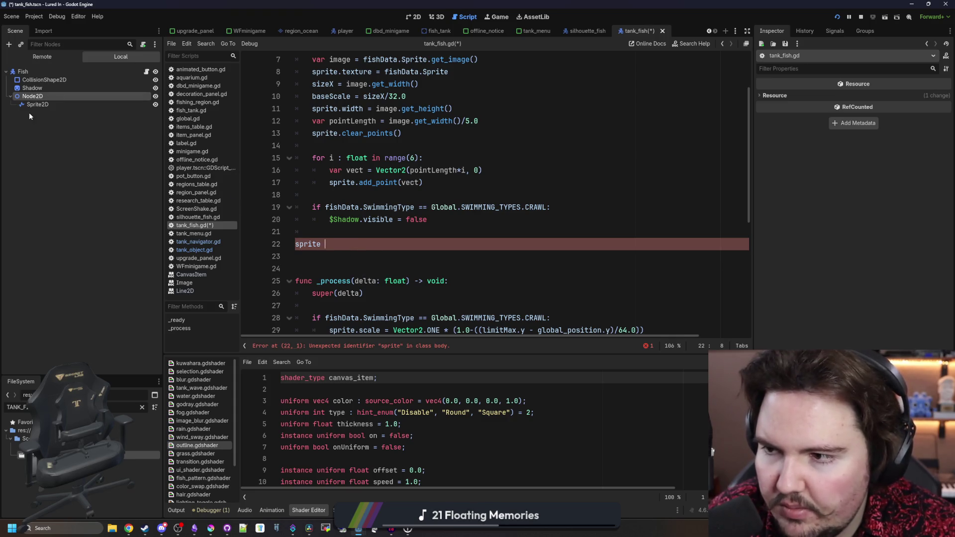
left_click_drag(38, 103, 332, 245)
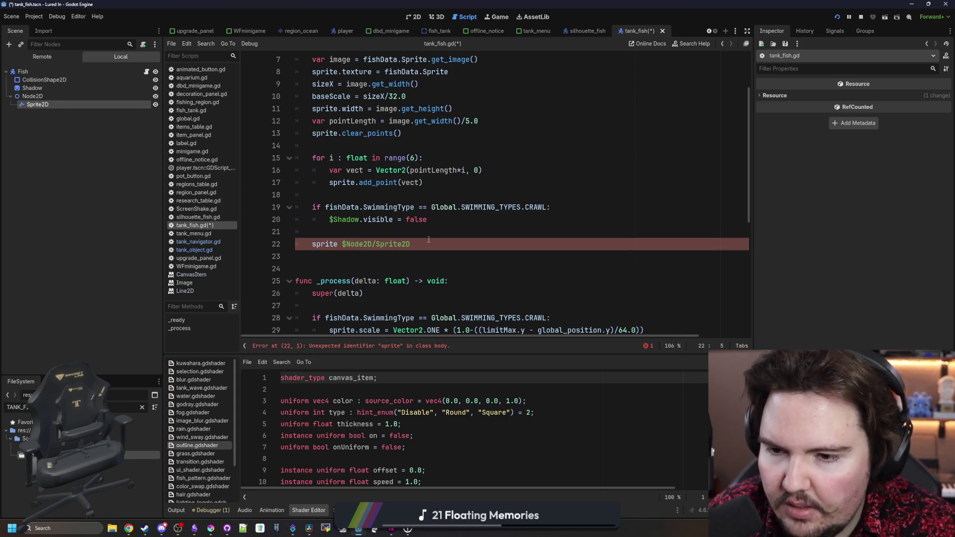
key("Right")
key("Right")
key("Right")
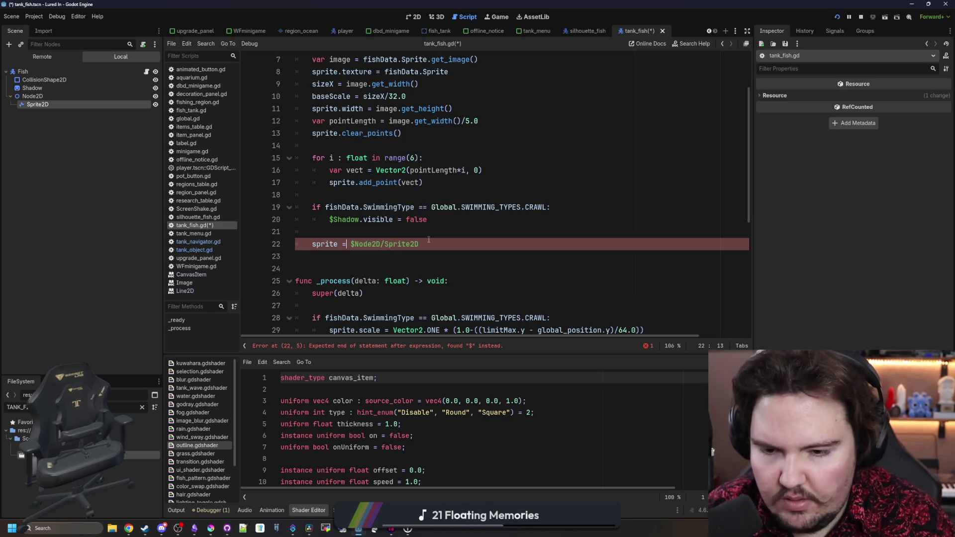
key("End")
scroll(429, 240, "up", 1)
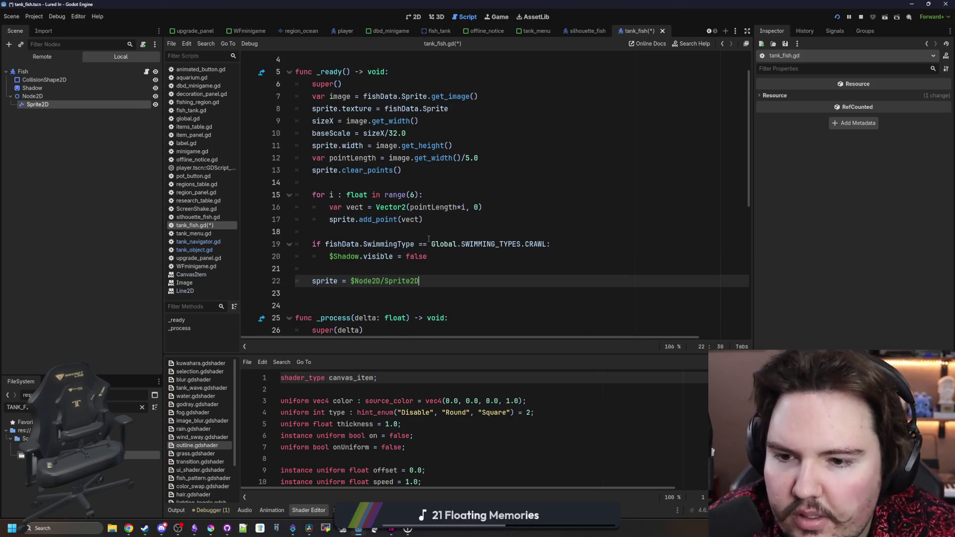
scroll(429, 239, "down", 4)
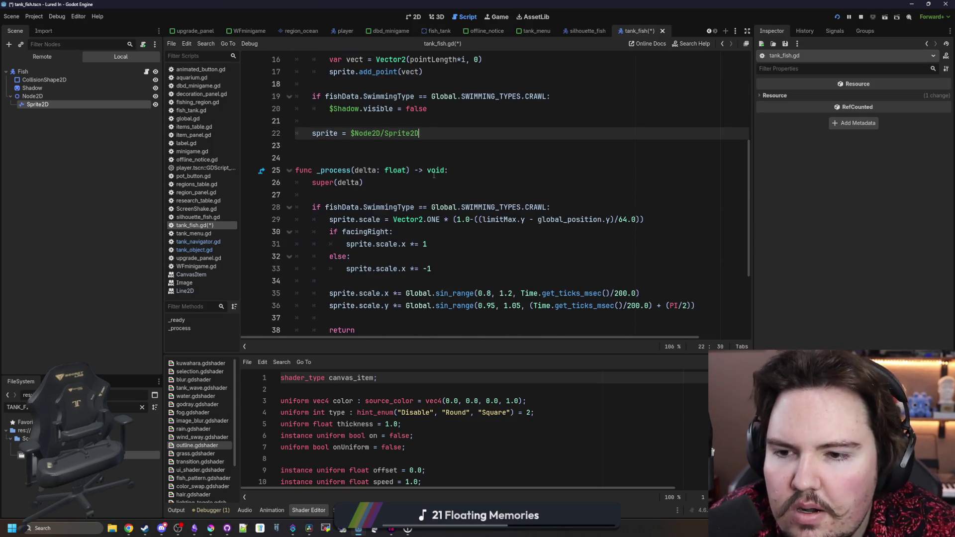
scroll(434, 174, "down", 3)
Check the Node2D and Sprite2D nodes' properties and save tank_fish.gd.
left_click(407, 218)
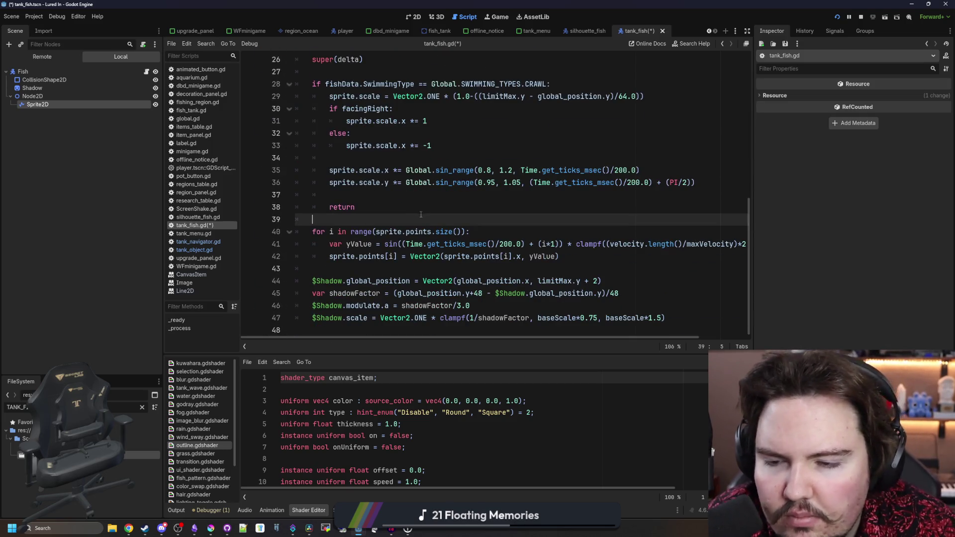
left_click(54, 95)
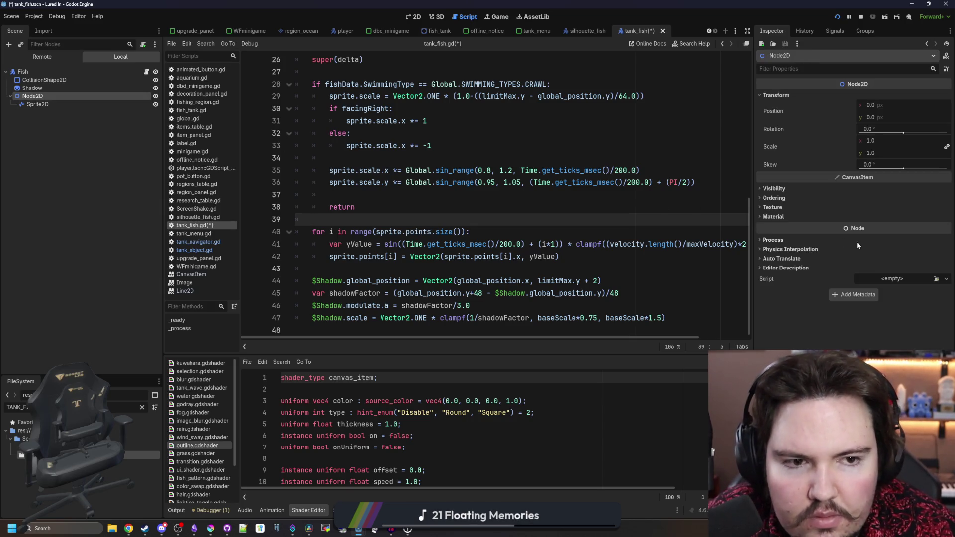
left_click(51, 104)
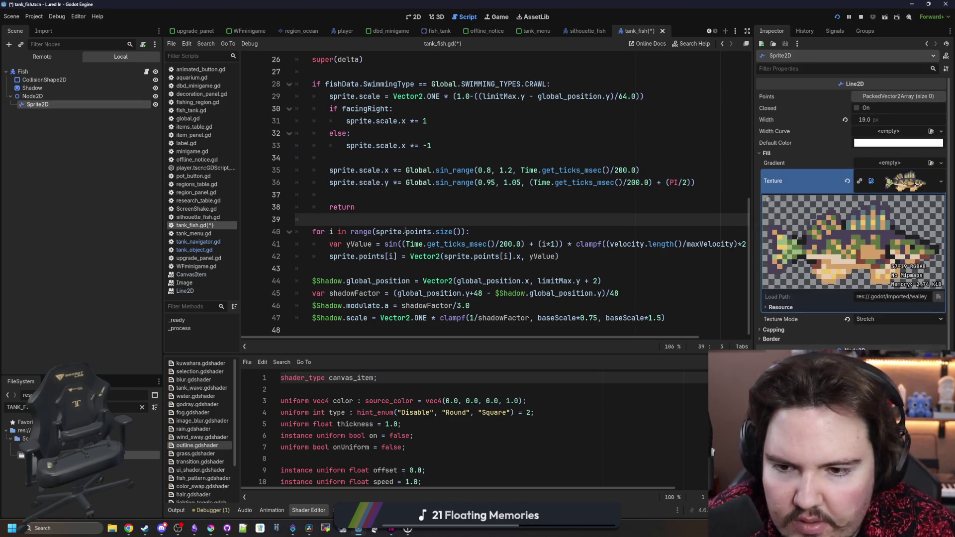
key("ctrl+z")
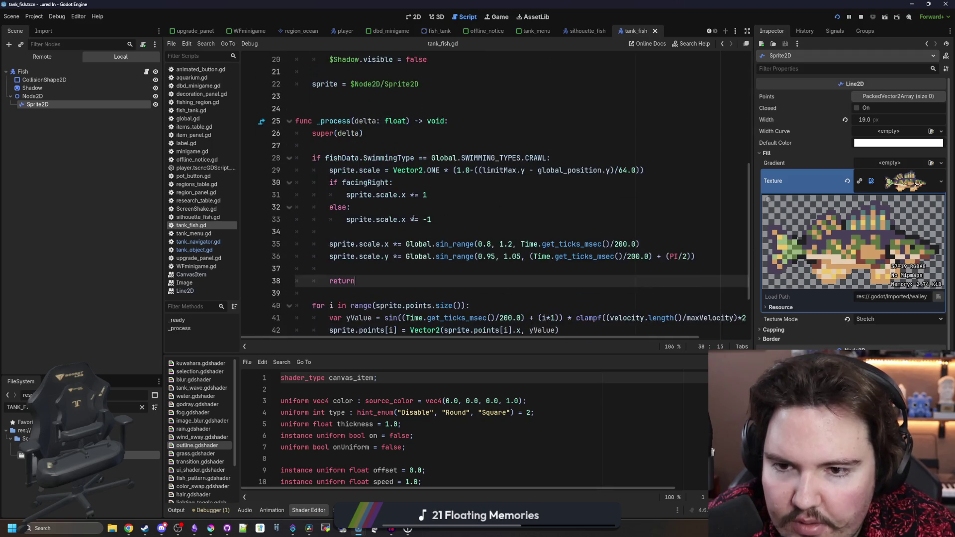
scroll(387, 217, "up", 6)
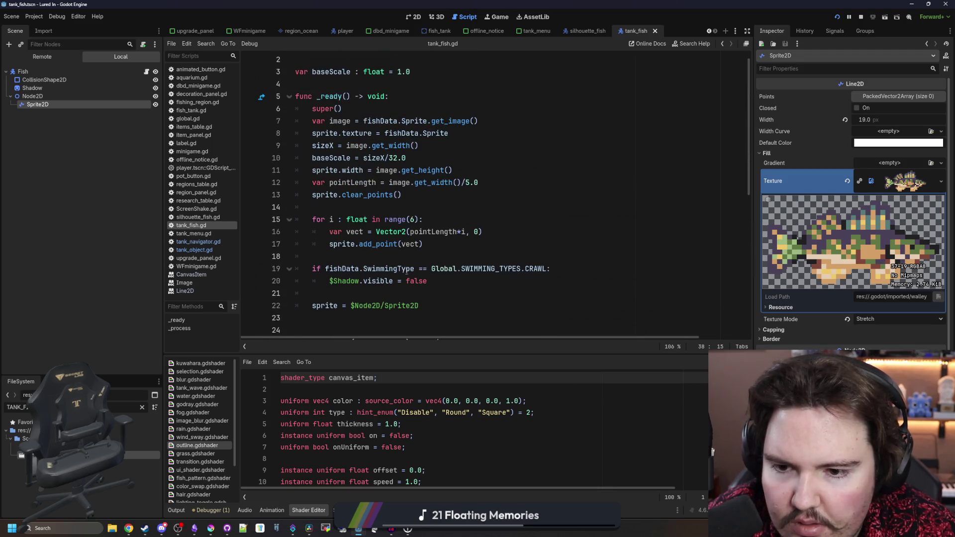
Move the 'sprite = $Node2D/Sprite2D' assignment above the crawl check, after the point loop.
left_click(531, 272)
scroll(506, 267, "down", 3)
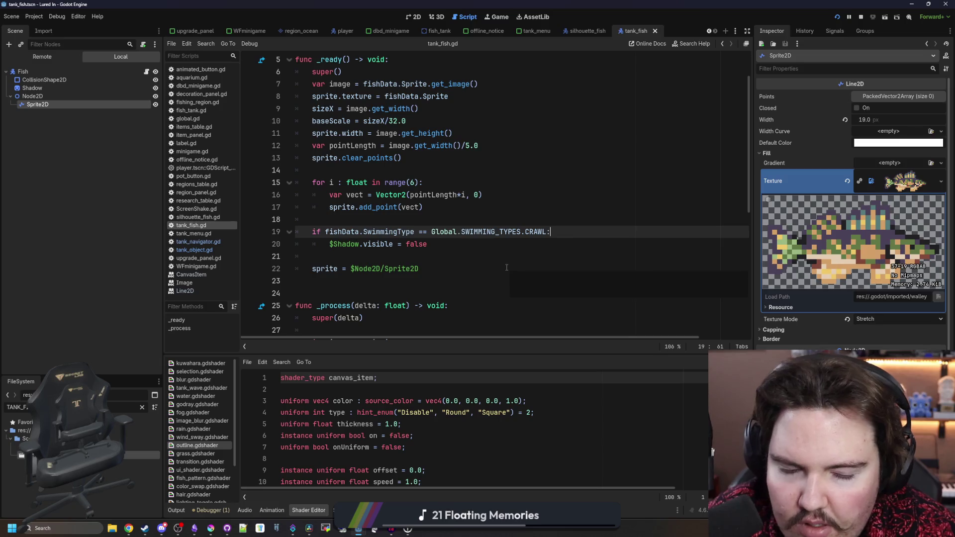
left_click(471, 250)
key("Return")
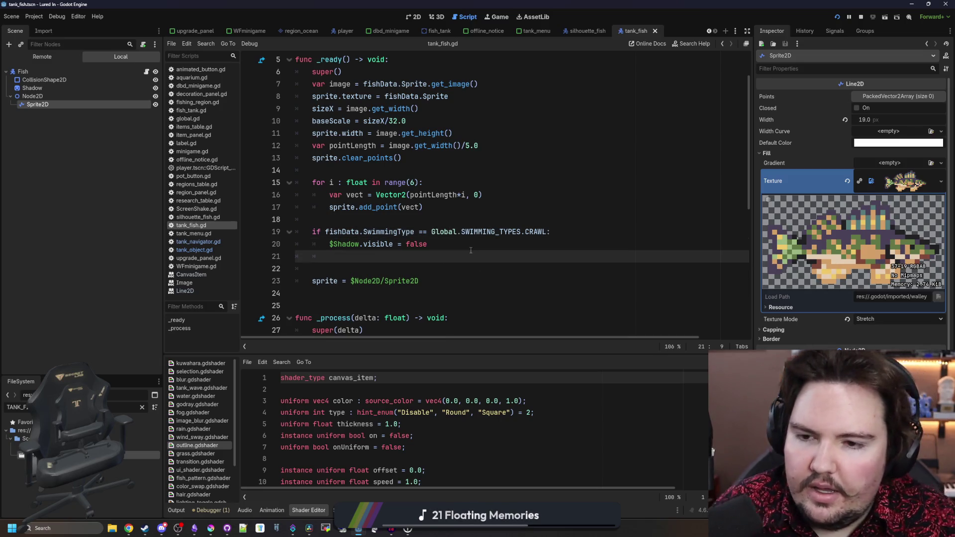
left_click_drag(419, 281, 312, 281)
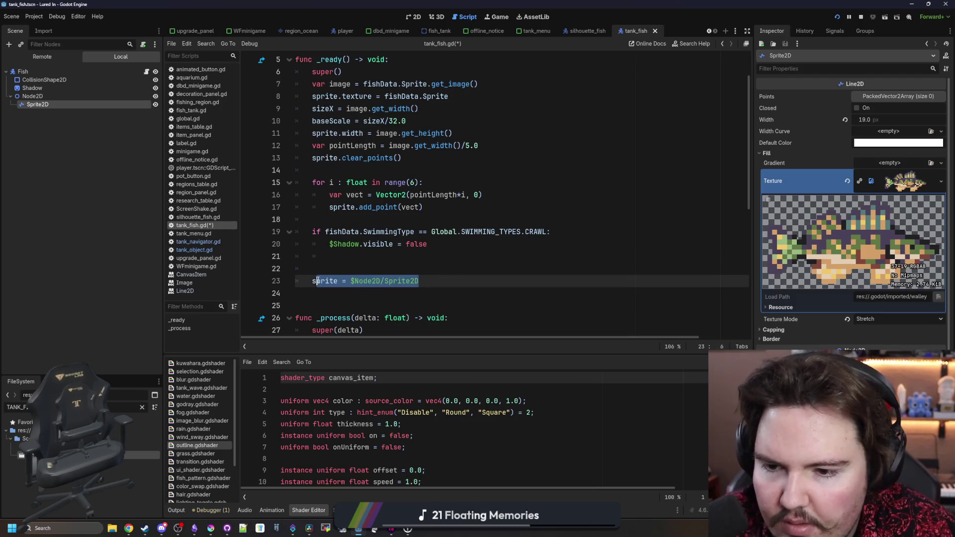
key("ctrl+x")
left_click(336, 220)
key("Return")
key("ctrl+v")
key("Return")
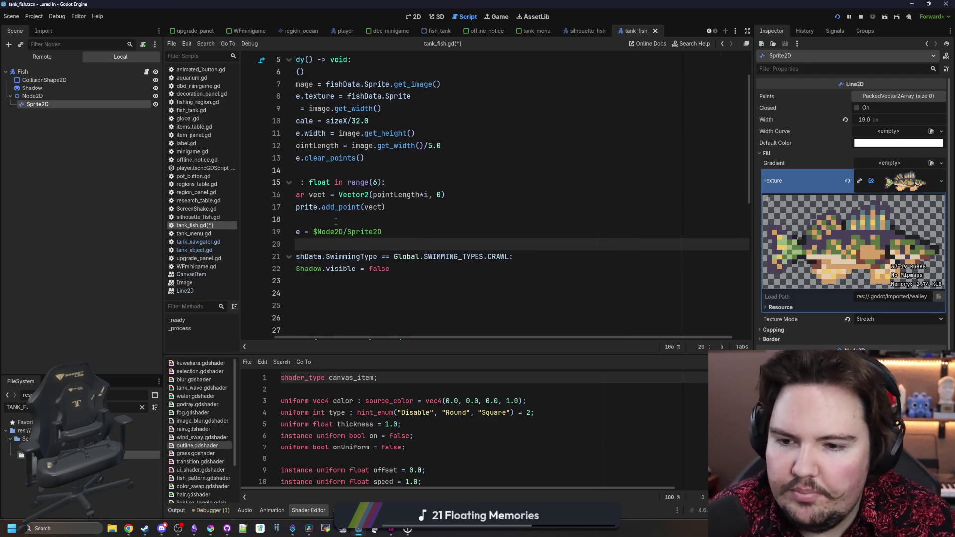
Clean up leftover blank lines and abandon a partial sprite.position line in the crawl check.
left_click_drag(314, 318, 202, 286)
key("BackSpace")
left_click(457, 269)
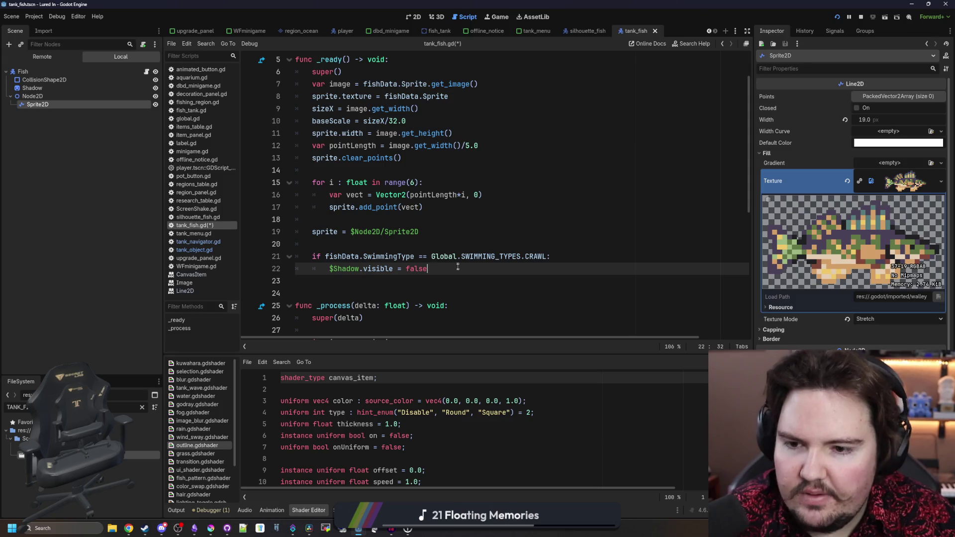
key("Return")
type("sprite.position =")
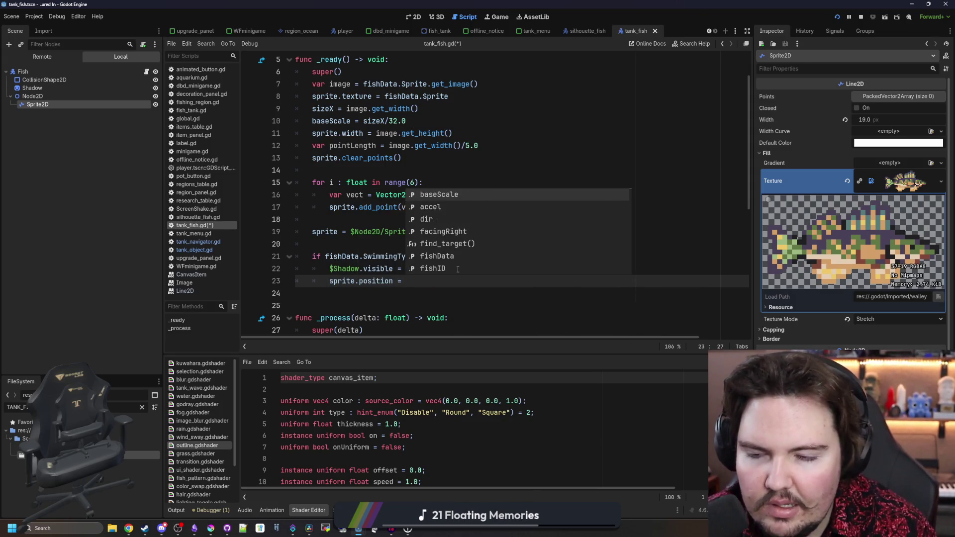
key("BackSpace")
key("BackSpace")
key("BackSpace")
type("/y")
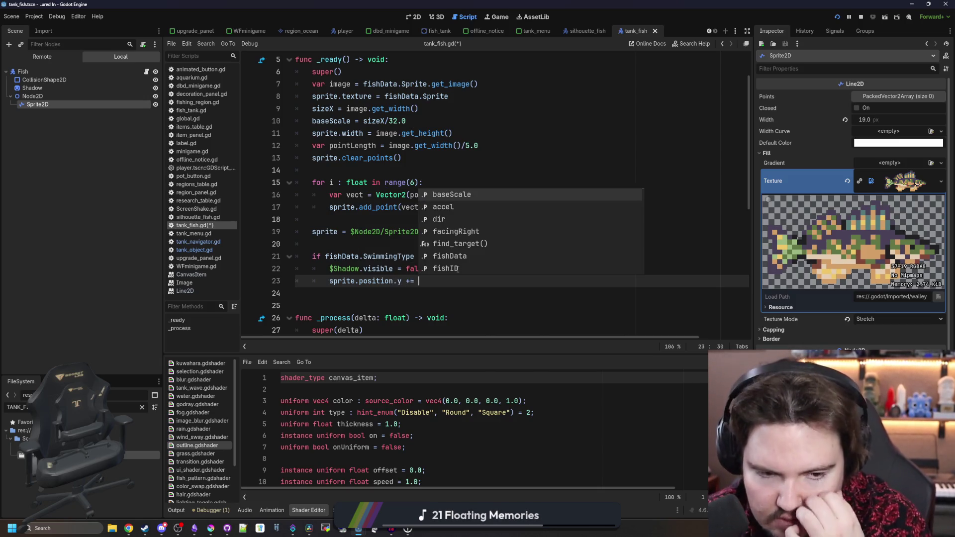
key("BackSpace")
key("BackSpace")
type("-= ")
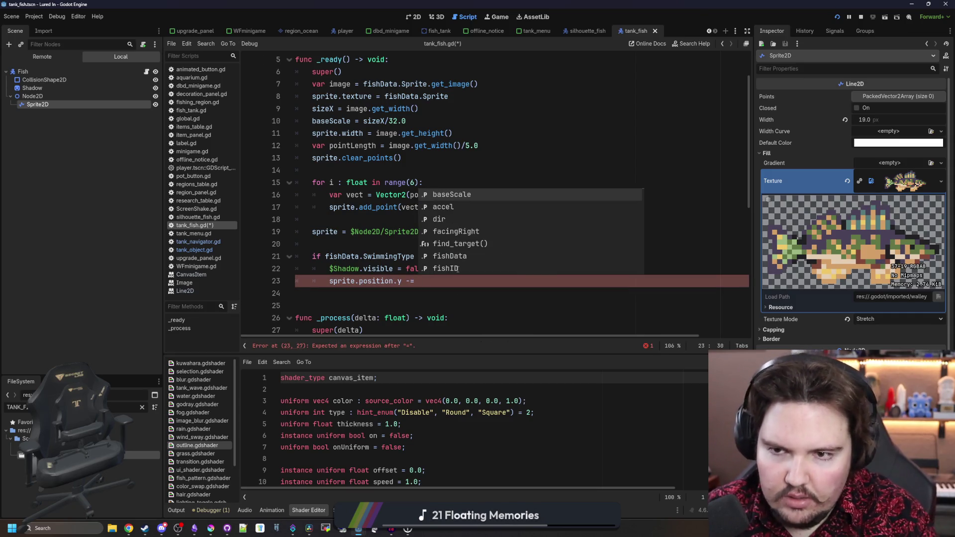
type("sprite")
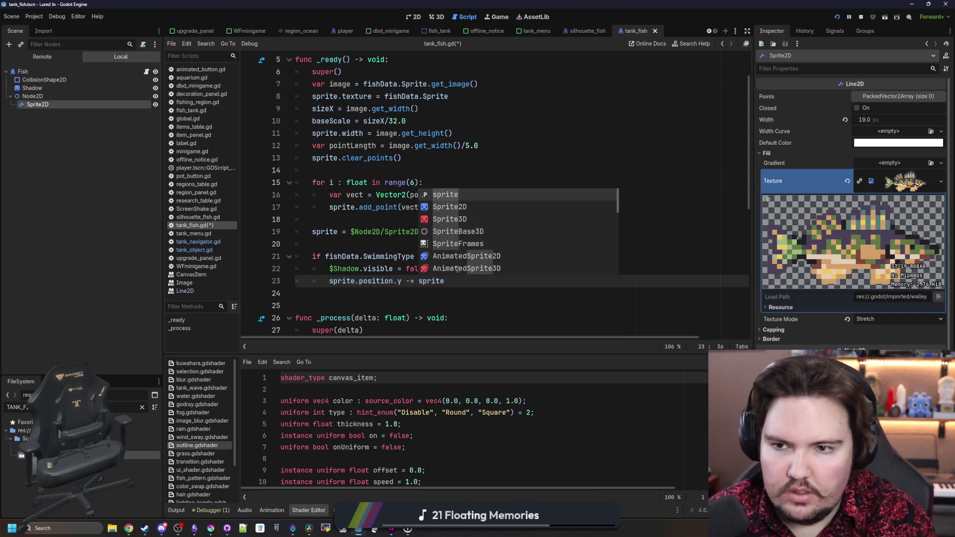
key("BackSpace")
key("BackSpace")
key("BackSpace")
key("BackSpace")
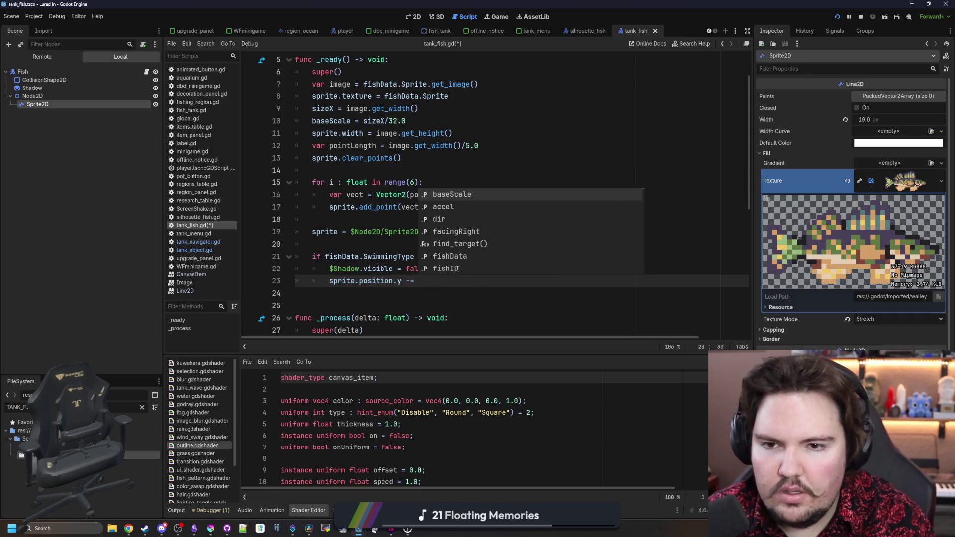
type("image.")
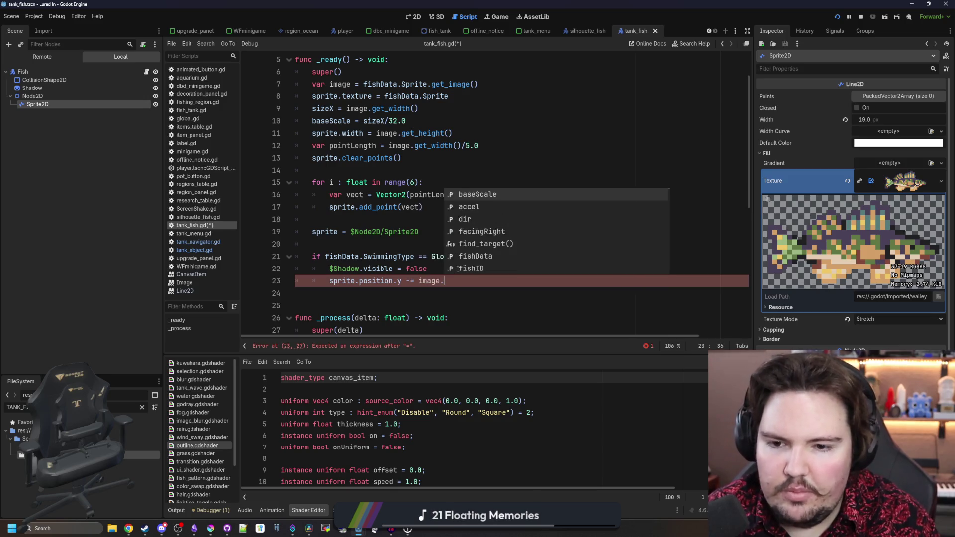
type("get_height(")
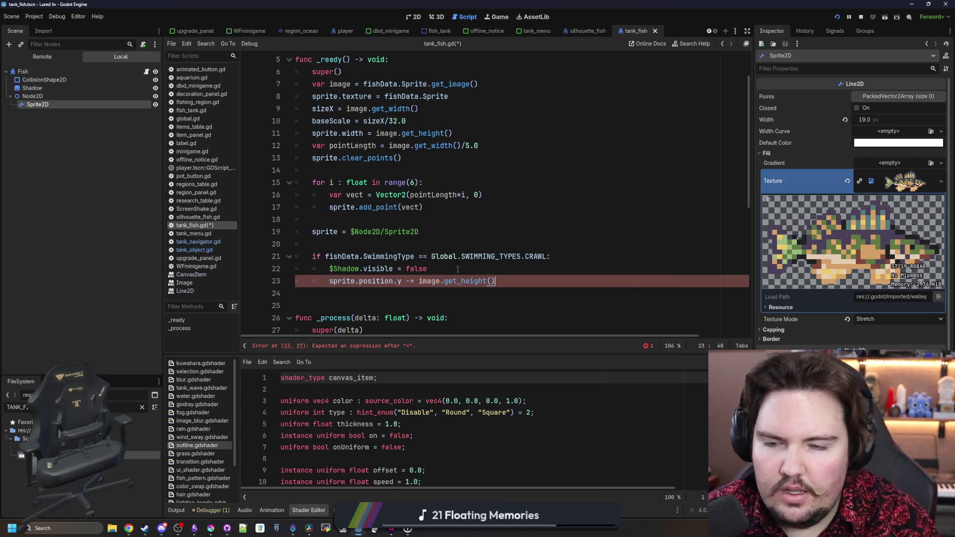
scroll(458, 270, "right", 2)
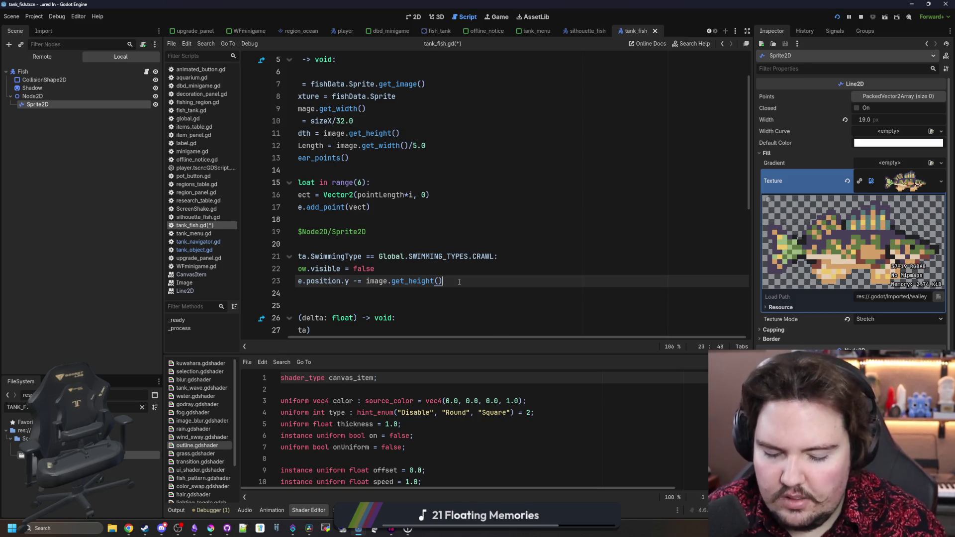
key("Up")
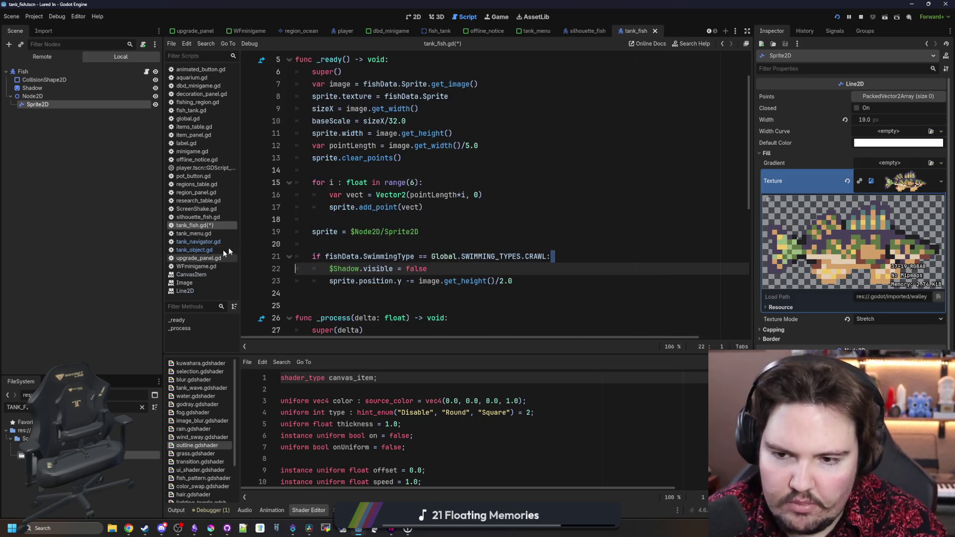
key("Up")
key("Up")
scroll(399, 251, "down", 7)
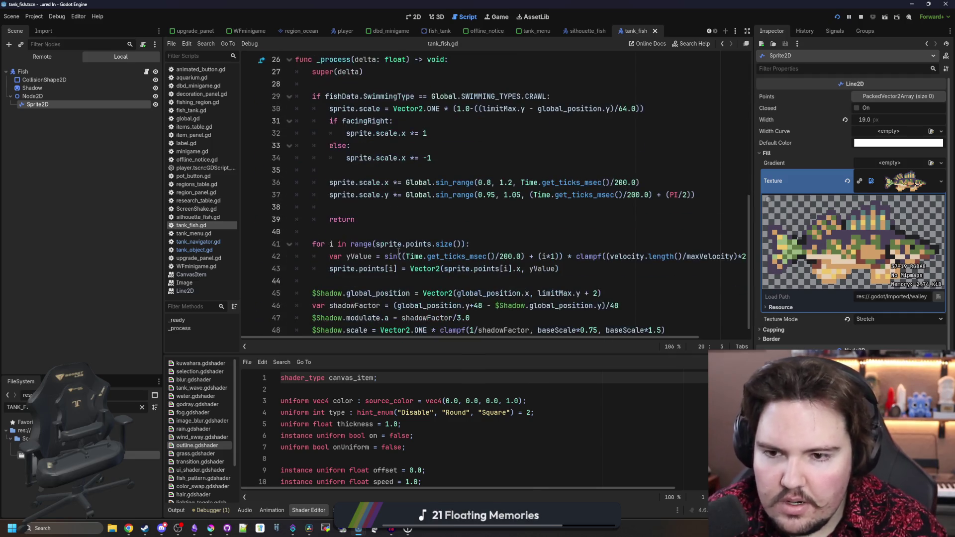
Replace 'sprite' with $Node2D on both sin_range wobble lines, save, and run the game.
left_click(360, 207)
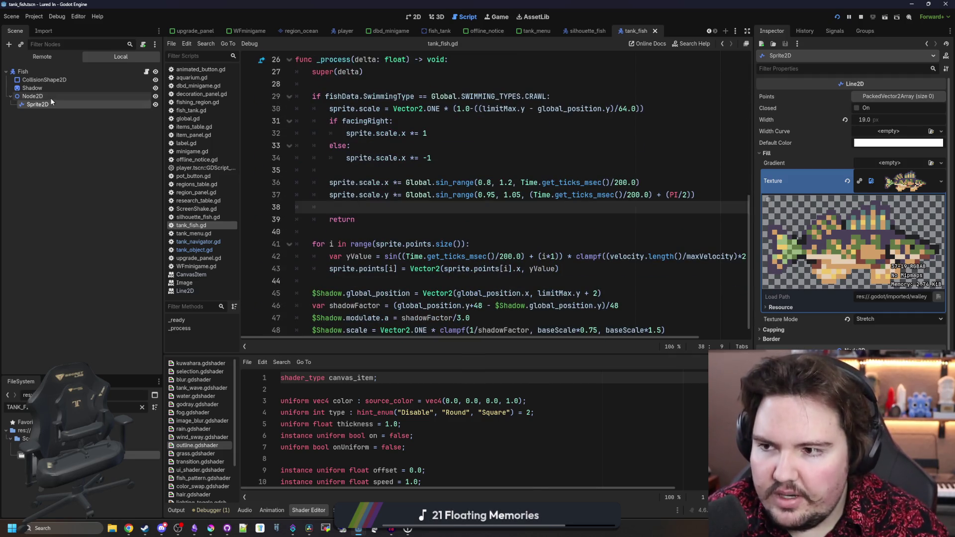
left_click_drag(50, 98, 384, 169)
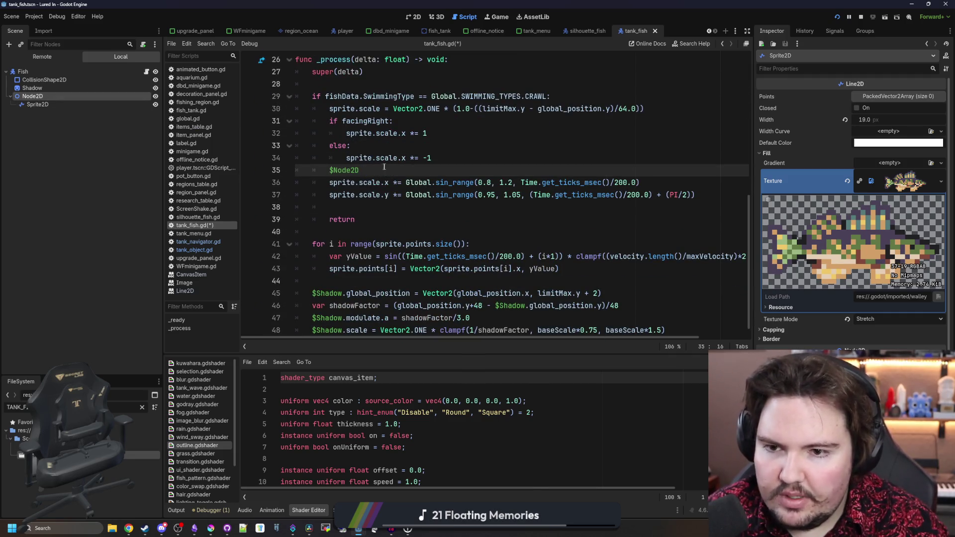
double_click(342, 182)
key("ctrl+v")
key("ctrl+v")
key("ctrl+s")
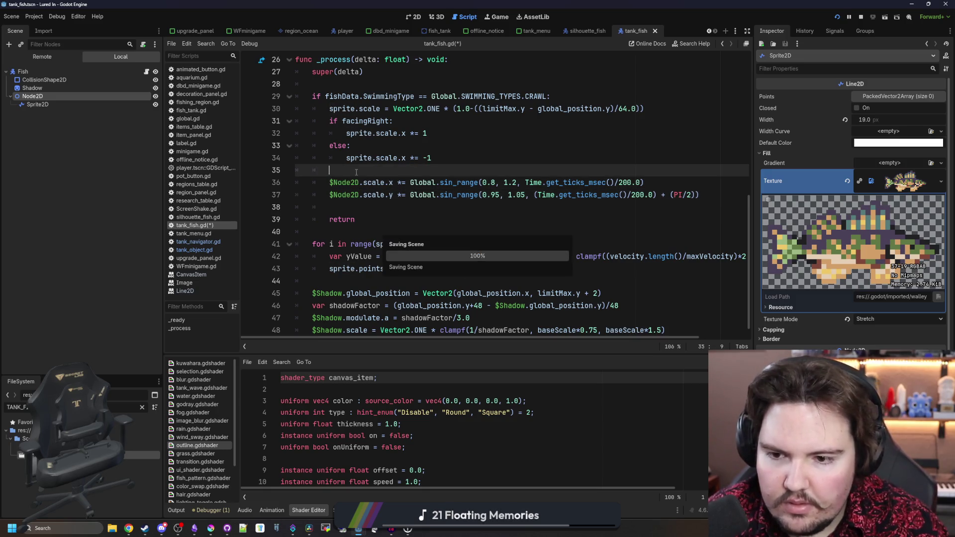
left_click(838, 17)
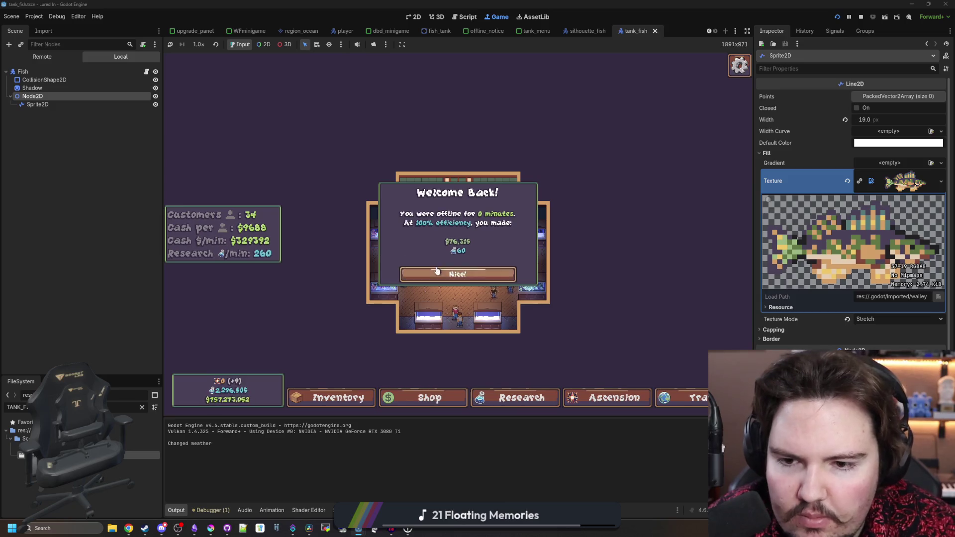
Read the null sprite texture error trace and delete the late 'sprite = $Node2D/Sprite2D' line.
left_click(458, 274)
left_click(394, 240)
left_click(521, 183)
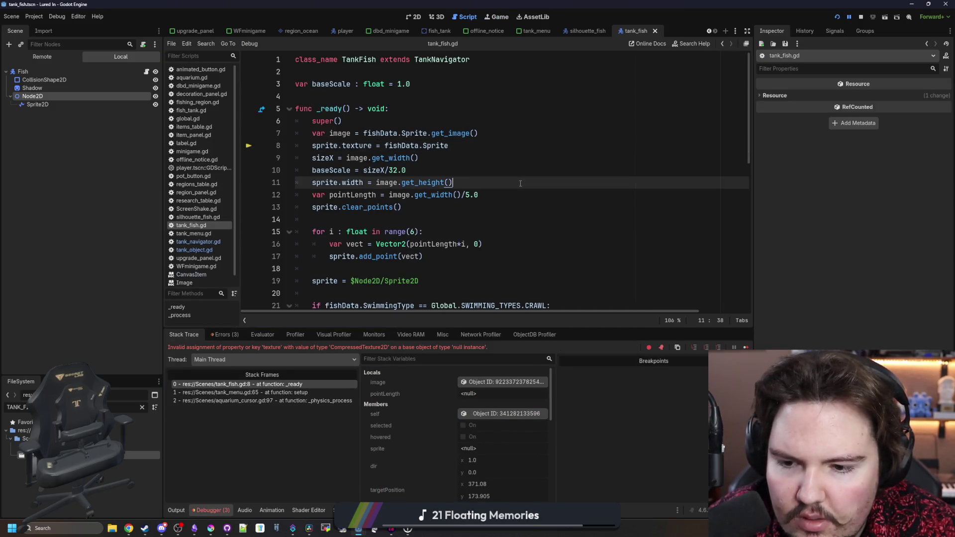
left_click(369, 124)
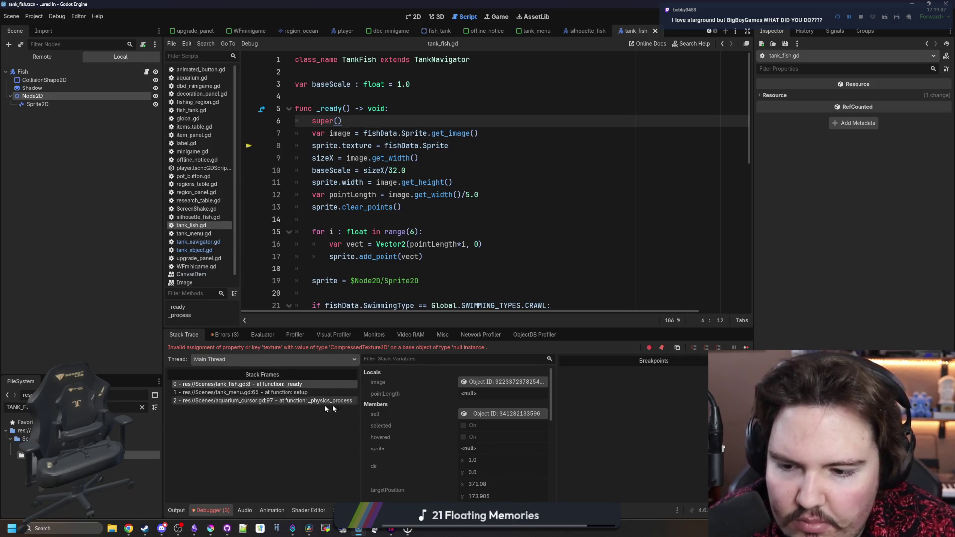
left_click(285, 386)
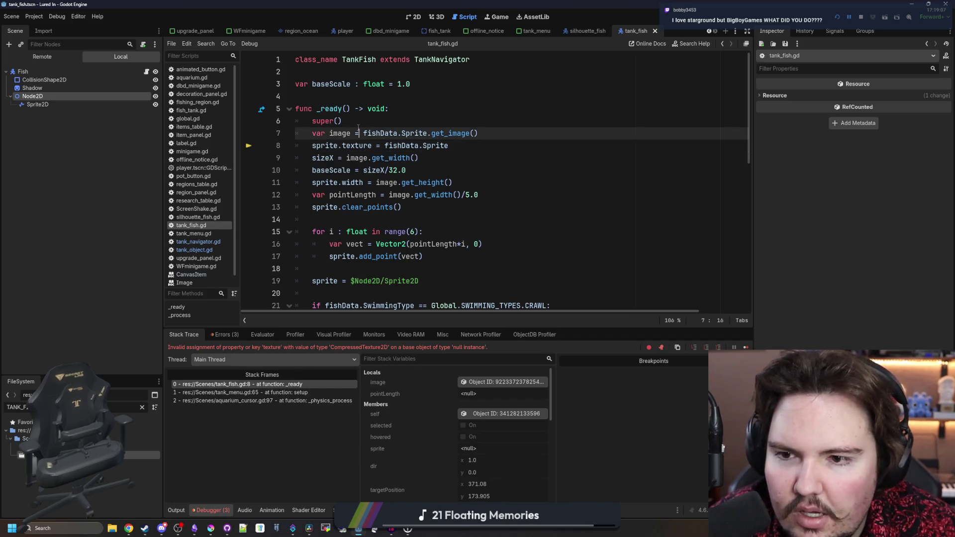
scroll(351, 150, "down", 2)
left_click_drag(419, 207, 309, 211)
key("BackSpace")
scroll(348, 158, "up", 2)
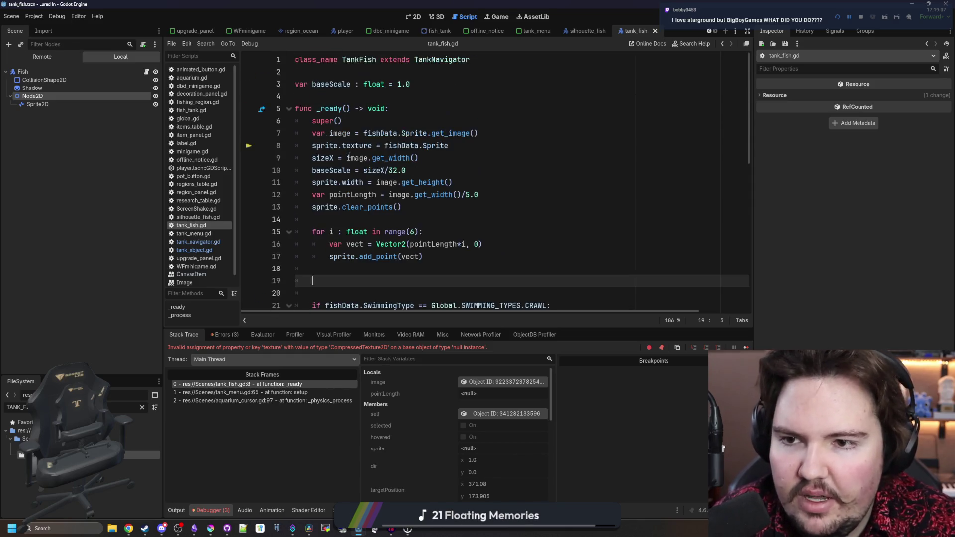
Insert 'sprite = $Node2D/Sprite2D' right after super() in _ready.
left_click(371, 121)
key("Return")
key("ctrl+v")
key("Return")
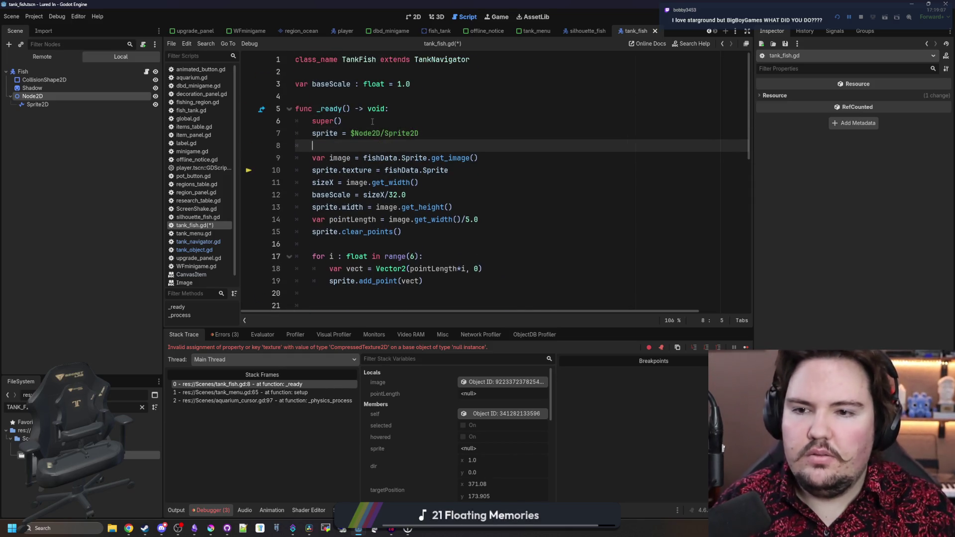
key("Down")
key("Down")
key("Down")
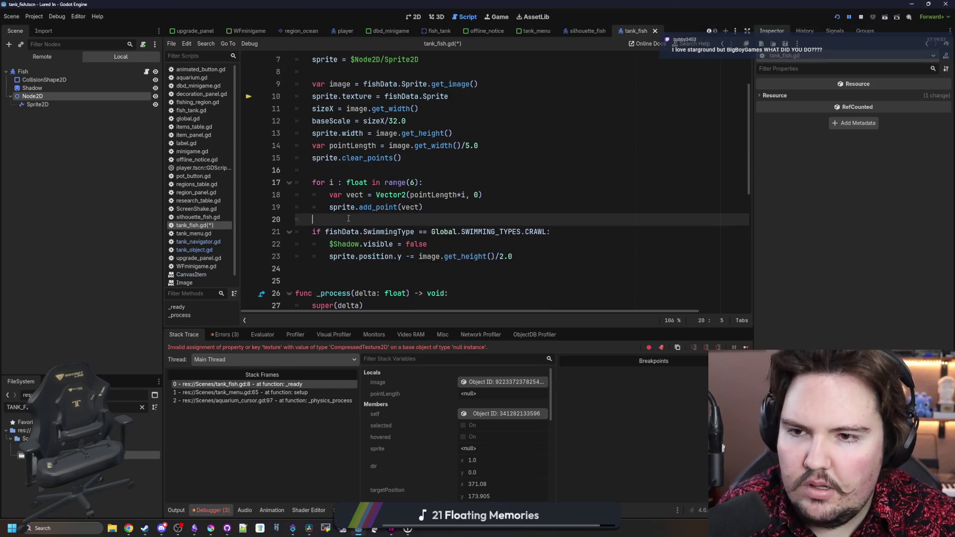
scroll(378, 121, "up", 1)
Glance at the parent TankNavigator script, return, and relaunch the game with F5.
left_click(440, 62, "ctrl")
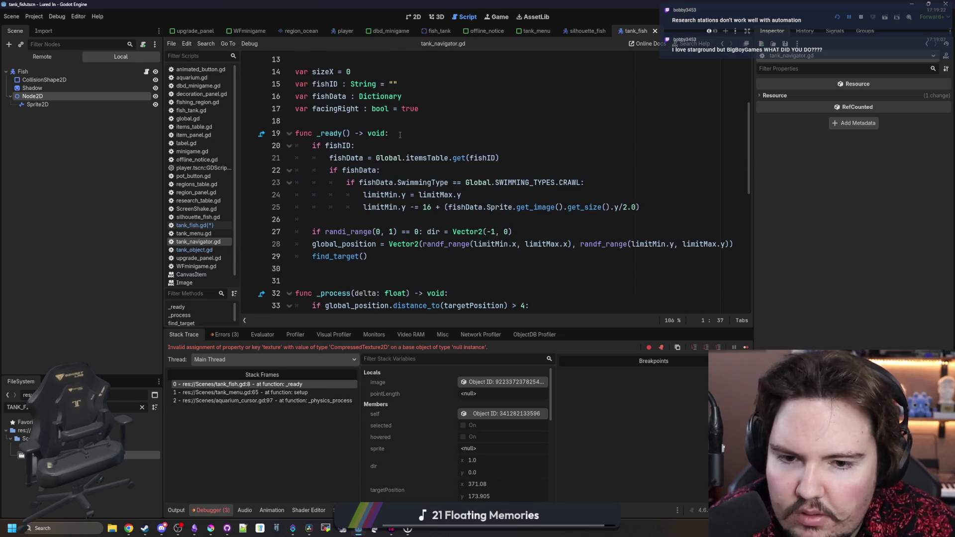
key("alt+Left")
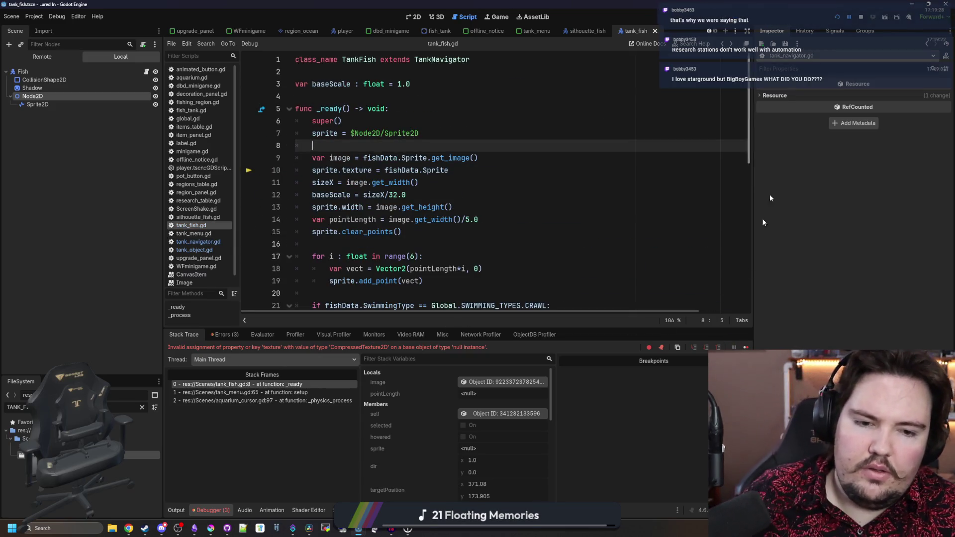
key("F5")
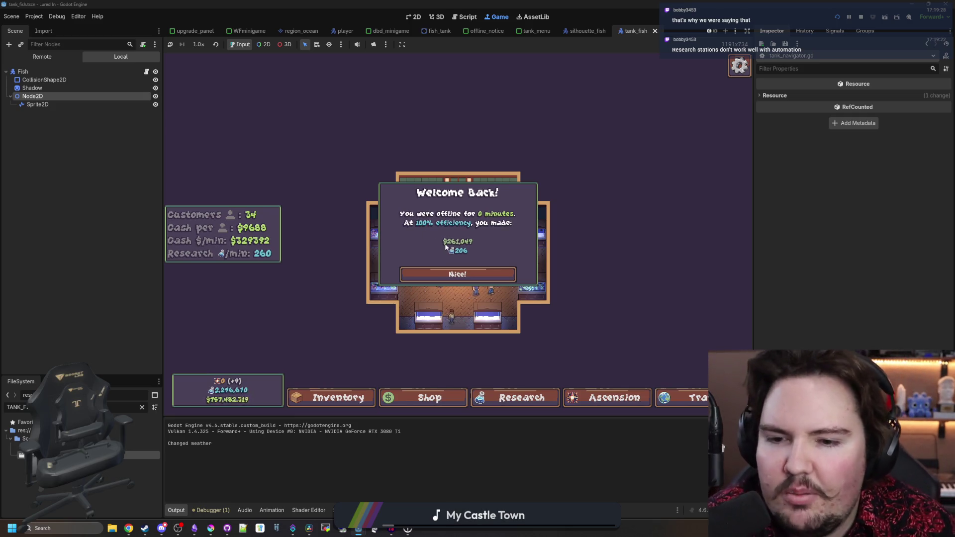
Dismiss Welcome Back, watch Fish Tank 1, then stop the game and return to _ready.
left_click(423, 275)
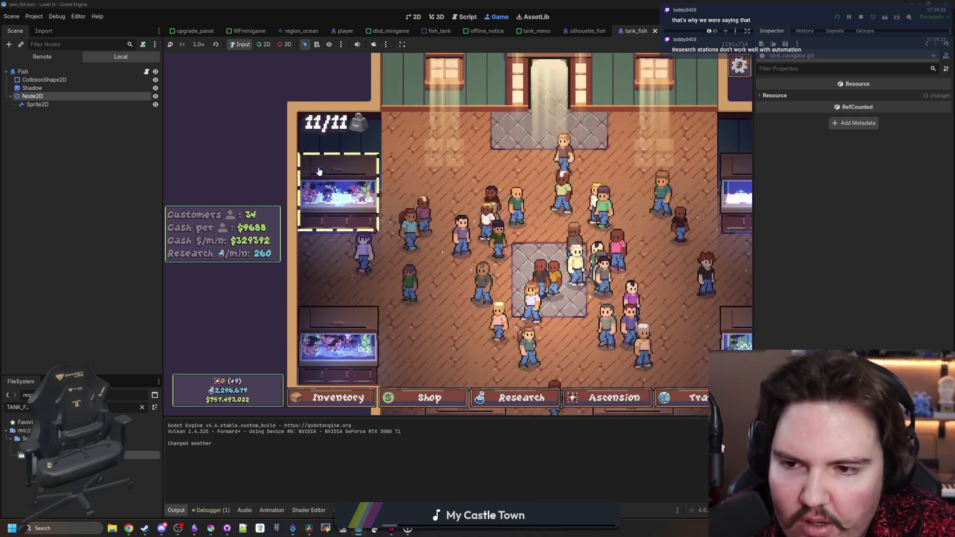
left_click(380, 198)
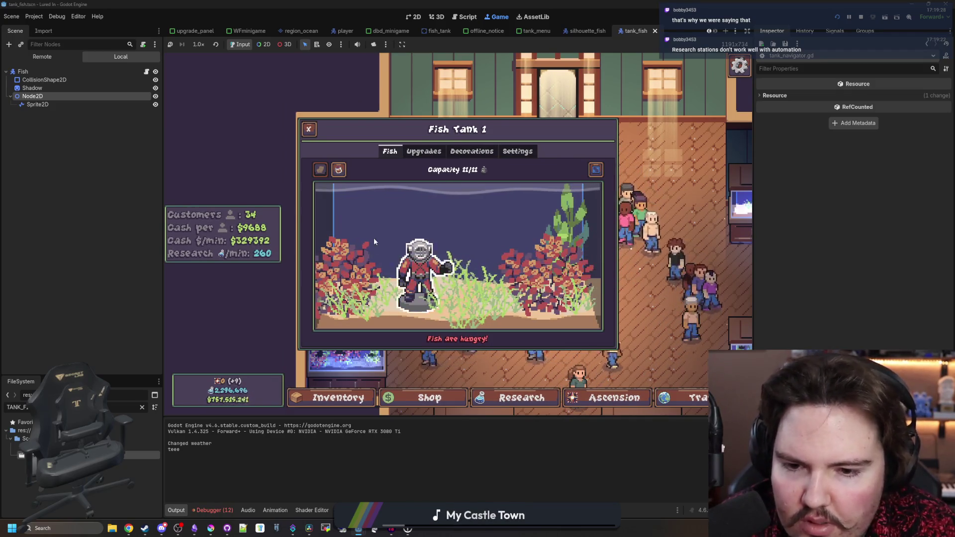
key("F8")
left_click(394, 247)
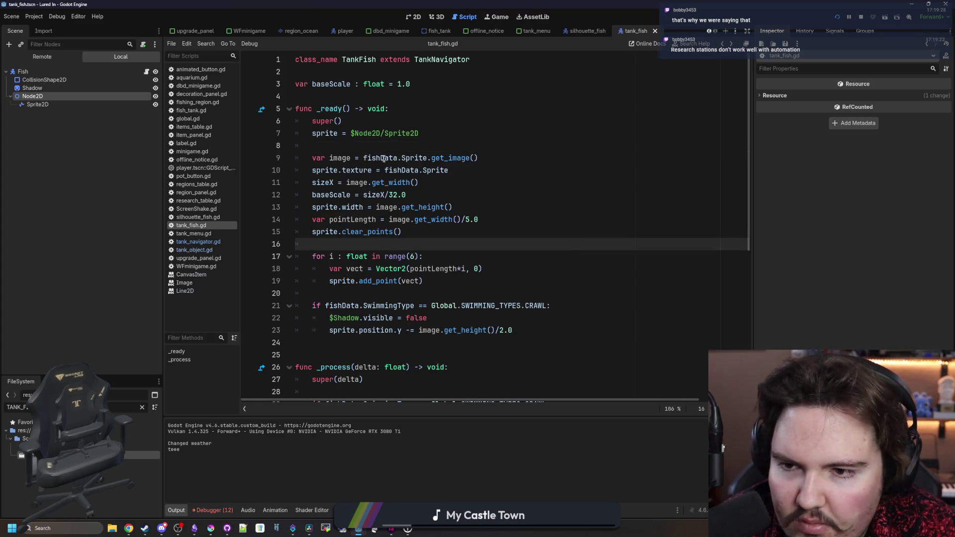
Save, then copy the $Node2D reference from line 36.
key("ctrl+s")
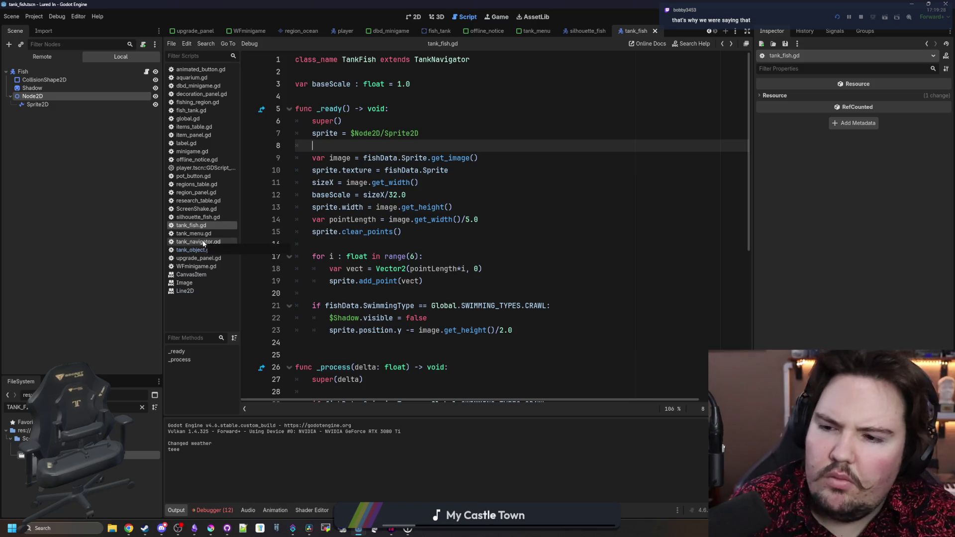
scroll(453, 288, "down", 3)
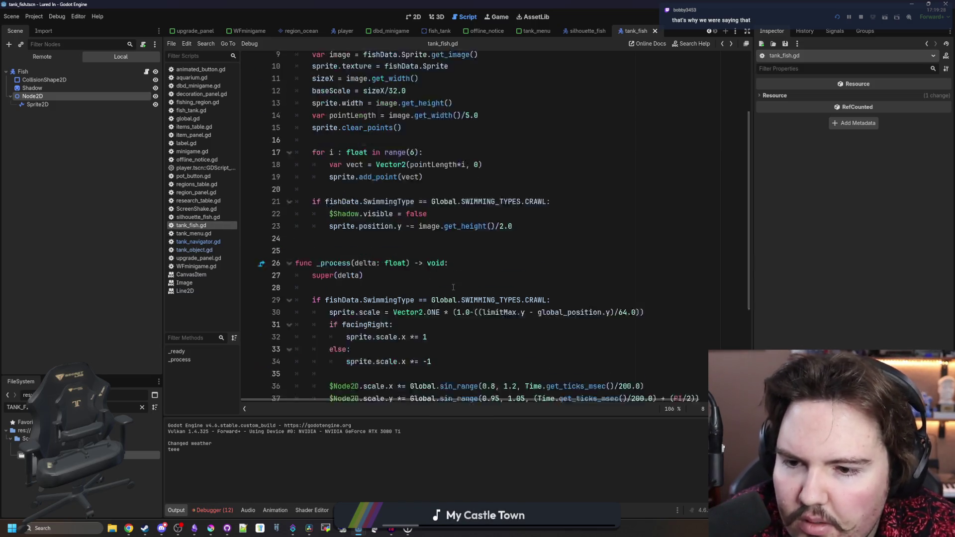
scroll(453, 288, "down", 4)
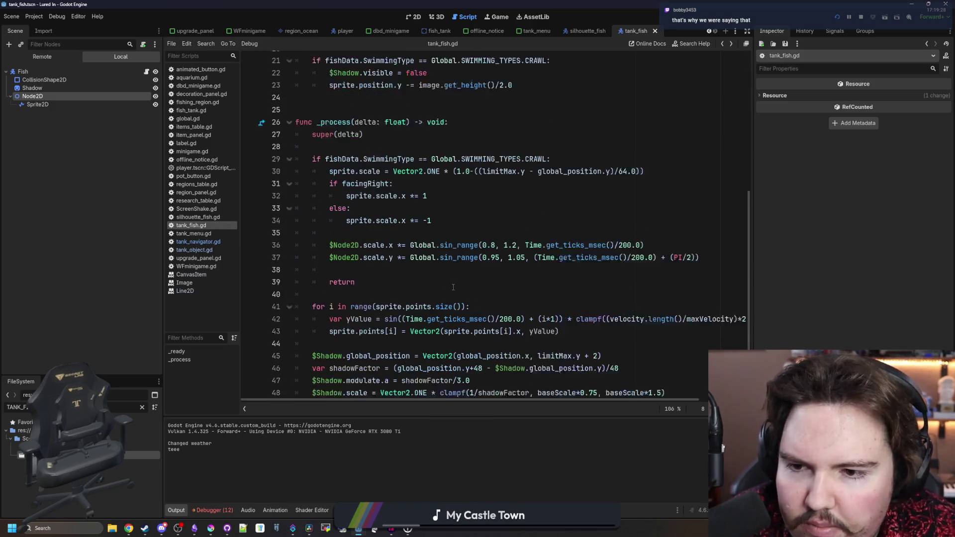
left_click(433, 252)
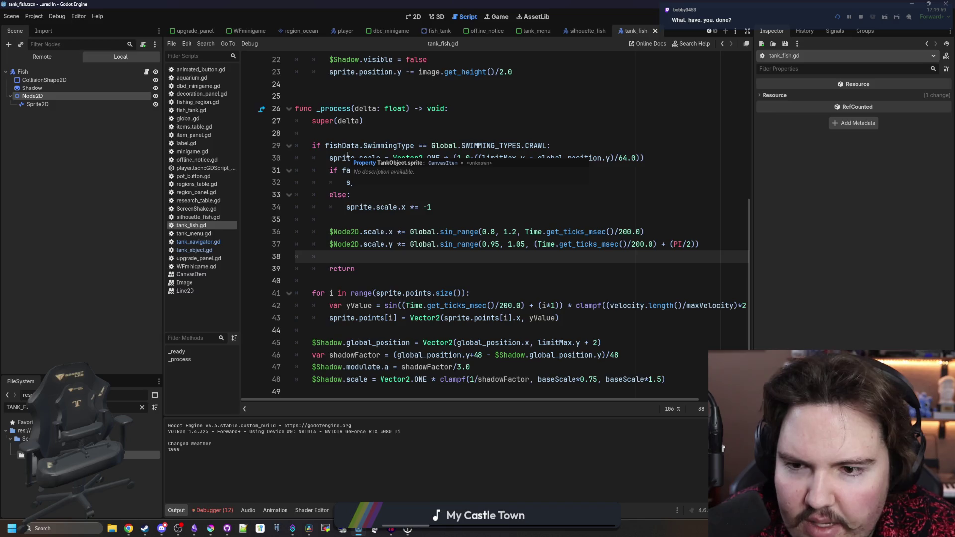
left_click(359, 232)
left_click_drag(361, 231, 328, 231)
key("ctrl+c")
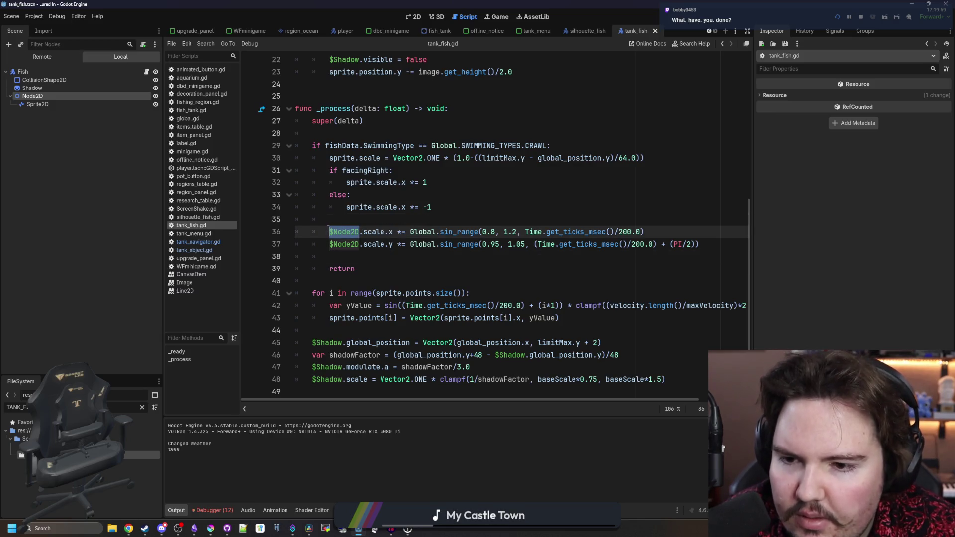
double_click(362, 206)
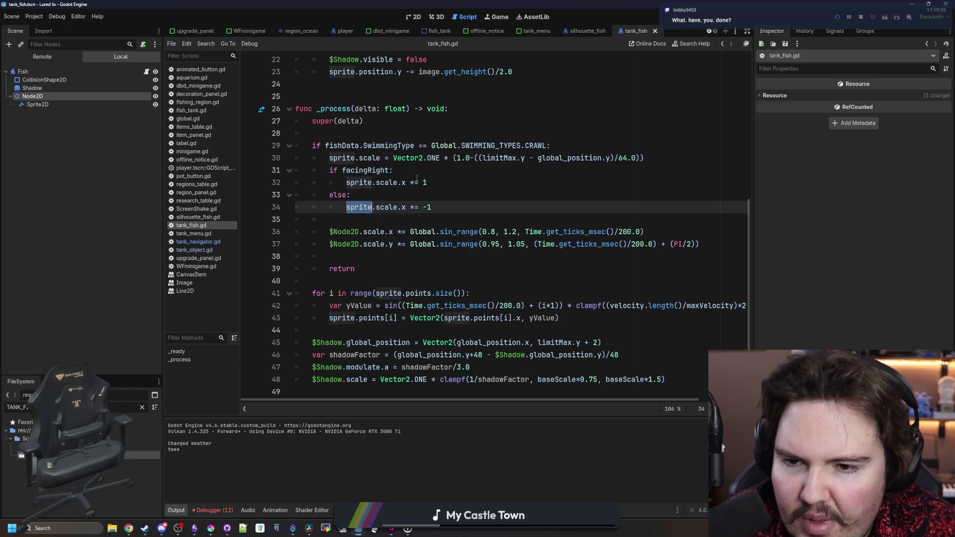
Replace 'sprite' with $Node2D in the line-30 crawl scaling and run the game.
left_click(417, 178)
double_click(342, 157)
key("ctrl+v")
left_click(383, 135)
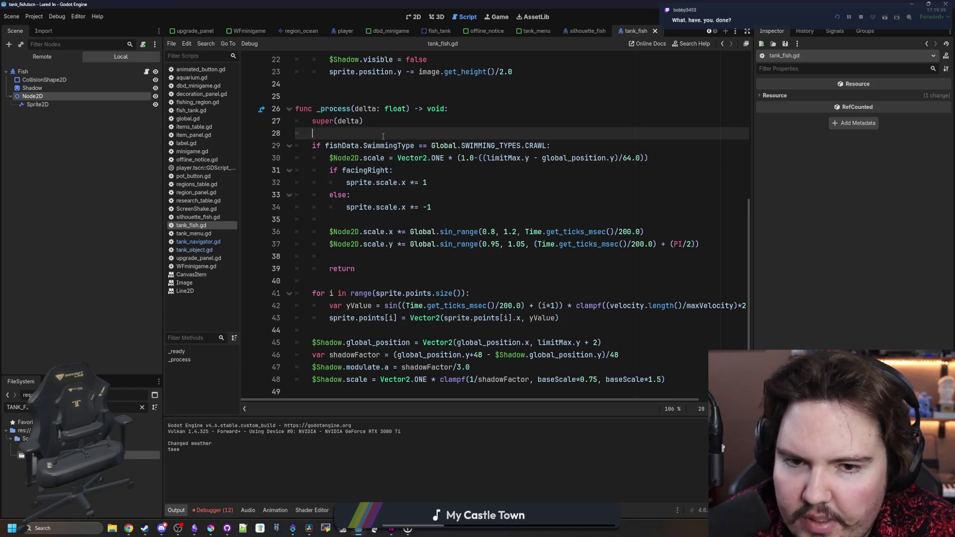
left_click(496, 17)
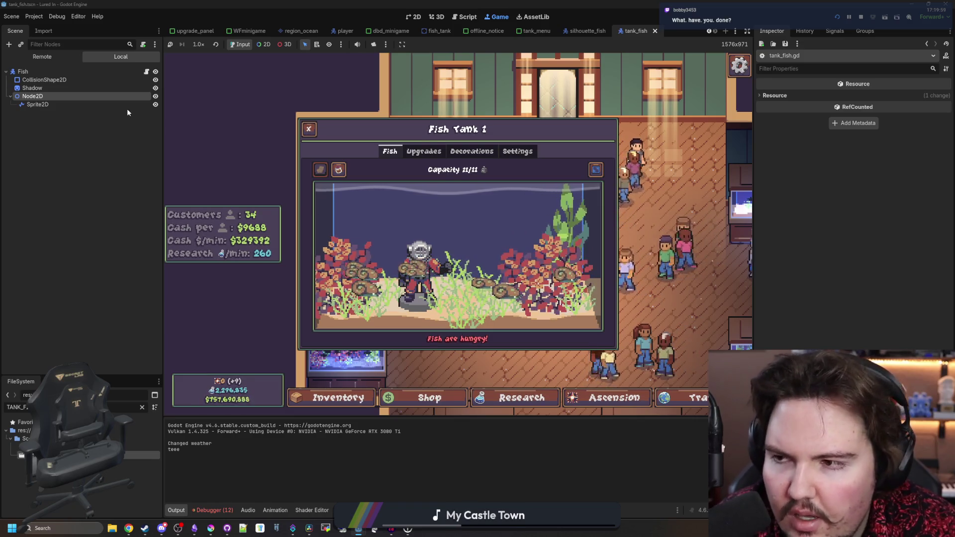
Return to tank_fish.gd and widen the code editor so line 36's long velocity expression is readable.
key("ctrl+F3")
left_click(421, 221)
scroll(422, 239, "up", 1)
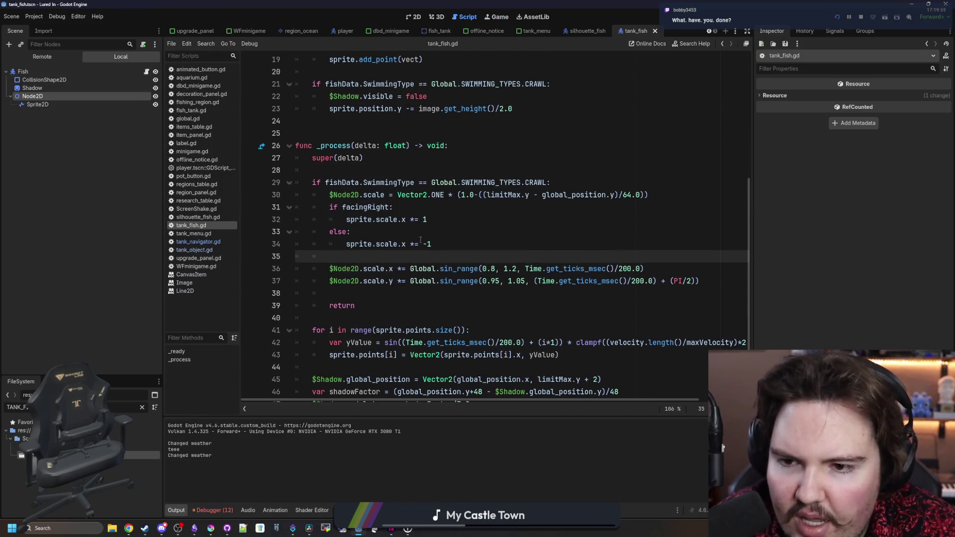
left_click(669, 273)
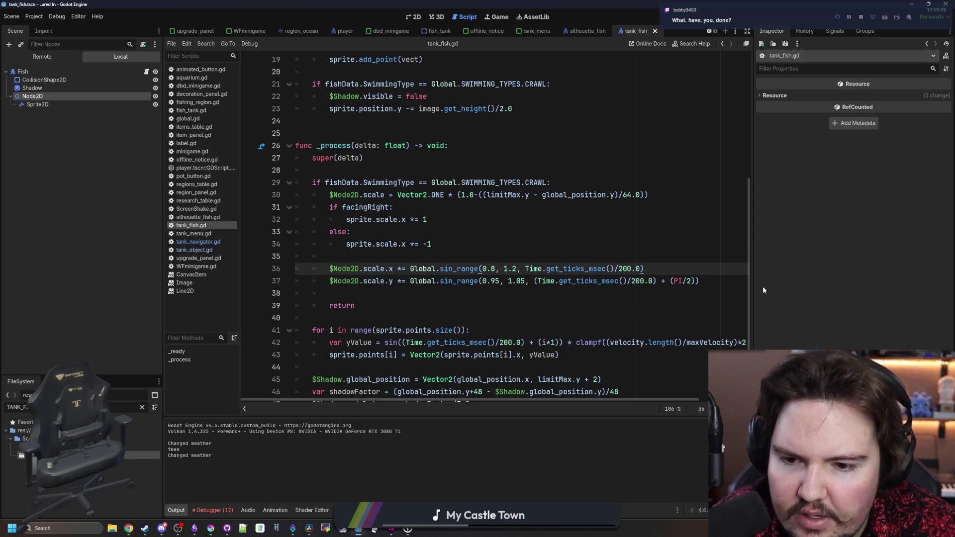
left_click_drag(752, 283, 869, 283)
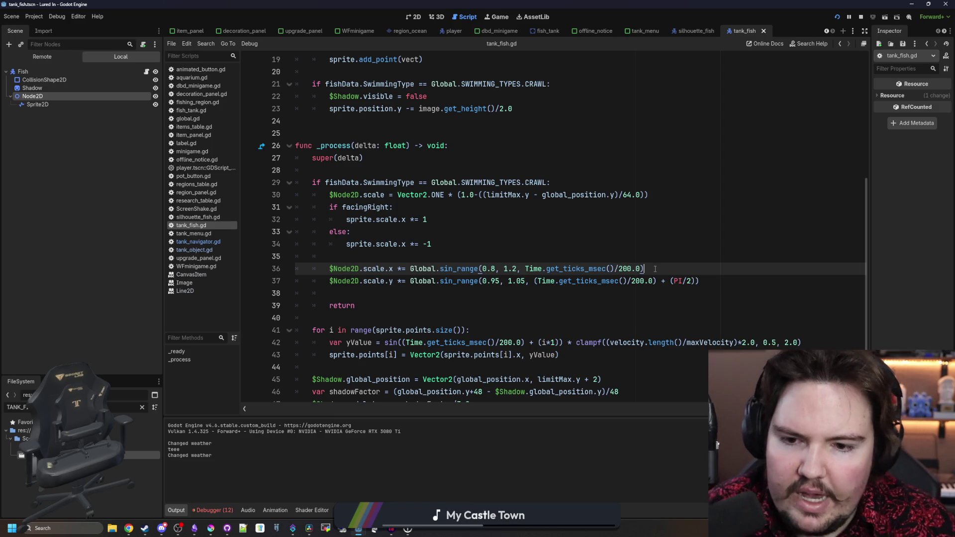
mouse_move(456, 269)
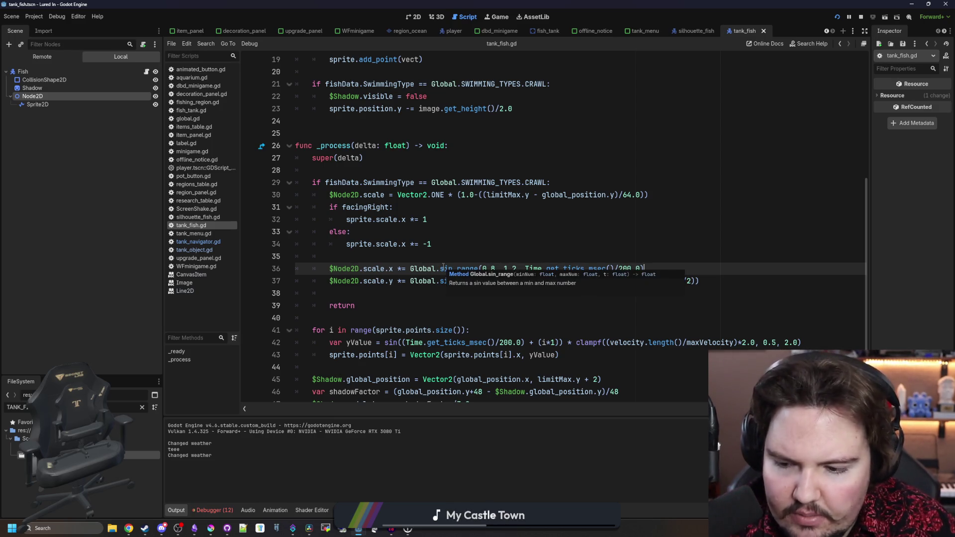
left_click(472, 255)
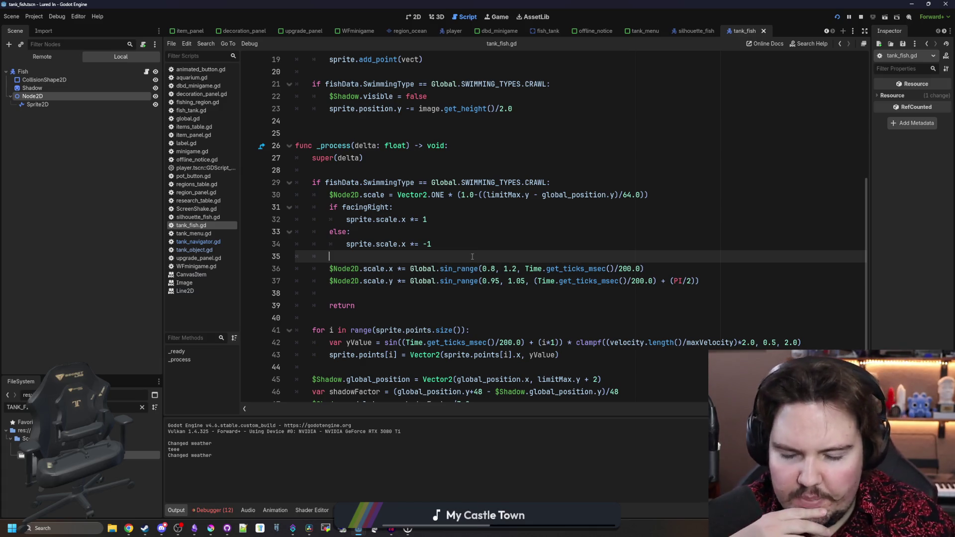
left_click(519, 269)
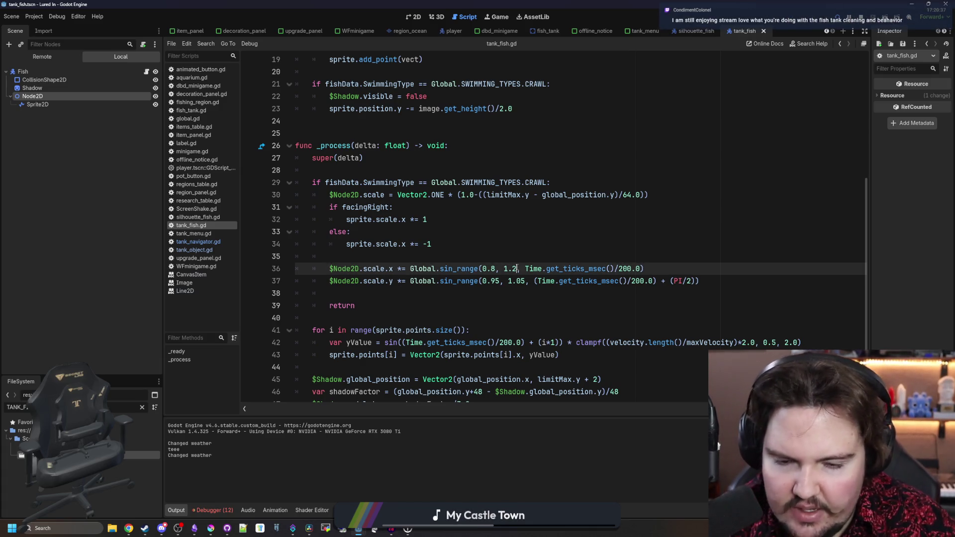
type("*ve")
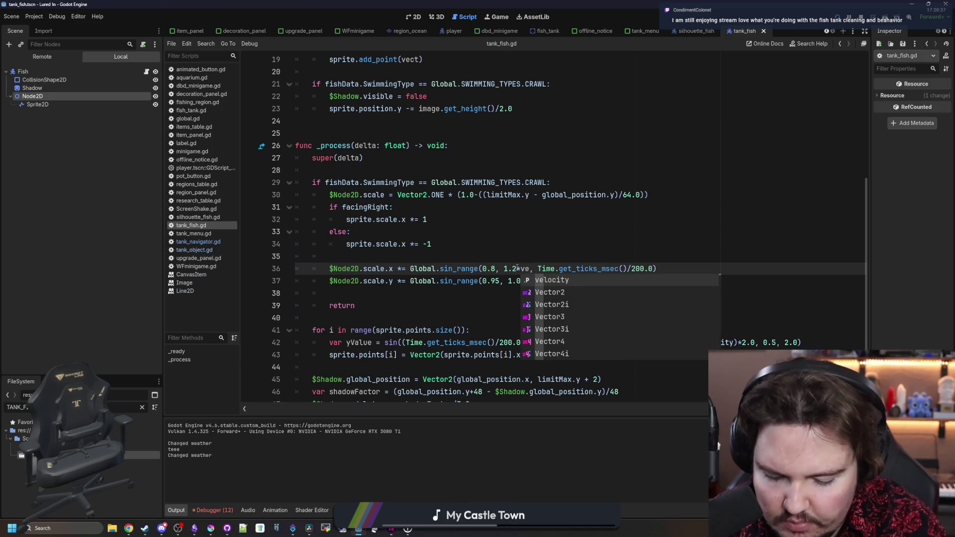
type("locity")
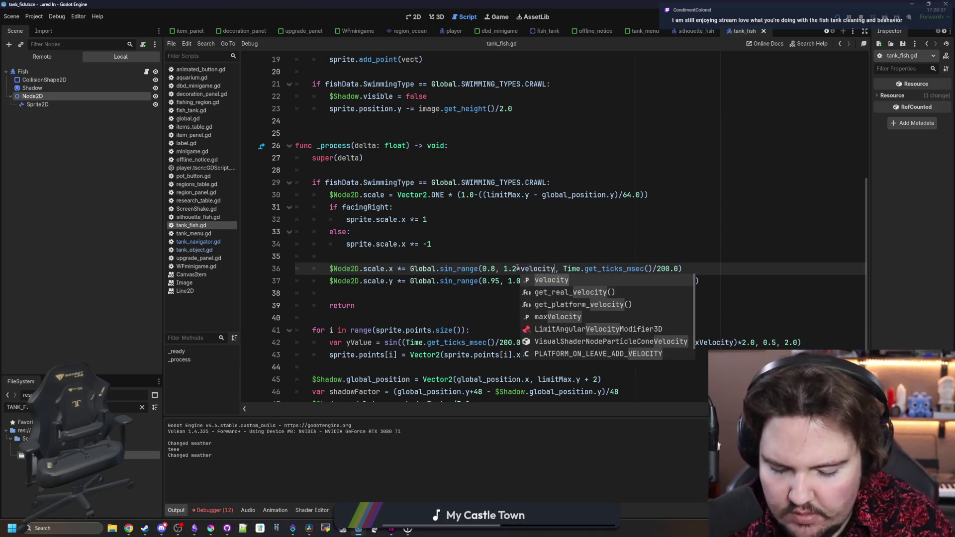
type(".length()")
scroll(517, 267, "up", 5)
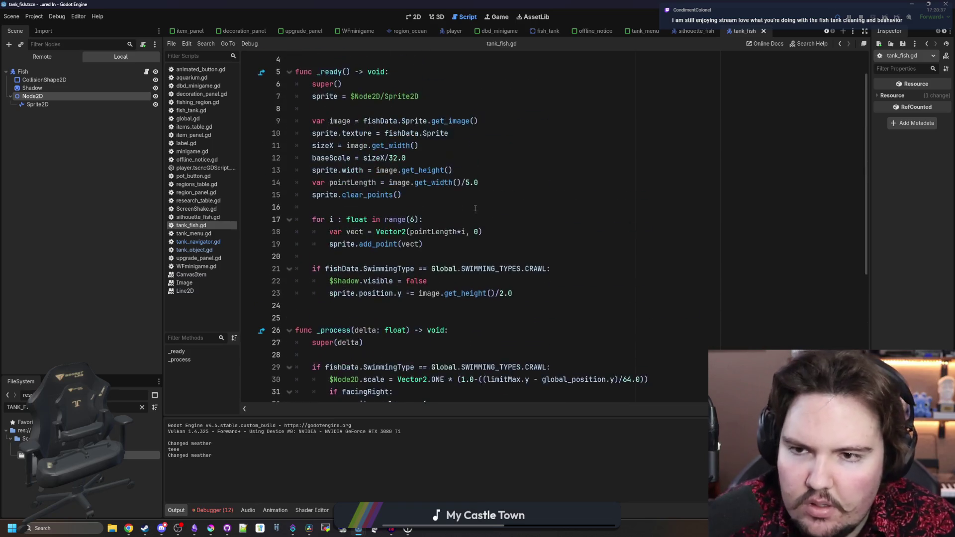
scroll(368, 78, "up", 1)
Try pasting the velocity multiplier into line 37's sin_range bounds, save, then undo it.
left_click(447, 60, "ctrl")
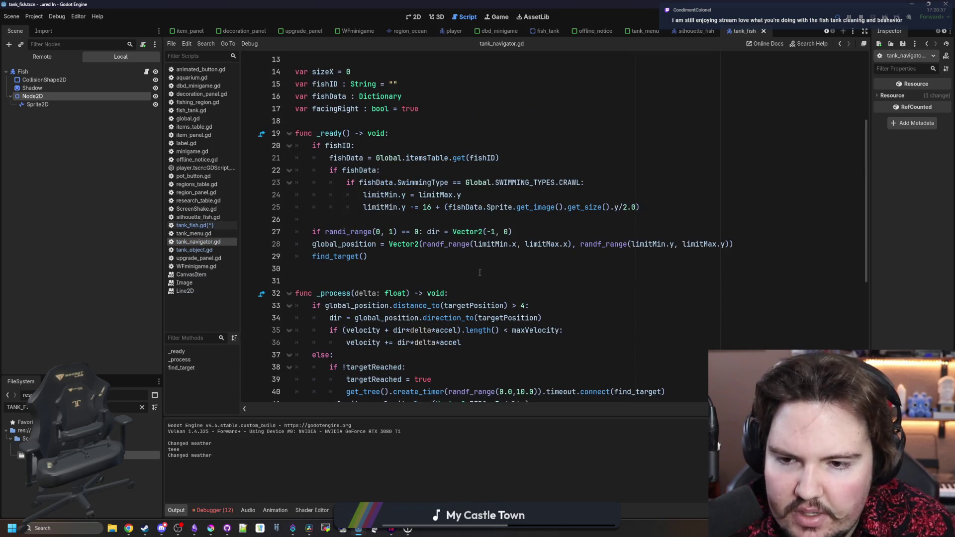
scroll(383, 255, "down", 3)
key("alt+Left")
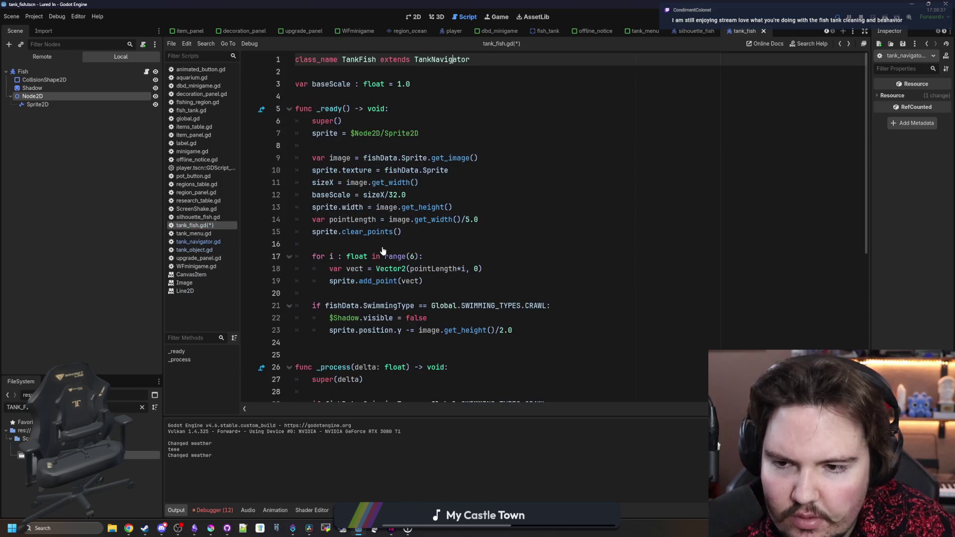
scroll(331, 110, "down", 2)
scroll(395, 194, "down", 3)
scroll(457, 279, "down", 2)
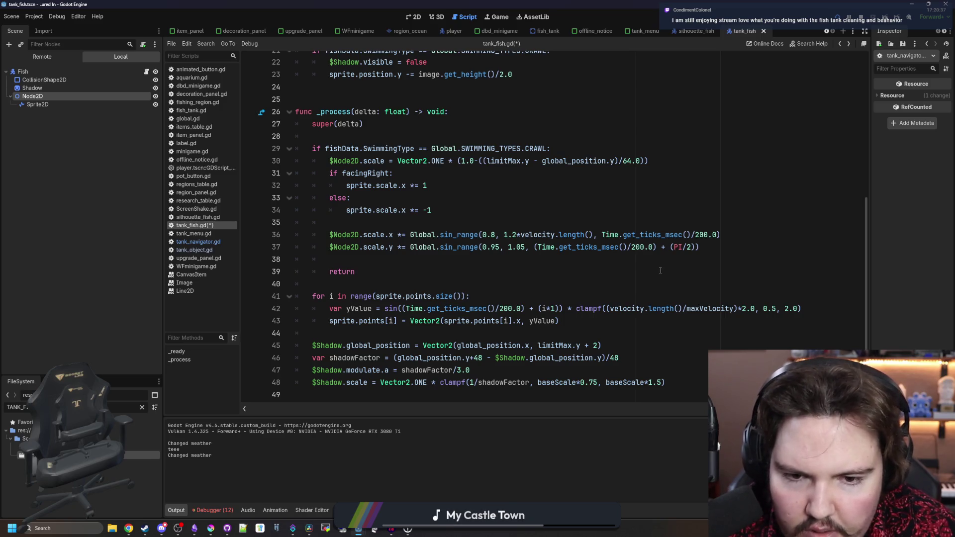
scroll(660, 270, "up", 1)
left_click(576, 258)
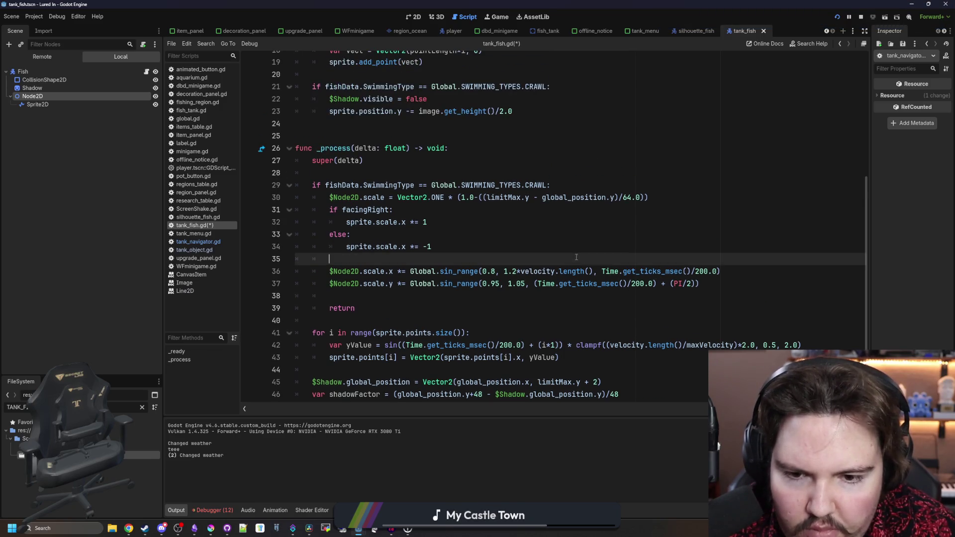
left_click_drag(595, 271, 515, 271)
key("ctrl+c")
left_click(525, 284)
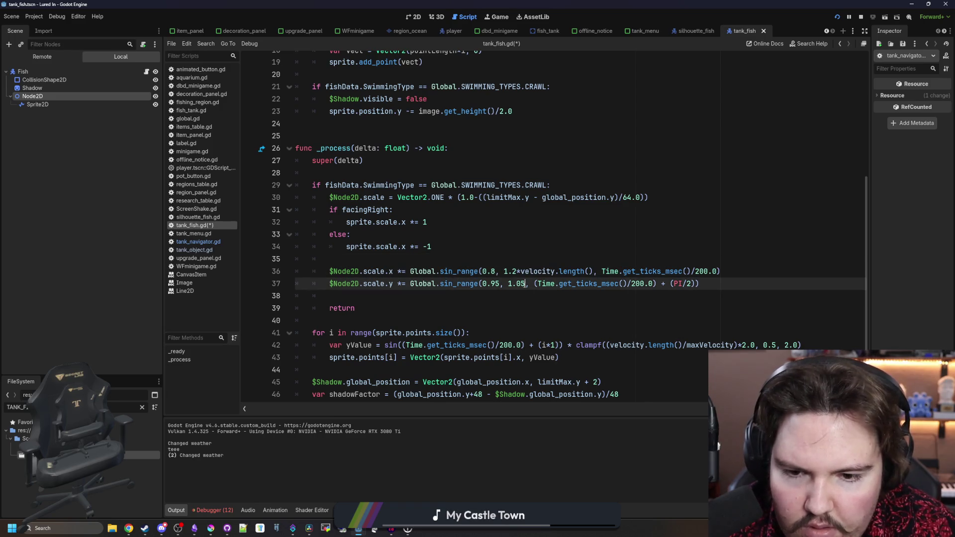
key("ctrl+v")
left_click(500, 284)
key("ctrl+v")
key("ctrl+v")
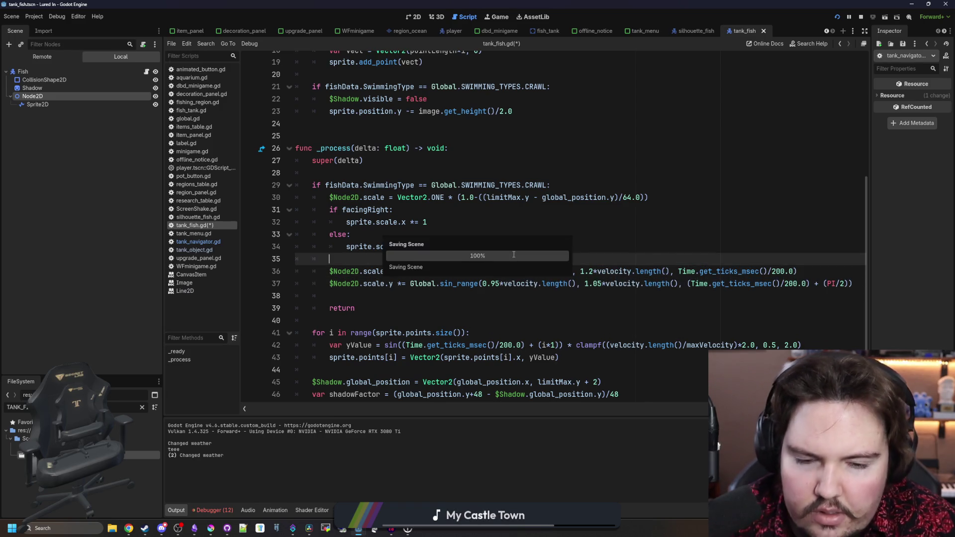
key("ctrl+s")
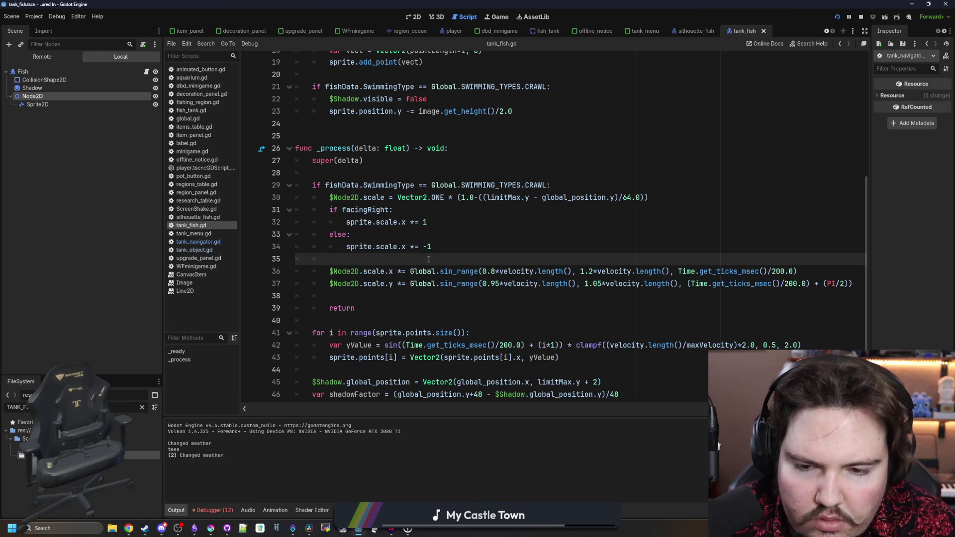
key("ctrl+z")
key("ctrl+z")
key("ctrl+z")
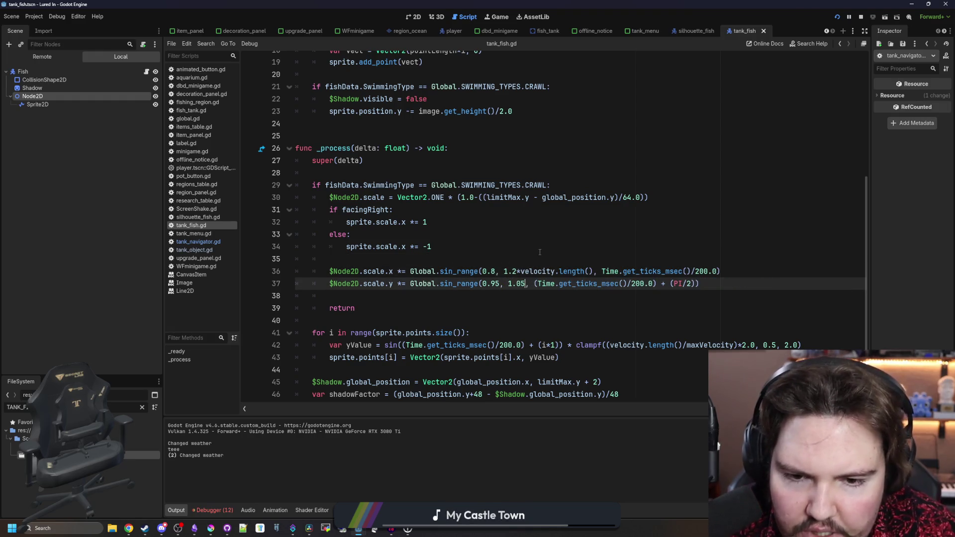
key("ctrl+z")
type("*")
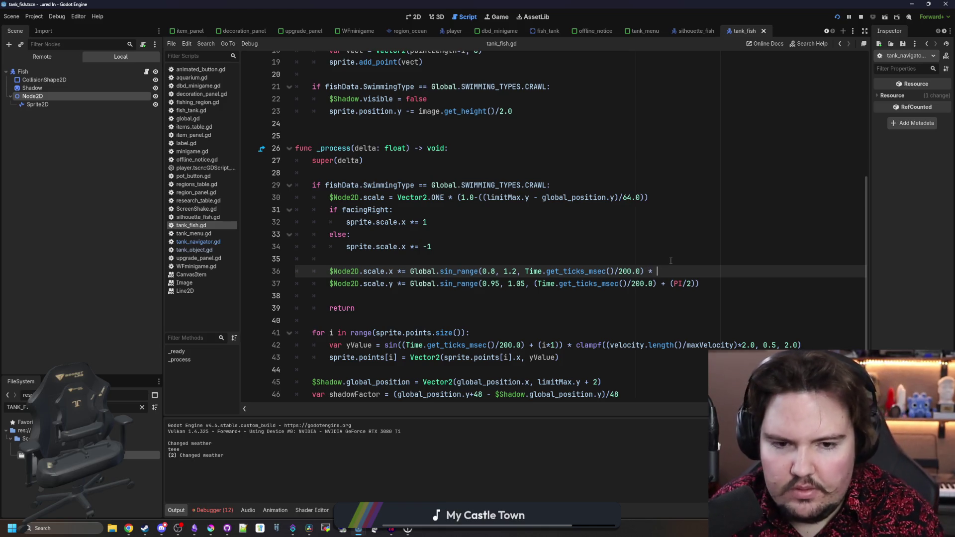
Append the velocity multiplier after the sin_range calls on lines 36 and 37, removing duplicate '*' signs.
key("ctrl+v")
left_click(659, 270)
key("BackSpace")
key("Down")
key("End")
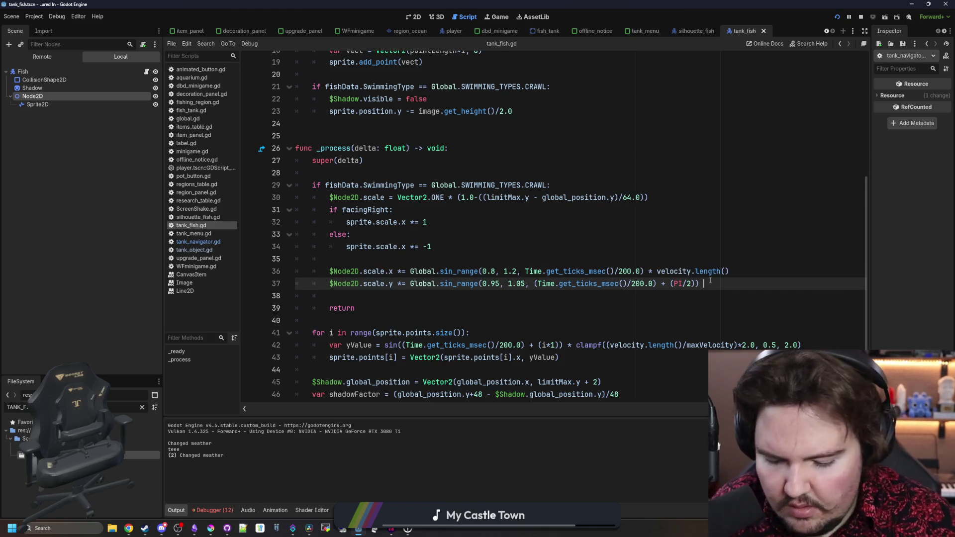
type("*")
key("ctrl+v")
left_click(719, 284)
key("BackSpace")
key("BackSpace")
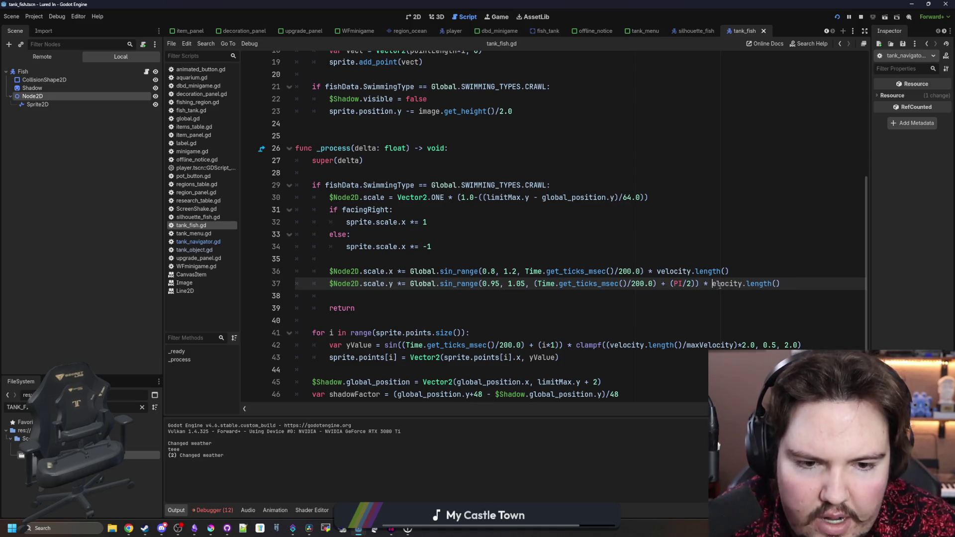
type("v")
key("Escape")
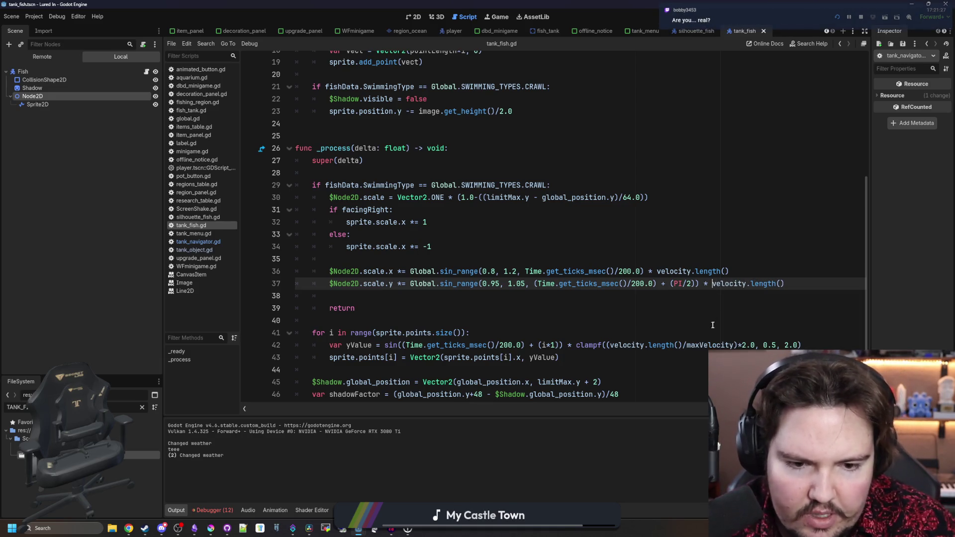
double_click(711, 345)
left_click(797, 285)
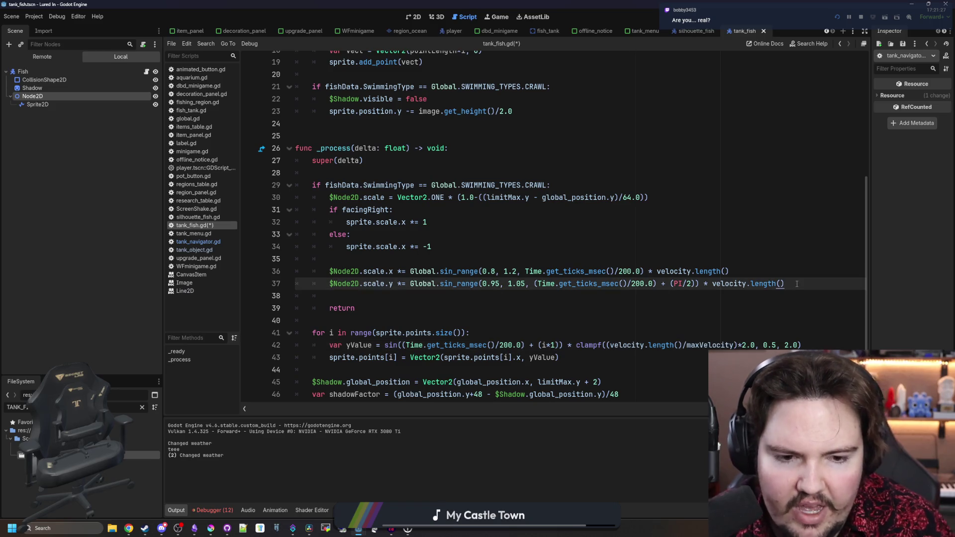
type("/maxVelocity")
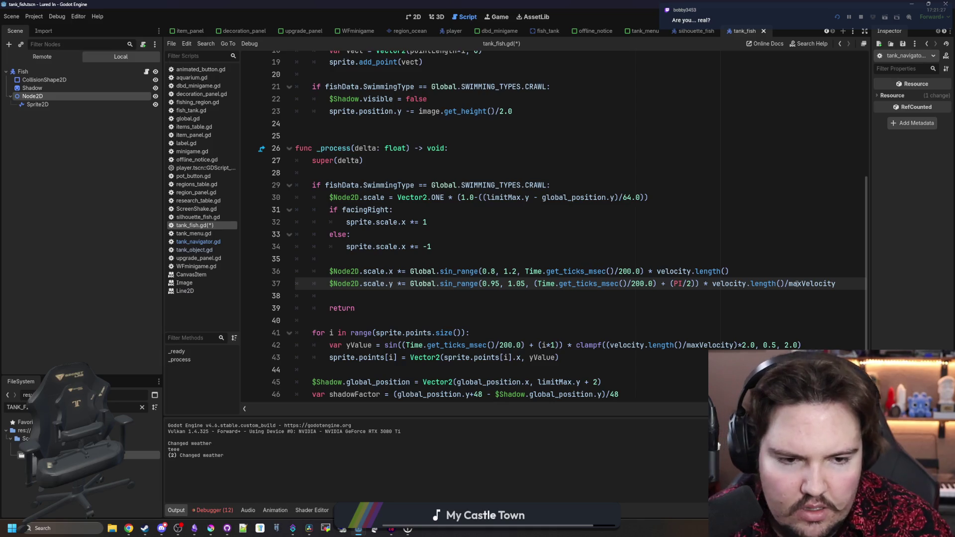
Give both wobble lines the full 'clampf(velocity.length()/maxVelocity, 0.0, INF)' factor.
left_click_drag(836, 284, 788, 284)
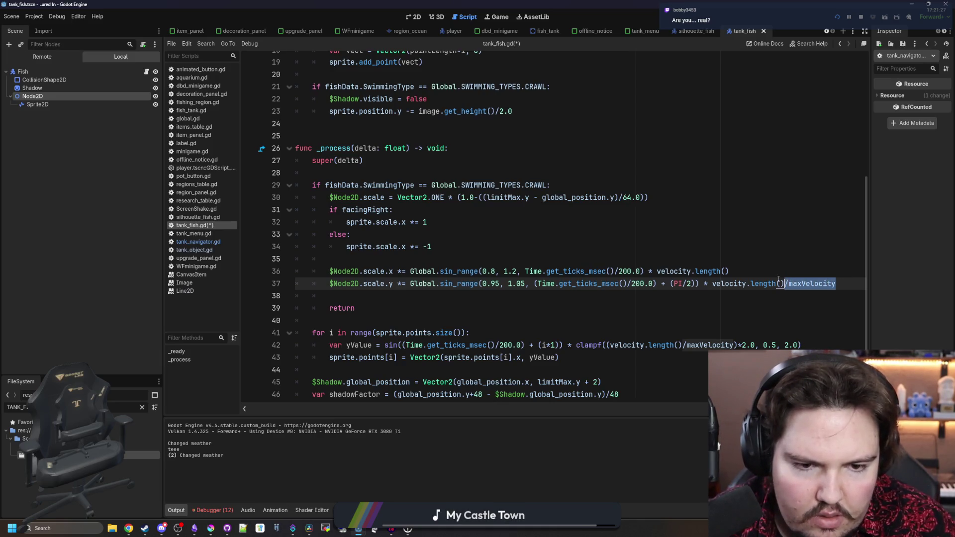
key("ctrl+c")
left_click(747, 272)
key("ctrl+v")
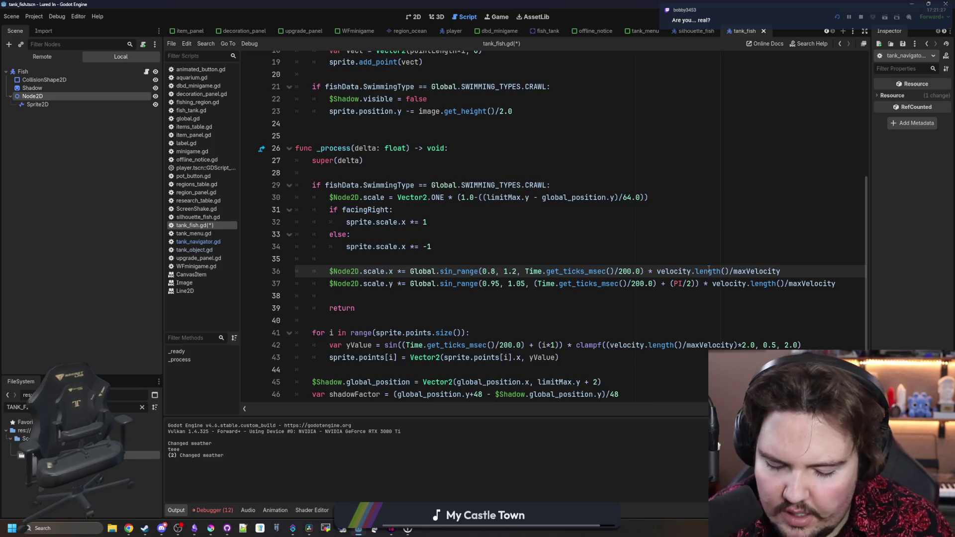
type("clampf(")
type(",")
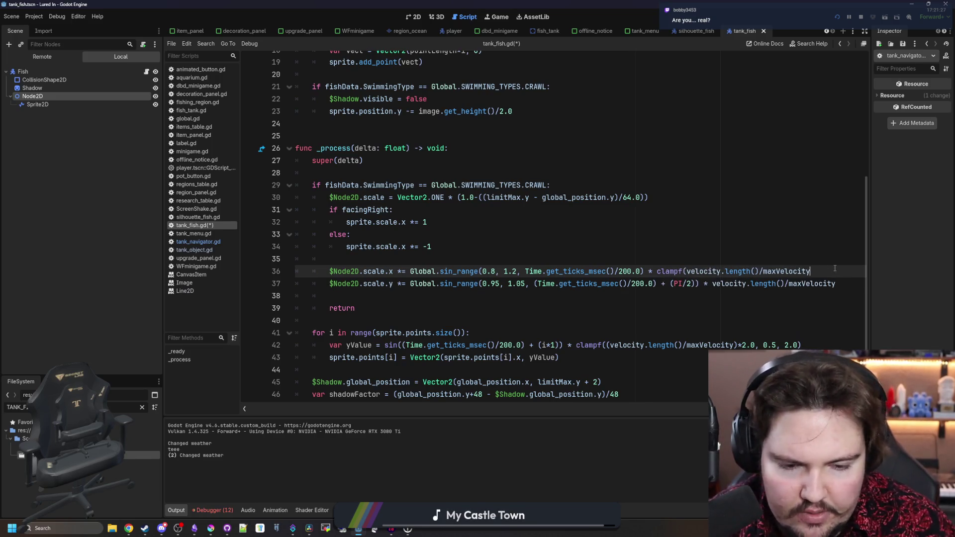
type(" 0.0, IUN")
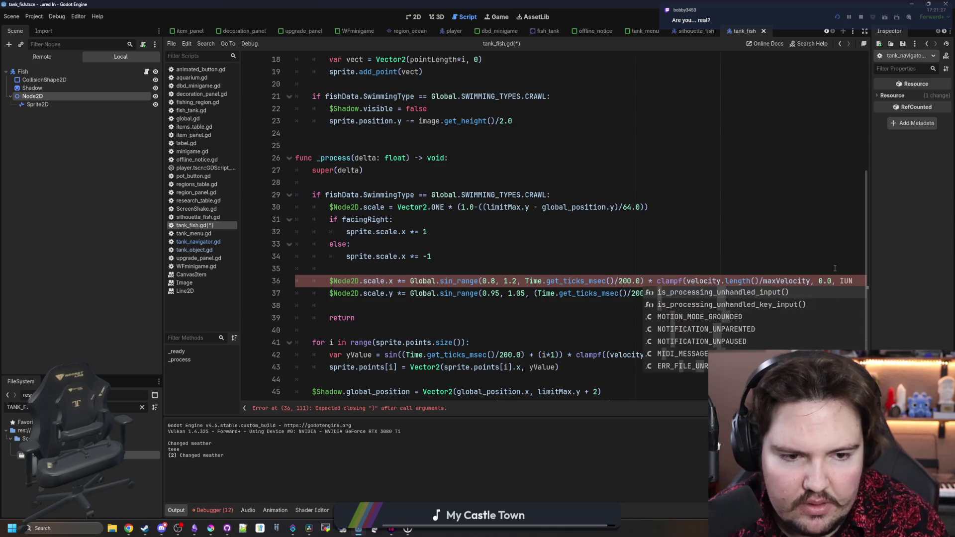
key("BackSpace")
key("BackSpace")
type("NF)")
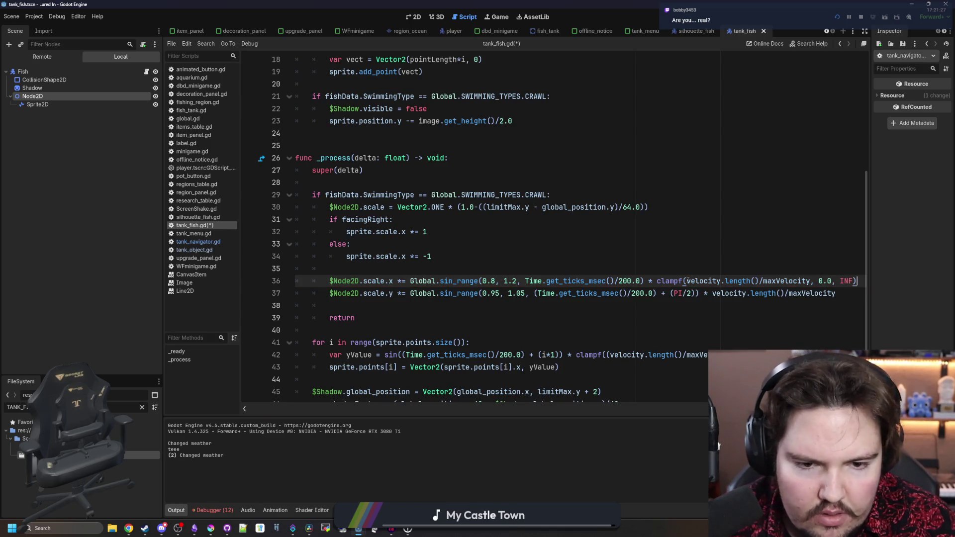
left_click_drag(684, 281, 657, 282)
key("ctrl+c")
left_click(710, 294)
key("ctrl+v")
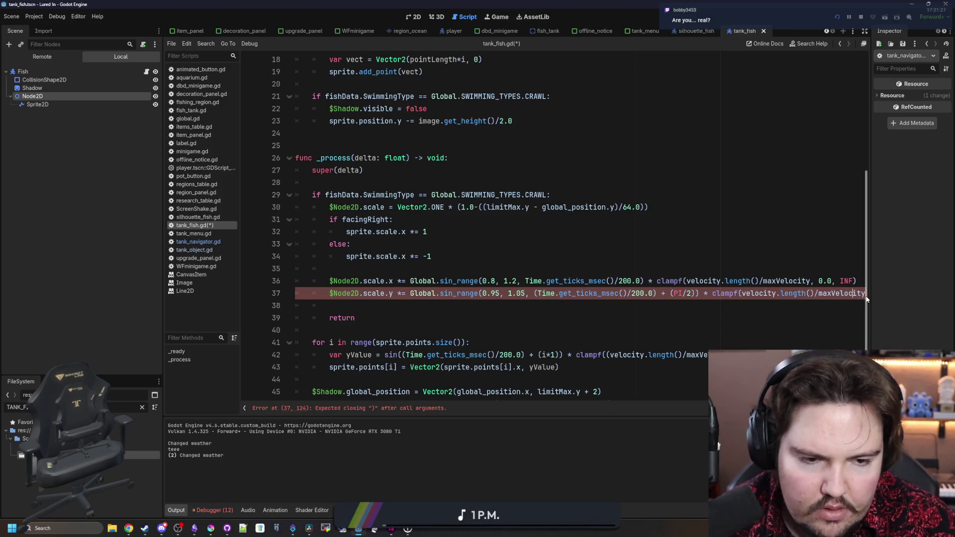
key("Down")
key("Up")
key("End")
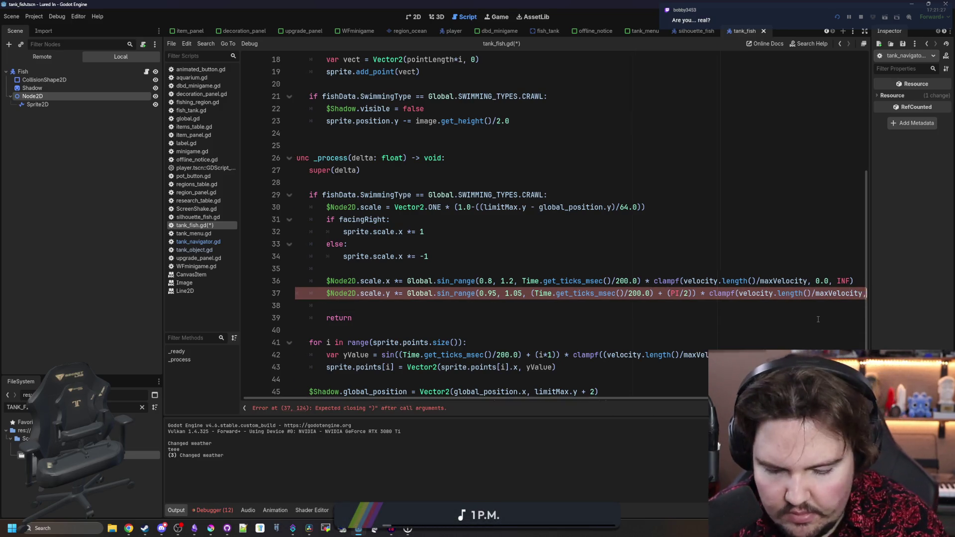
type(", 0.0, INF)")
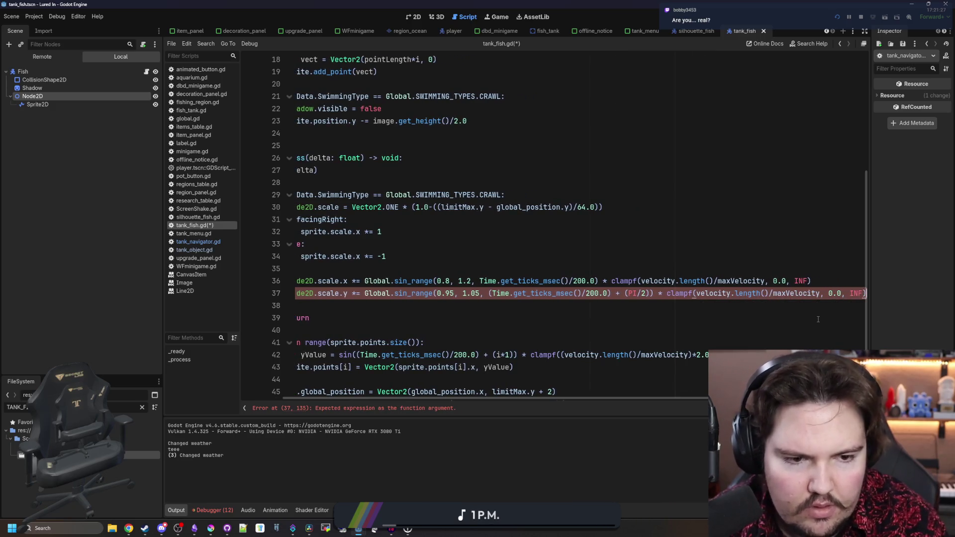
Save the script and check the bracket pairing on the height wobble line.
left_click(682, 267)
key("ctrl+s")
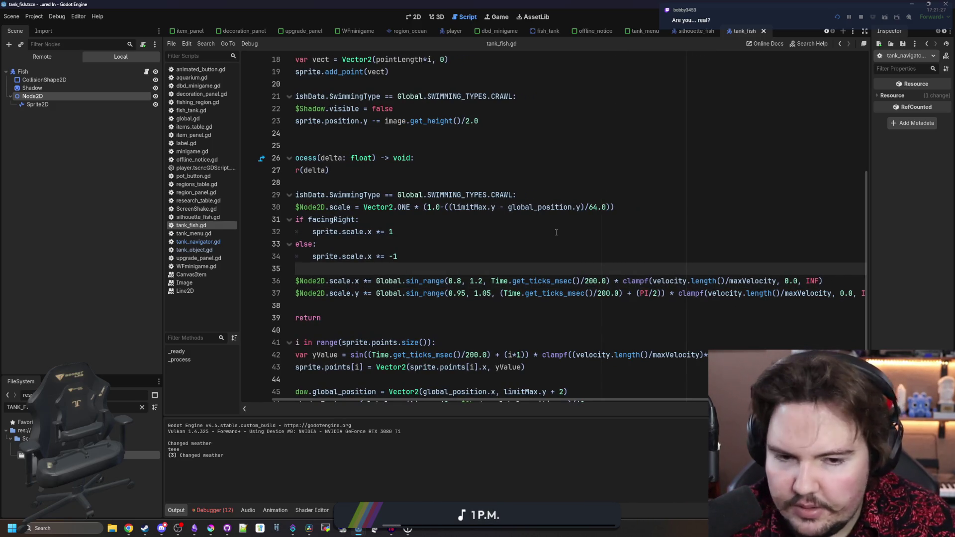
left_click(667, 293)
type(")")
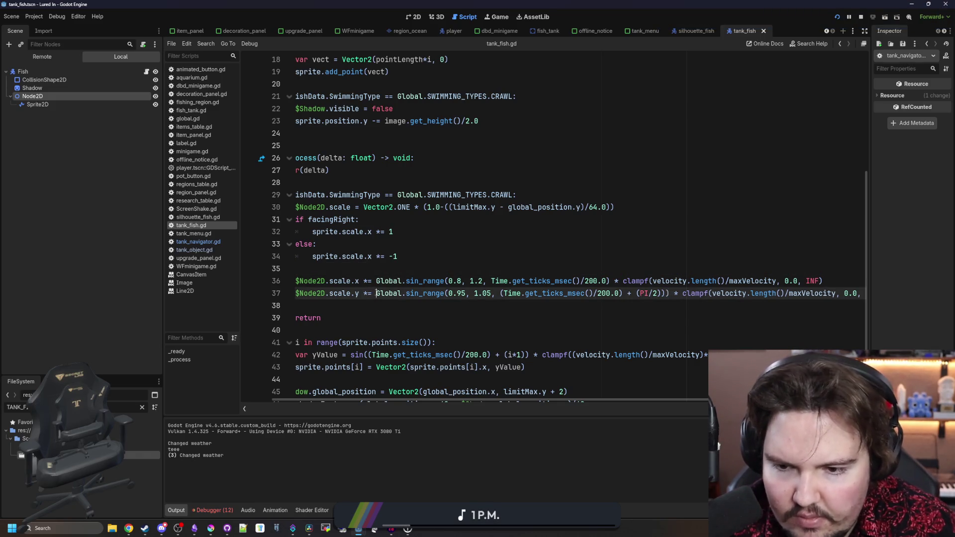
left_click(376, 293)
type("(")
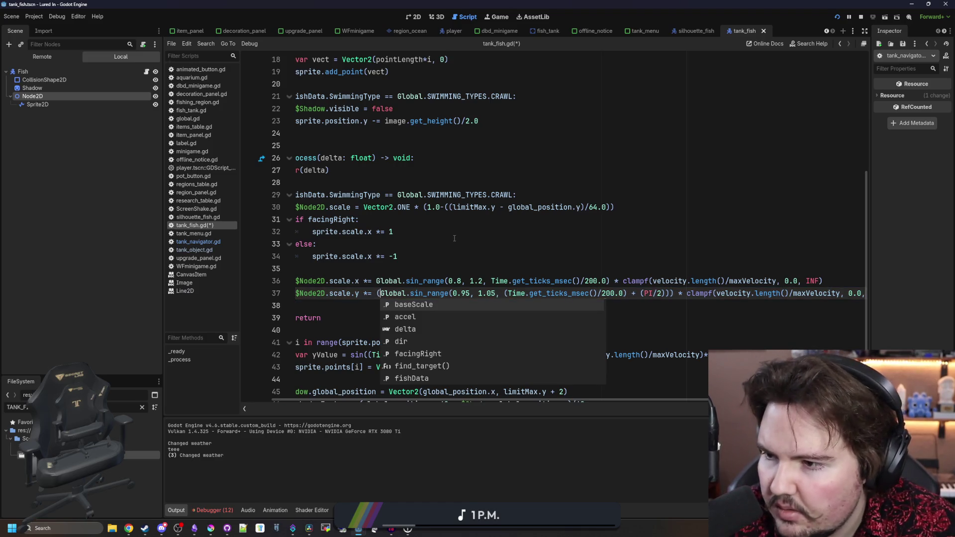
left_click(479, 248)
left_click(471, 277)
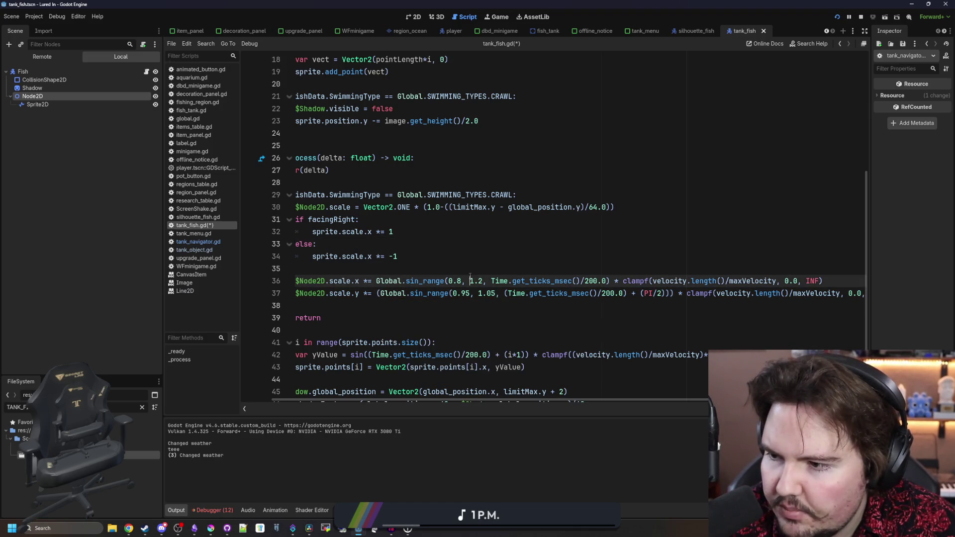
left_click(494, 18)
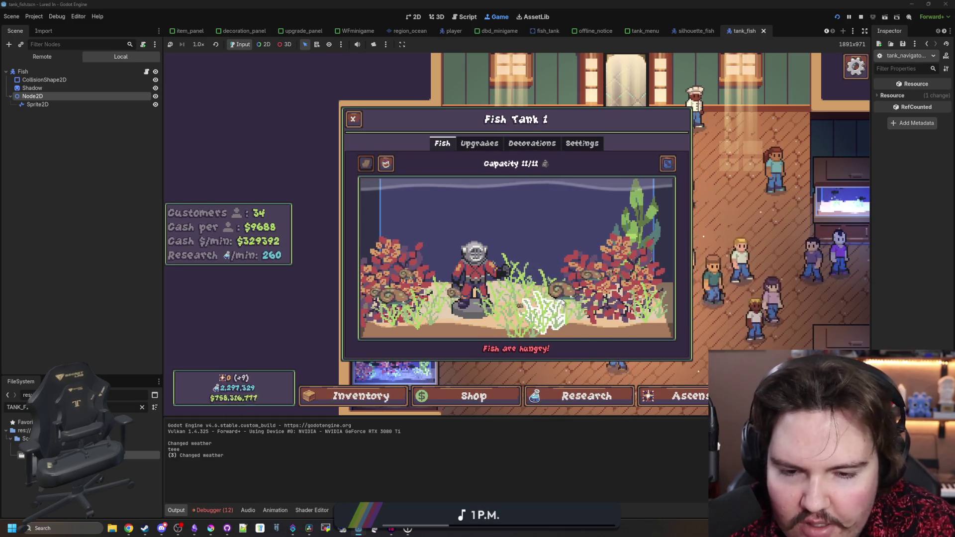
left_click(147, 71)
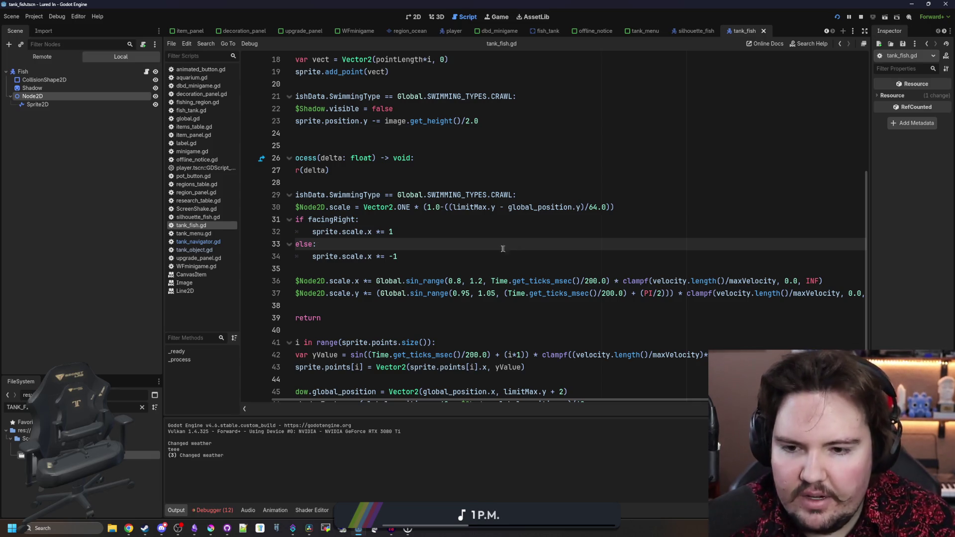
Cut the clampf velocity ratio out of both wobble lines into a new xRange declaration above them.
left_click_drag(321, 268, 262, 270)
left_click(399, 269)
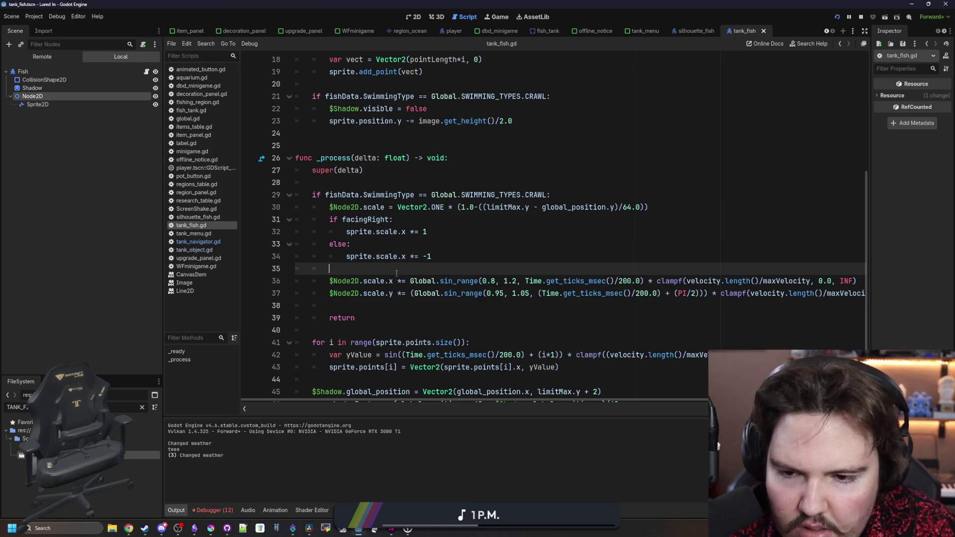
key("Return")
key("Return")
key("Up")
type("var ")
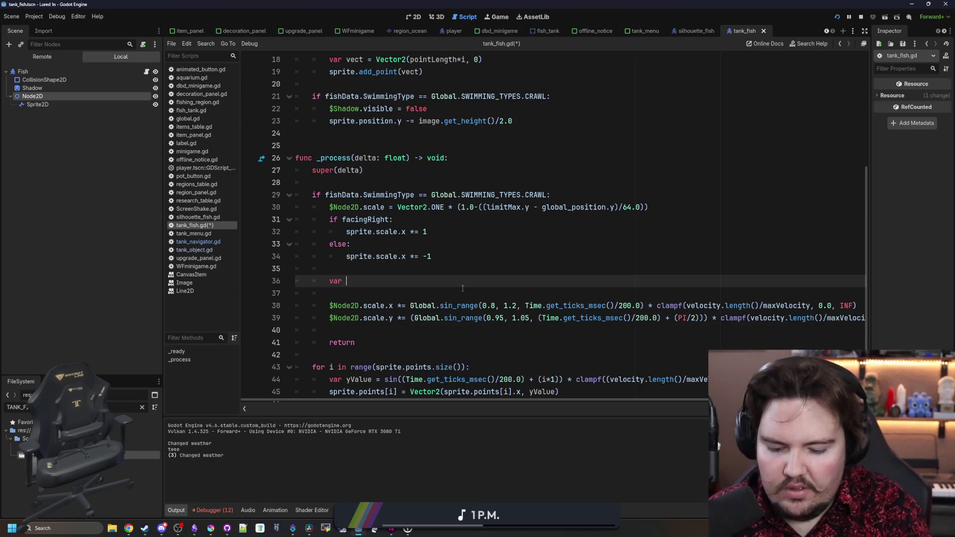
type("xRange = ")
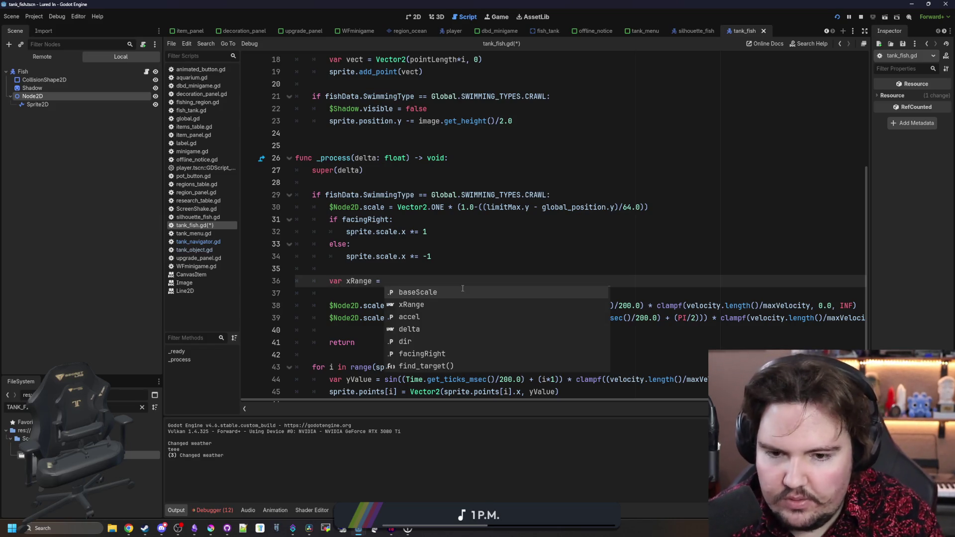
type("0.2 *")
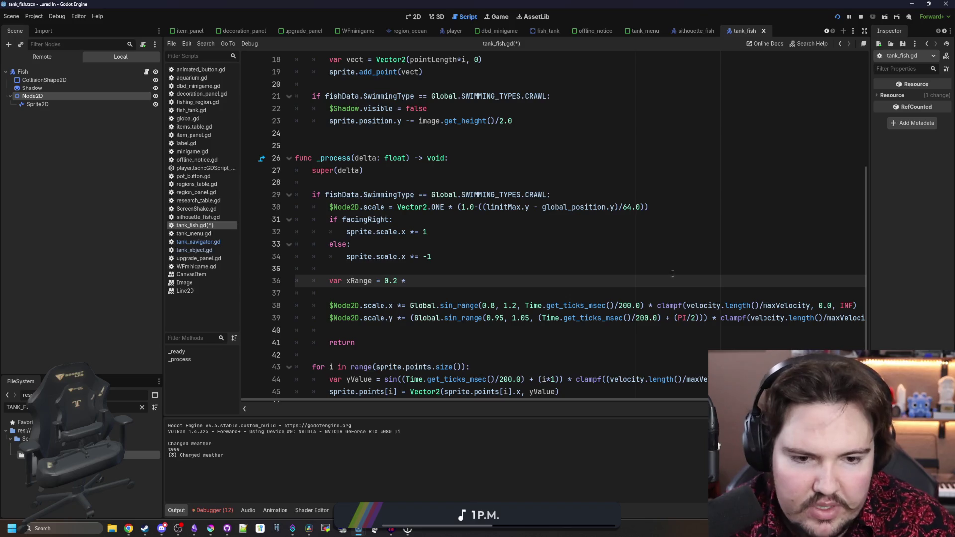
left_click_drag(658, 306, 888, 309)
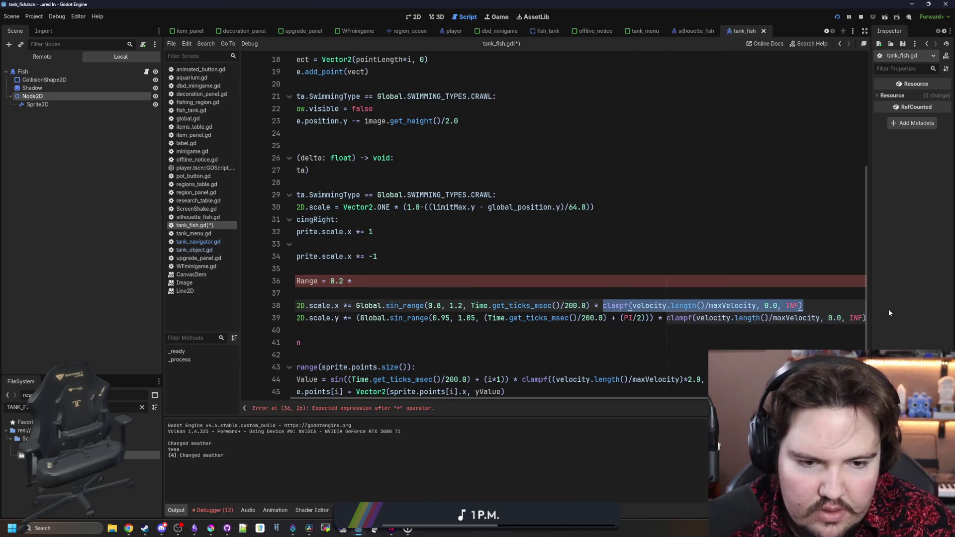
key("ctrl+x")
left_click(400, 280)
key("ctrl+v")
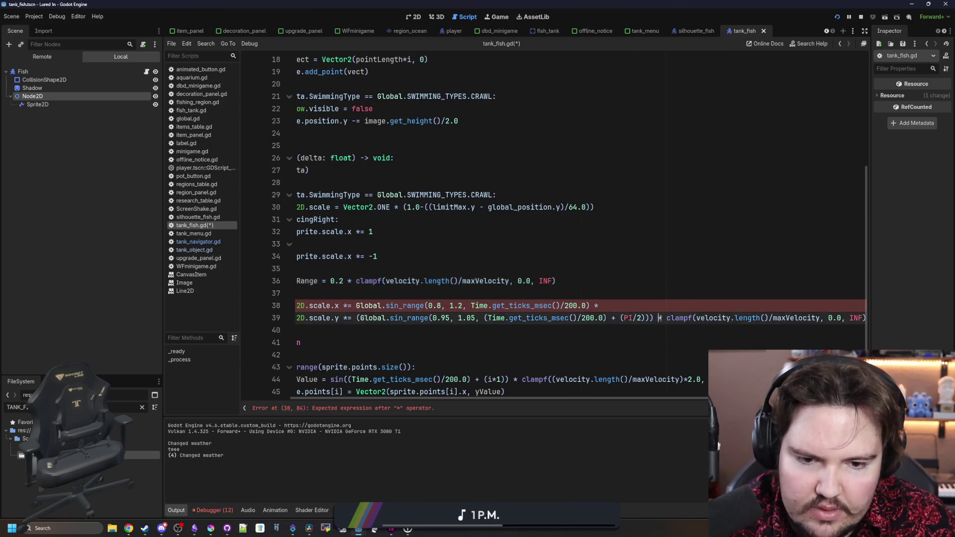
left_click_drag(659, 318, 911, 328)
left_click_drag(677, 318, 866, 321)
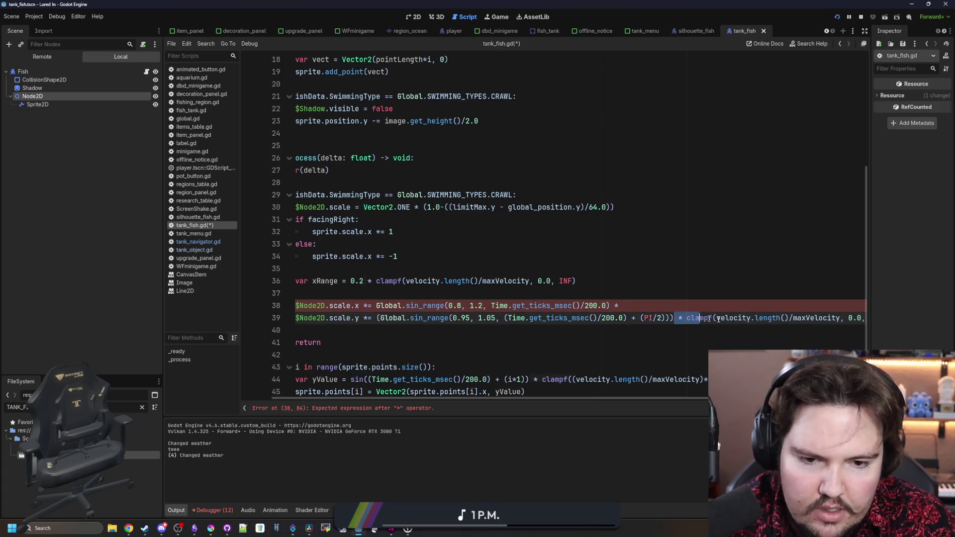
key("Delete")
key("Up")
key("BackSpace")
key("BackSpace")
Duplicate the declaration as yRange with a 0.05 coefficient instead of 0.2.
left_click(616, 281)
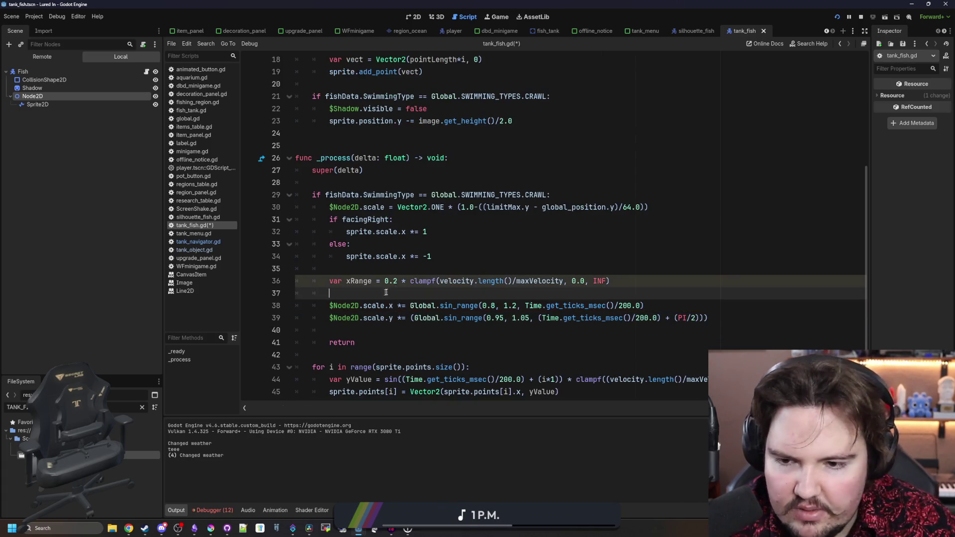
left_click_drag(616, 280, 333, 281)
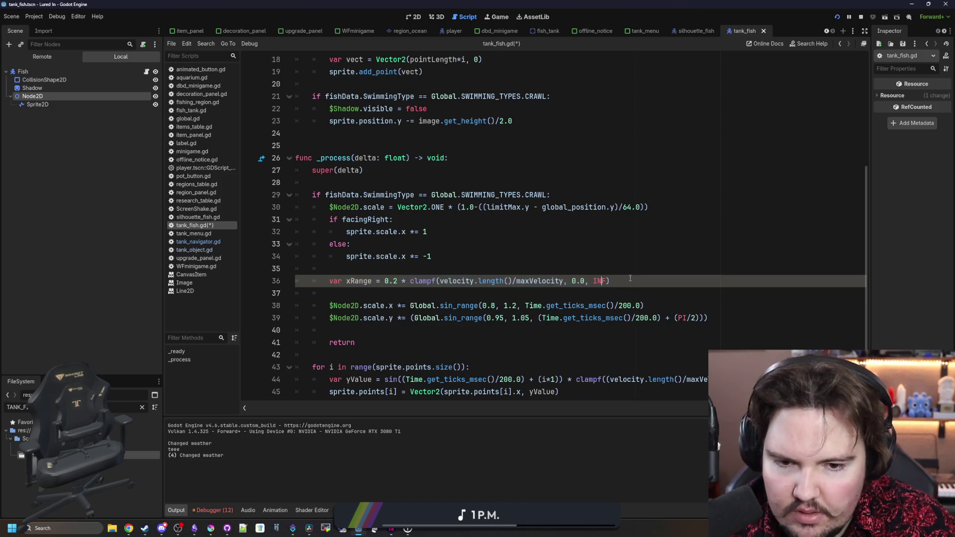
left_click(635, 292)
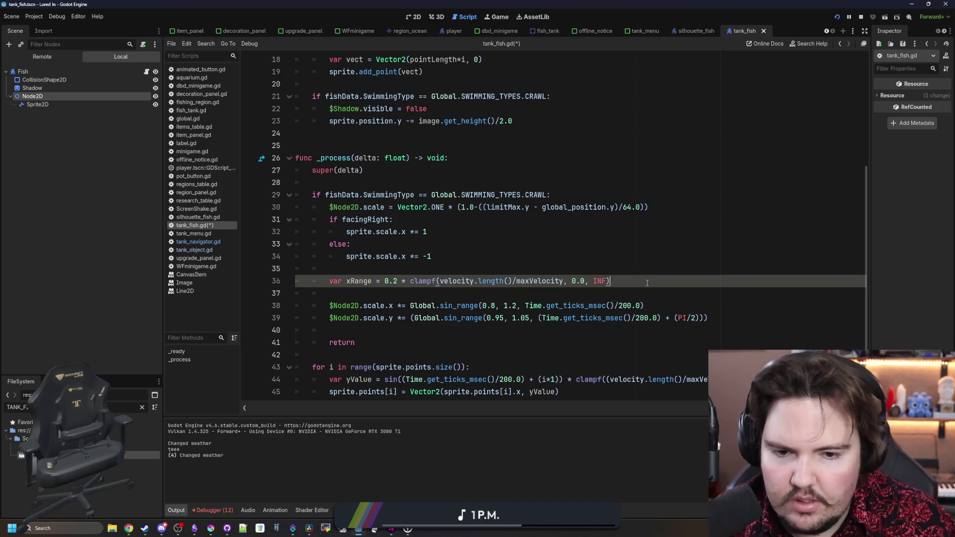
key("ctrl+v")
key("Delete")
type("y")
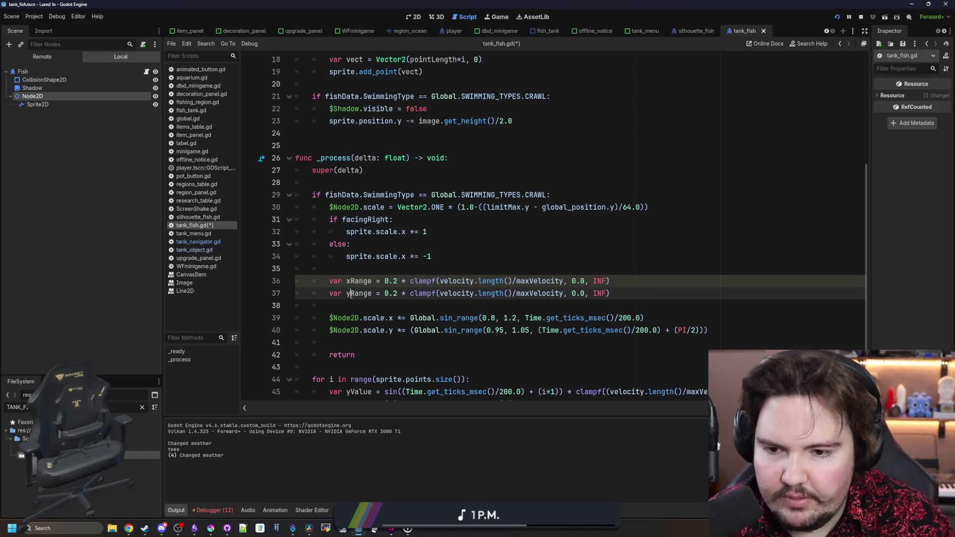
left_click(450, 271)
left_click_drag(556, 293, 423, 305)
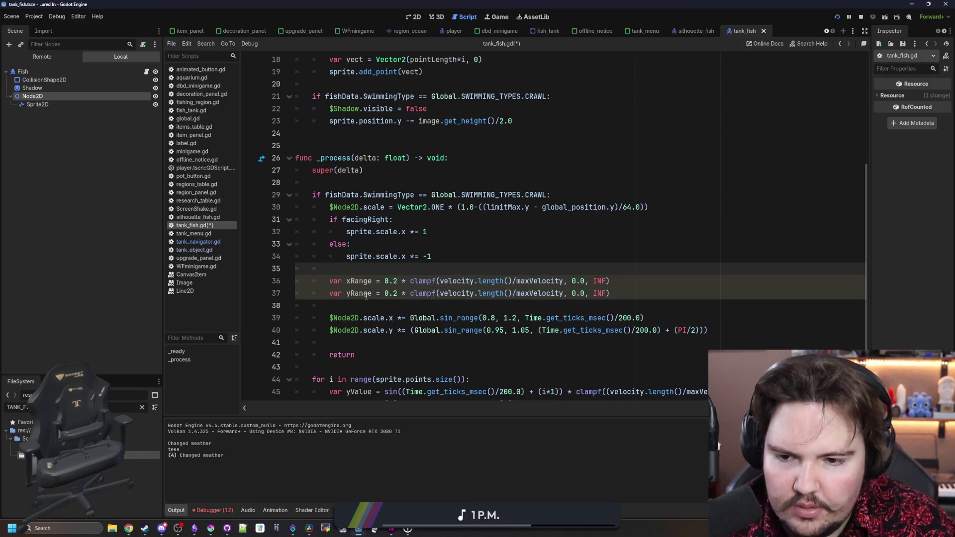
left_click(400, 294)
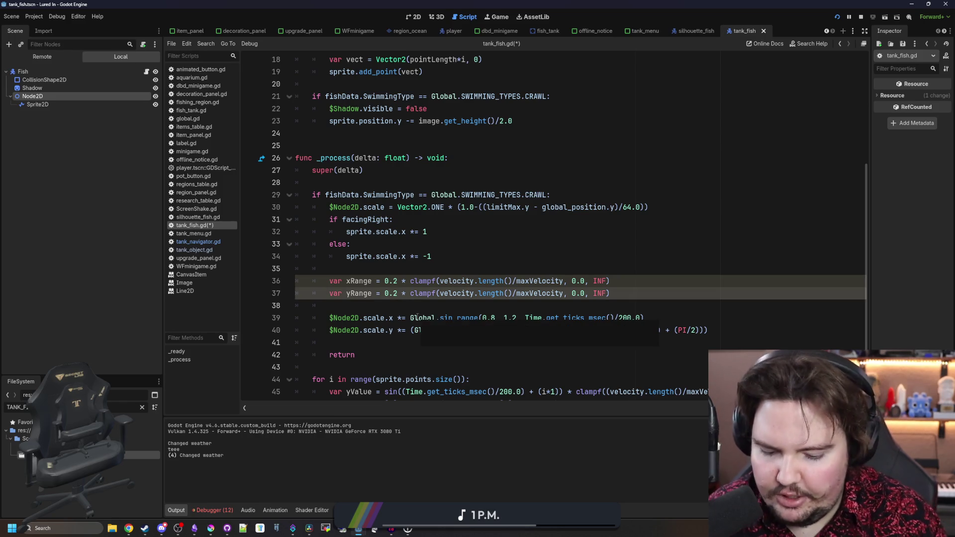
type("0")
key("BackSpace")
type("05")
left_click(348, 281)
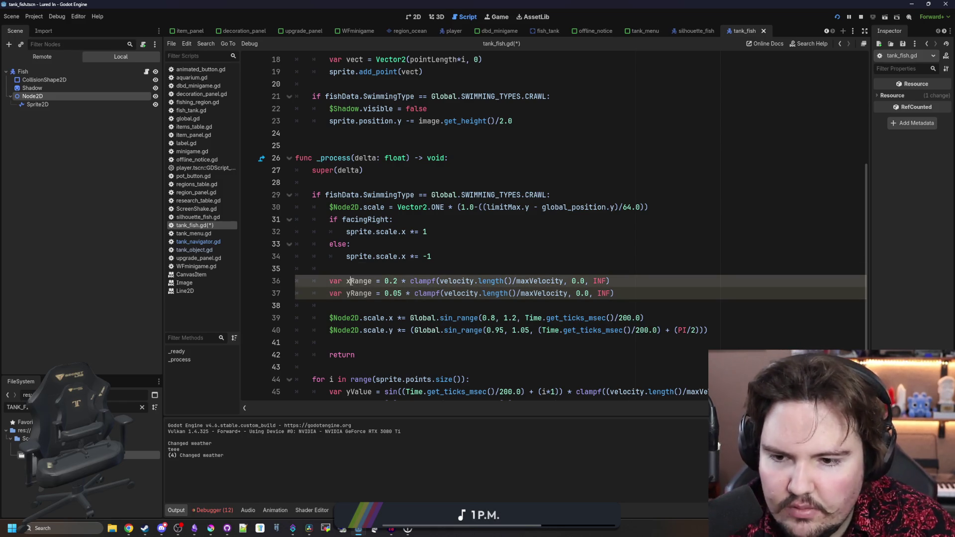
Replace the fixed sin_range bounds 0.8/1.2 and 0.95/1.05 with 1±xRange and 1±yRange.
left_click(496, 319)
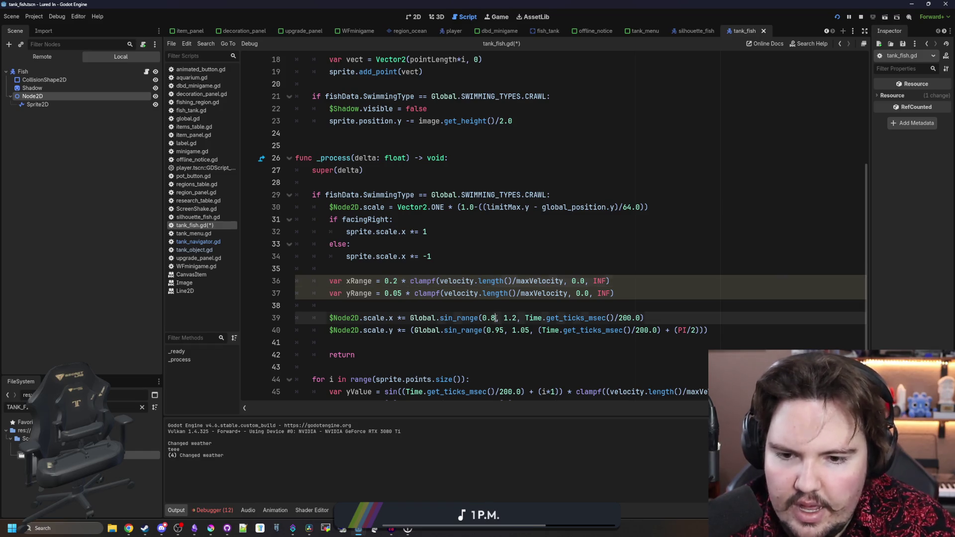
key("BackSpace")
key("BackSpace")
key("BackSpace")
type("1-xRange")
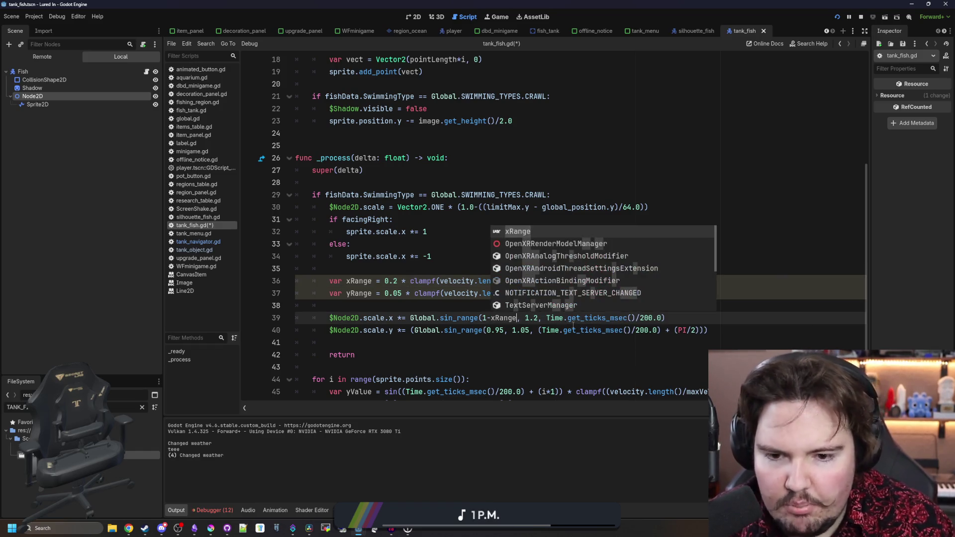
left_click(538, 318)
key("BackSpace")
key("BackSpace")
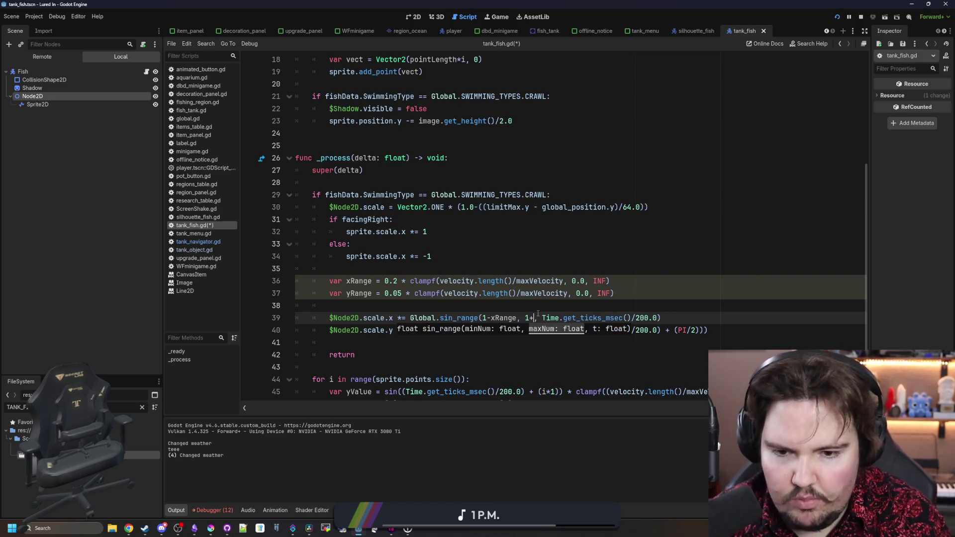
type("+xRange")
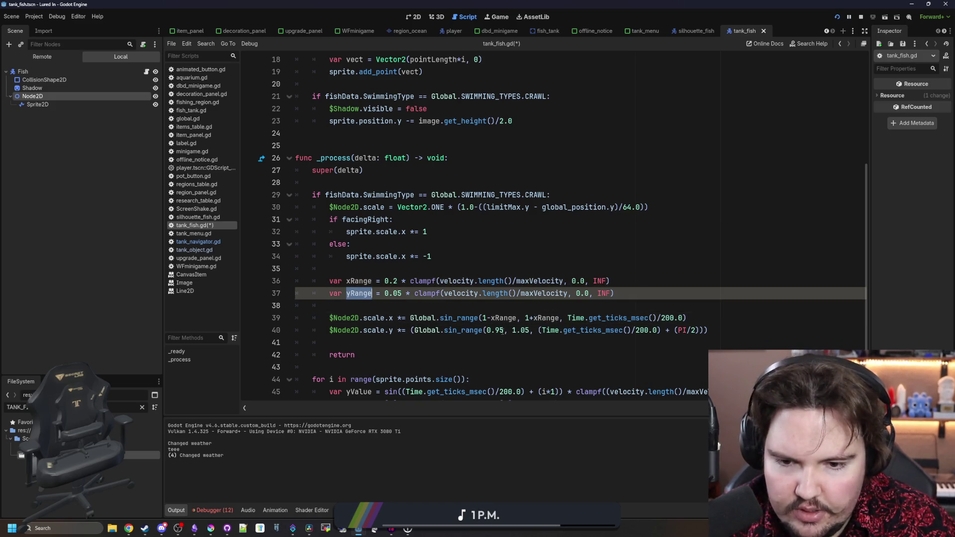
left_click(512, 330)
key("BackSpace")
key("BackSpace")
key("BackSpace")
type("1-yRange")
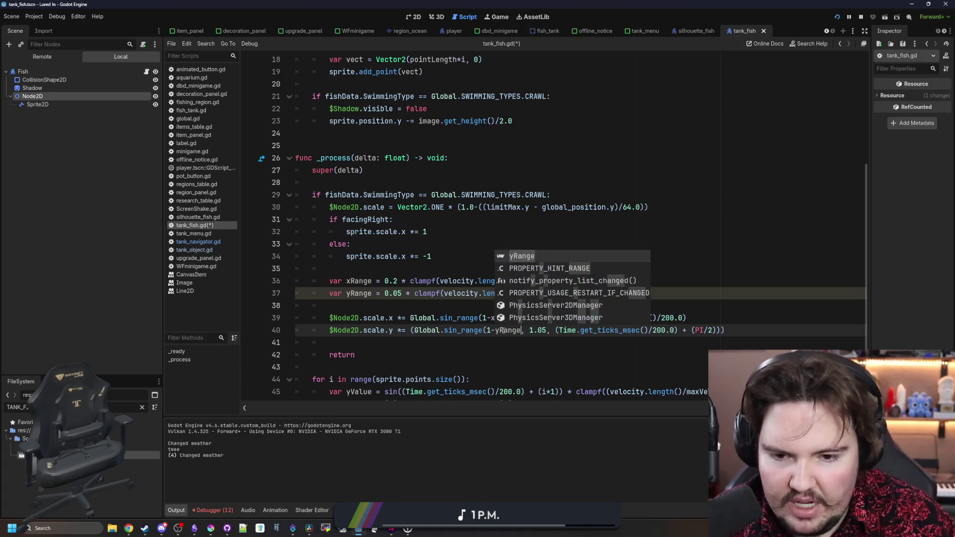
key("BackSpace")
key("BackSpace")
key("BackSpace")
type("+yRange")
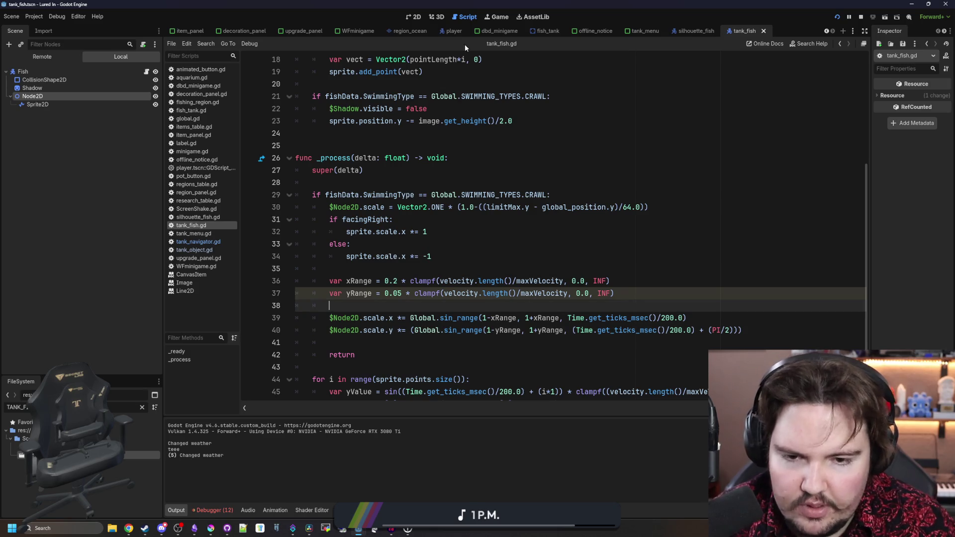
left_click(498, 16)
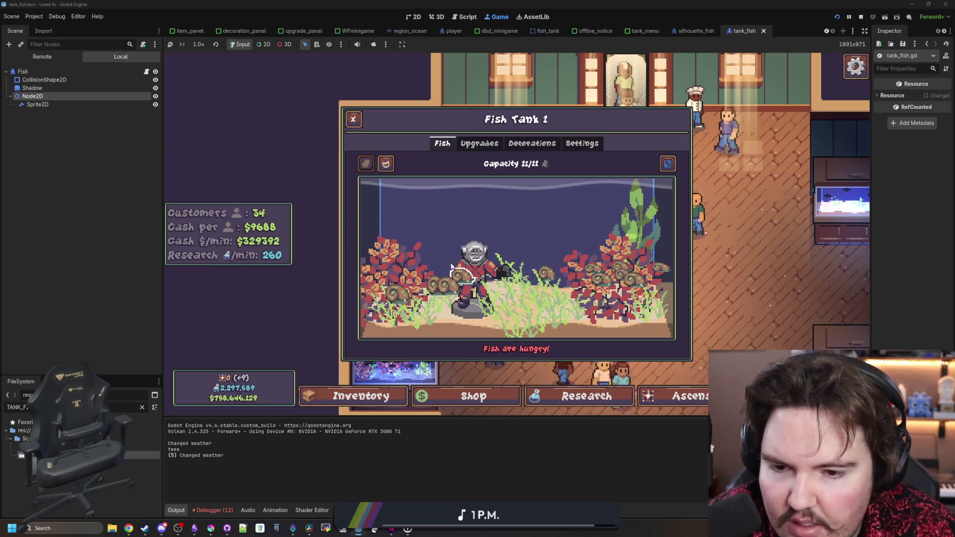
left_click(146, 71)
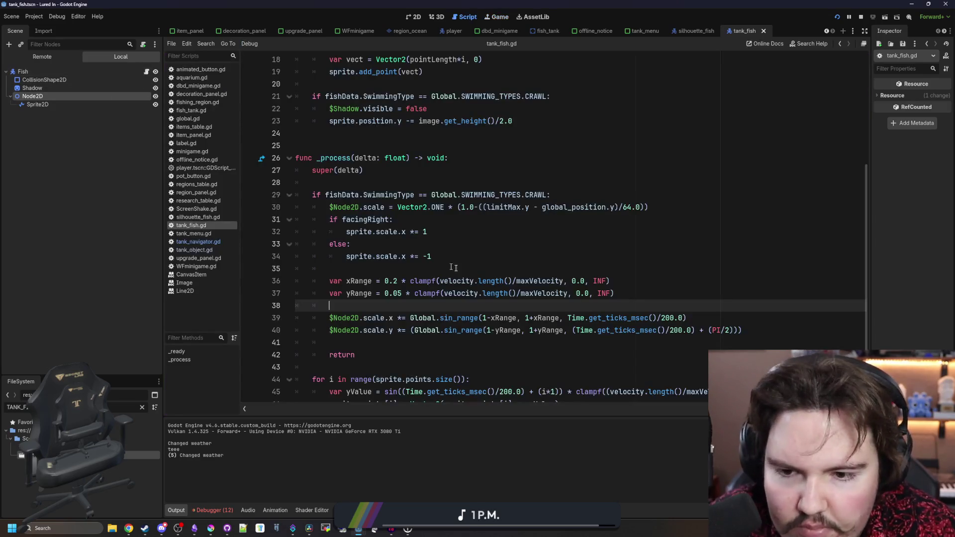
left_click(460, 270)
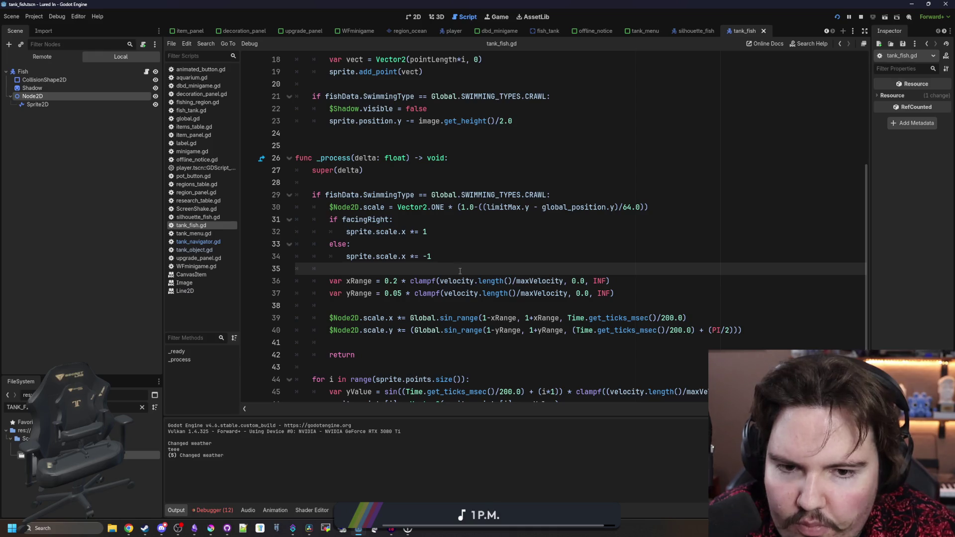
scroll(460, 270, "down", 1)
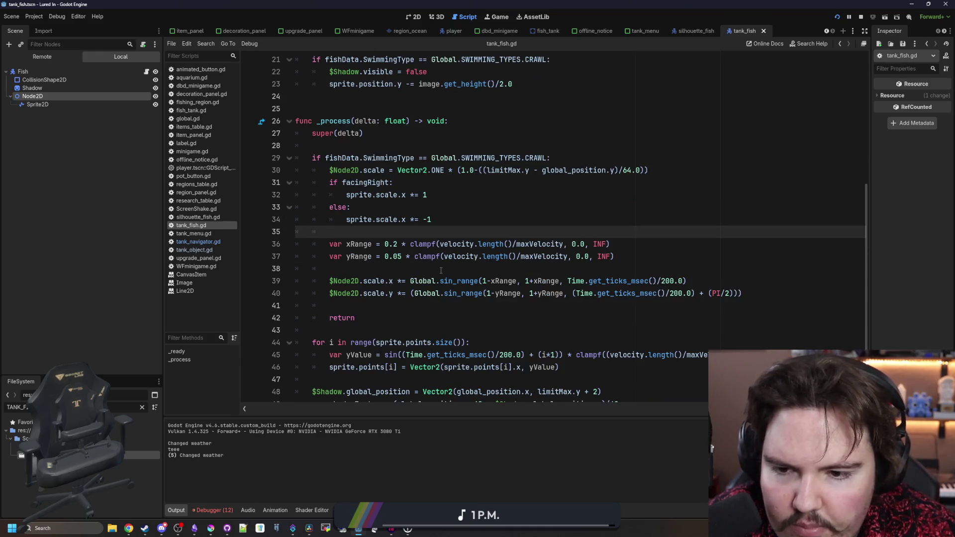
left_click(441, 271)
left_click(511, 231)
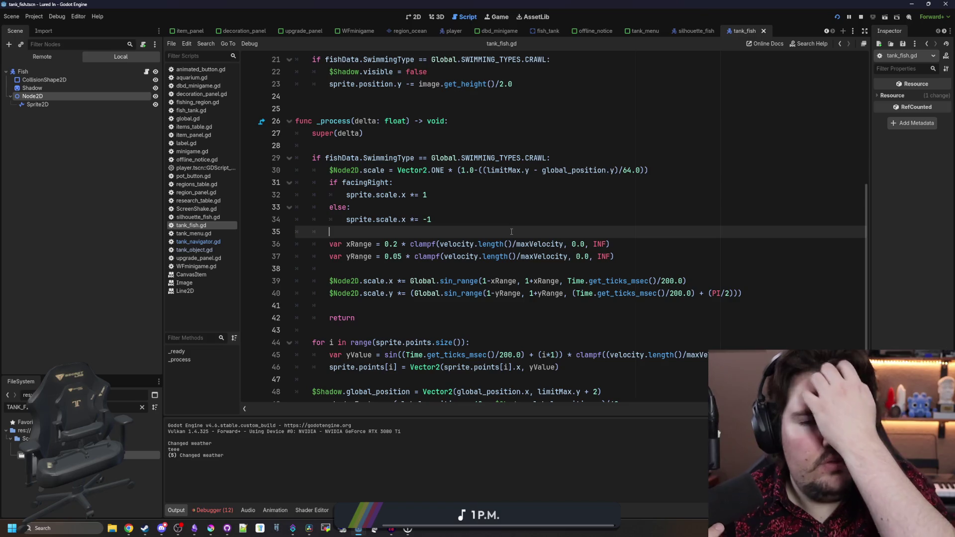
left_click(439, 272)
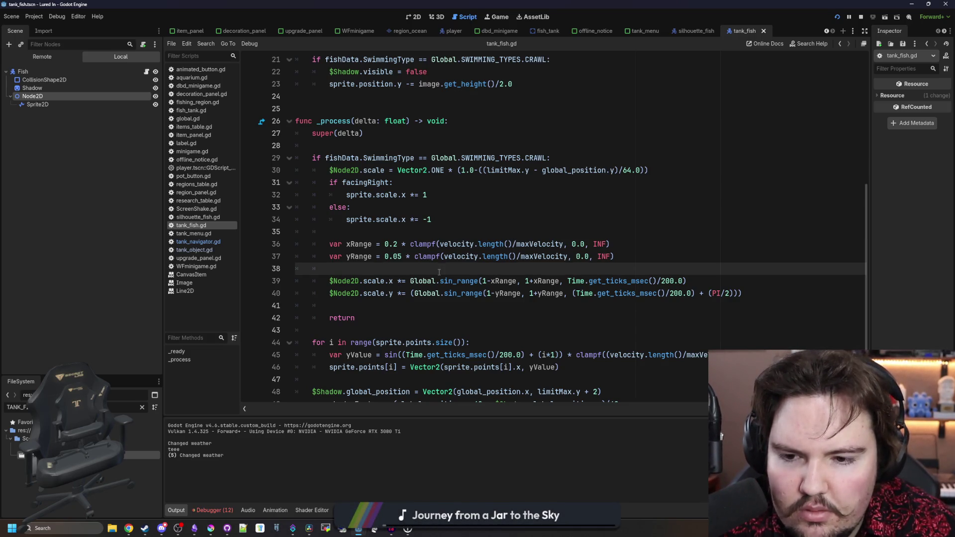
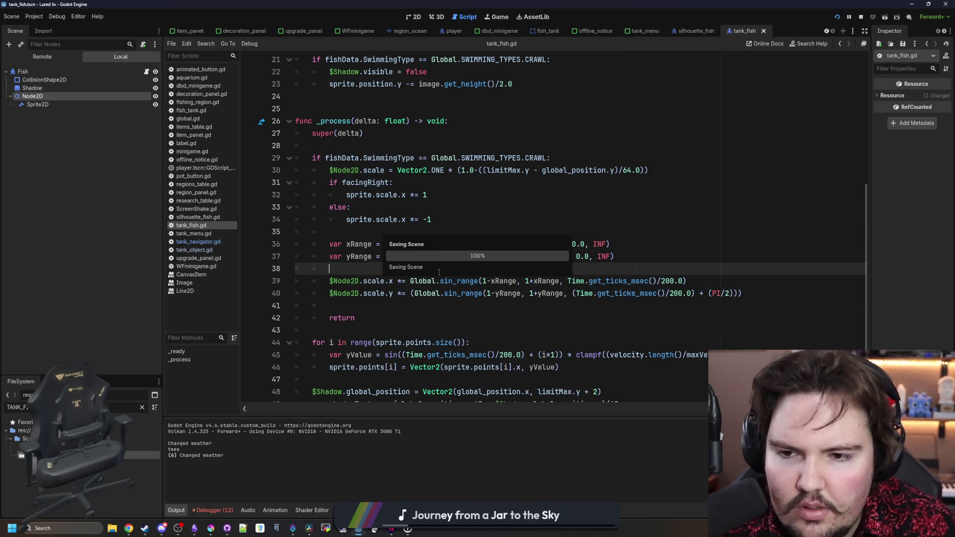
Check the snails in the running tank, then inspect the scale lines 39-40 in tank_fish.gd.
left_click(496, 16)
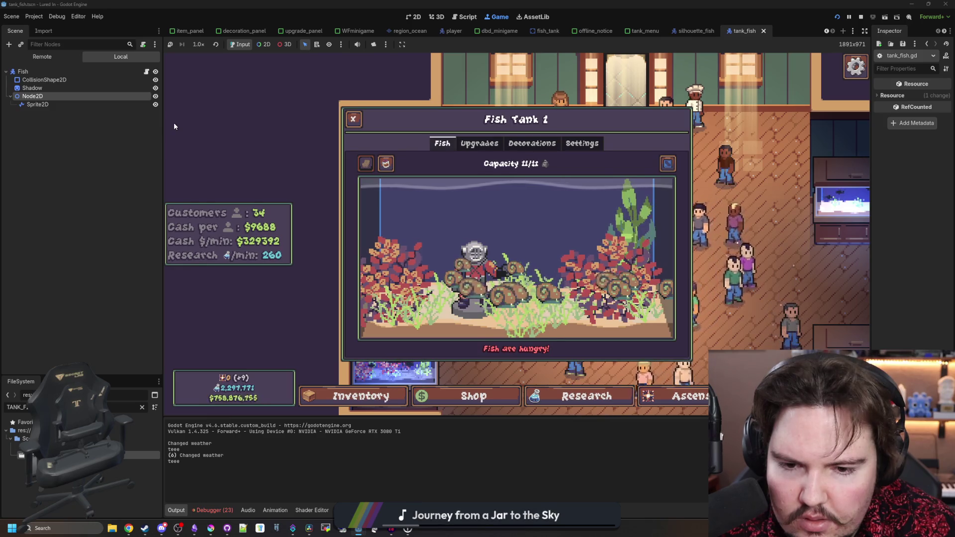
left_click(146, 71)
key("Down")
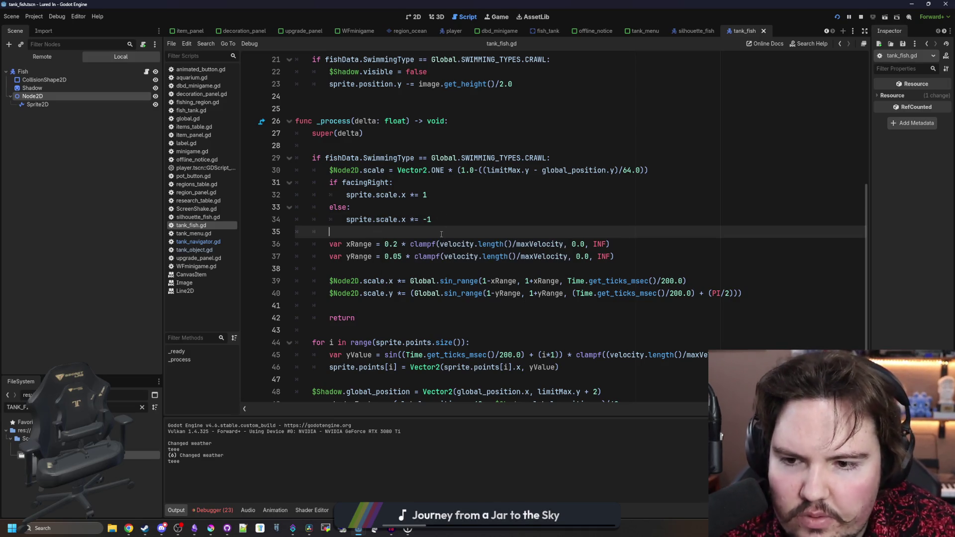
double_click(401, 281)
left_click(402, 293)
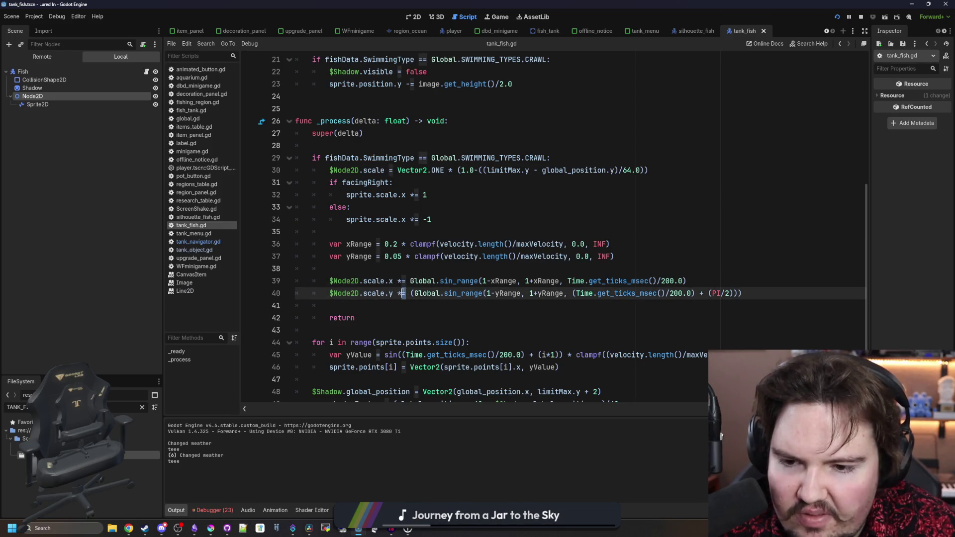
left_click(402, 273)
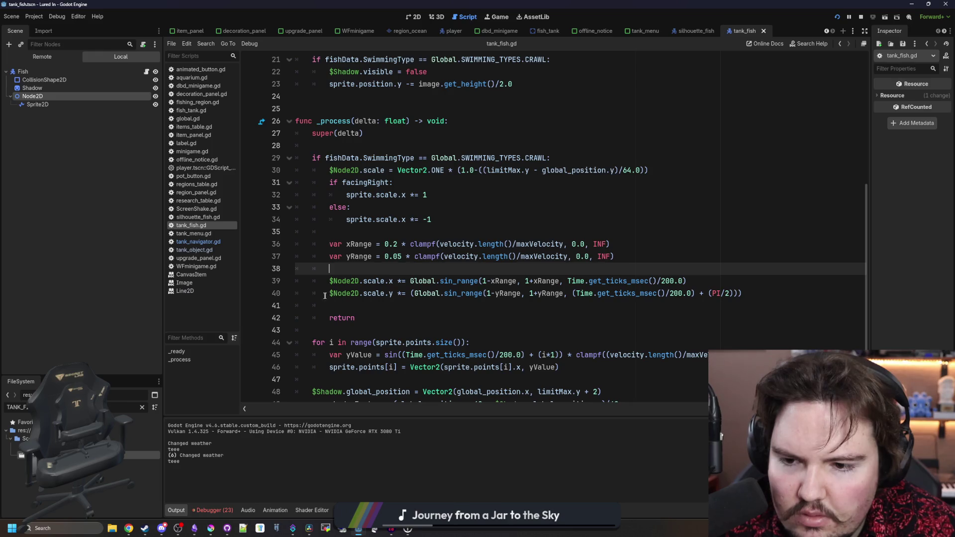
Comment out the two sin_range scale lines 39-40 and check the running game again.
left_click_drag(323, 296, 330, 280)
key("ctrl+k")
left_click(497, 16)
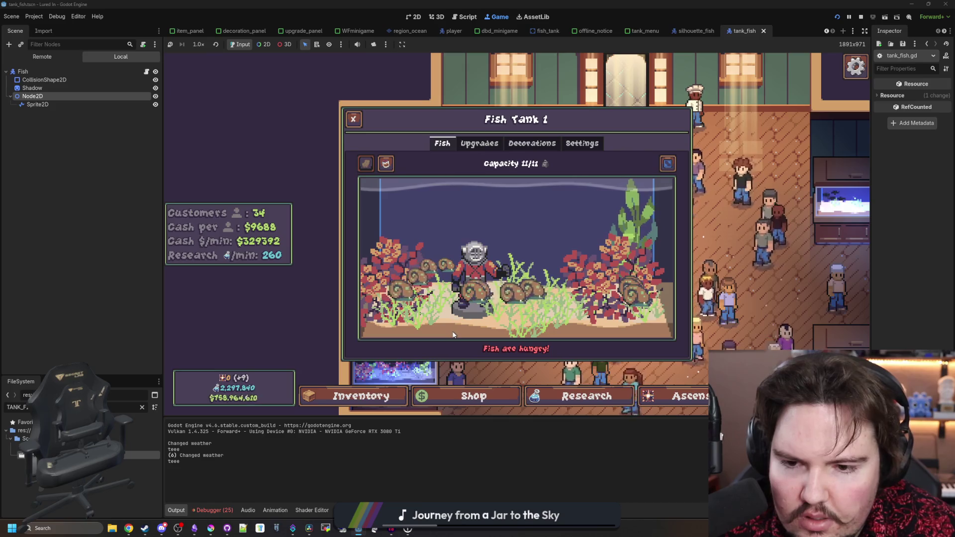
left_click(147, 73)
left_click(401, 236)
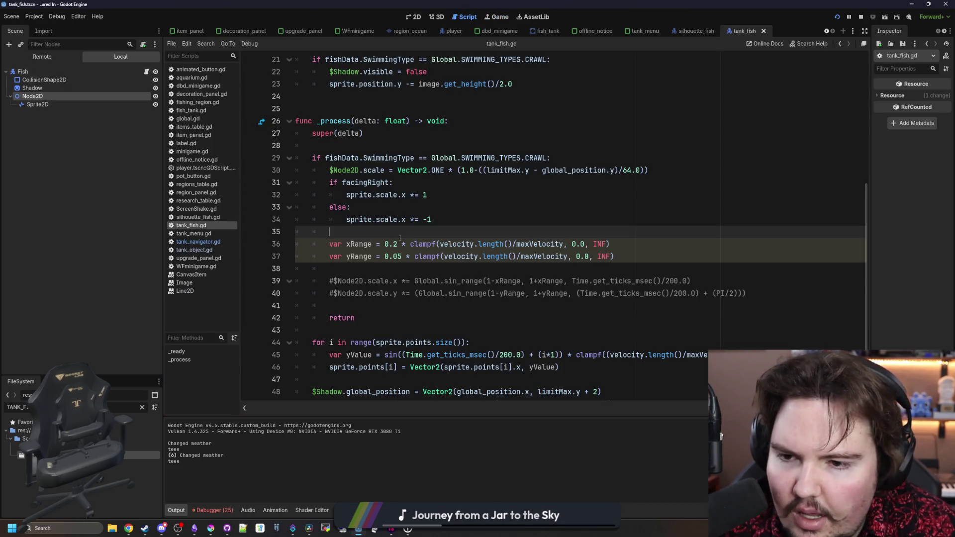
Restore the wobble scale lines and lower xRange to 0.1 and yRange to 0.025.
key("ctrl+z")
key("ctrl+z")
left_click_drag(401, 236, 401, 238)
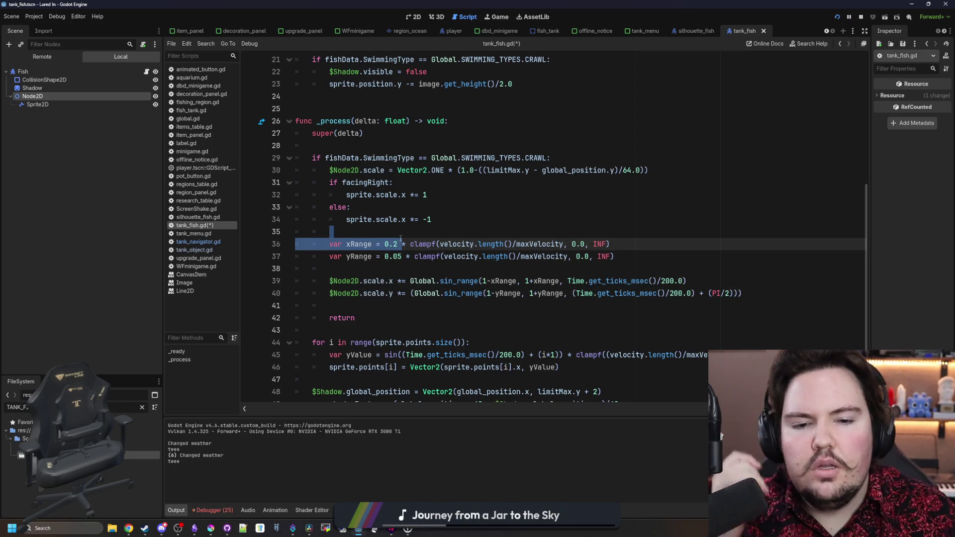
key("ctrl+s")
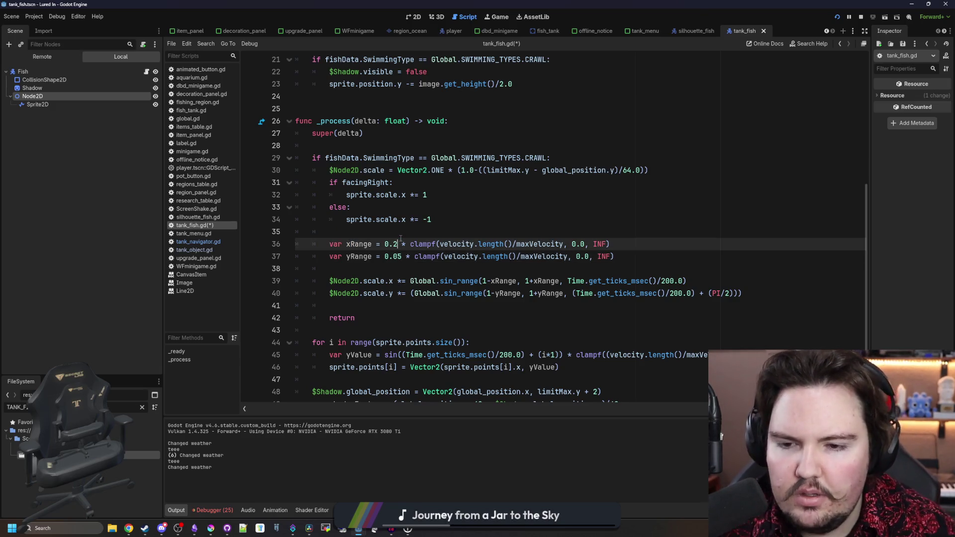
key("BackSpace")
type("1")
key("Down")
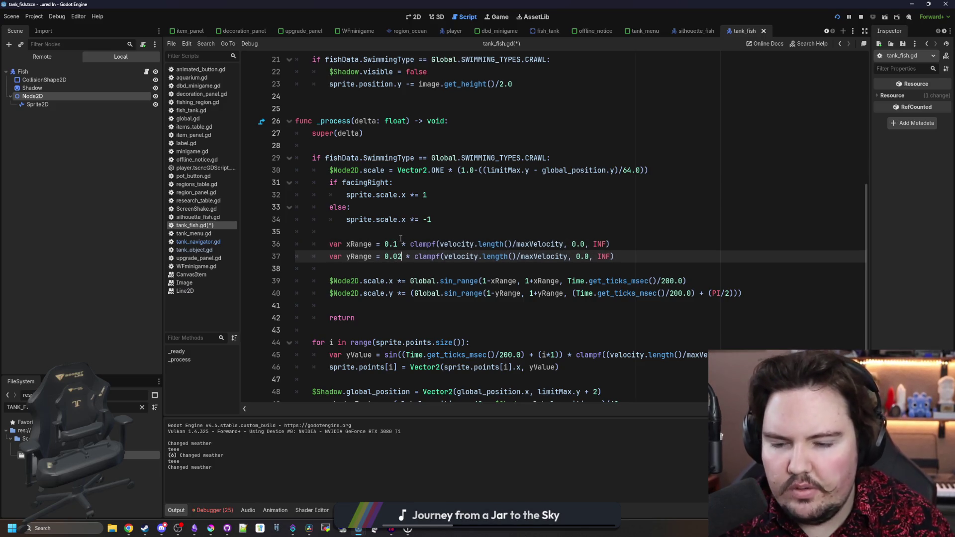
key("BackSpace")
type("25")
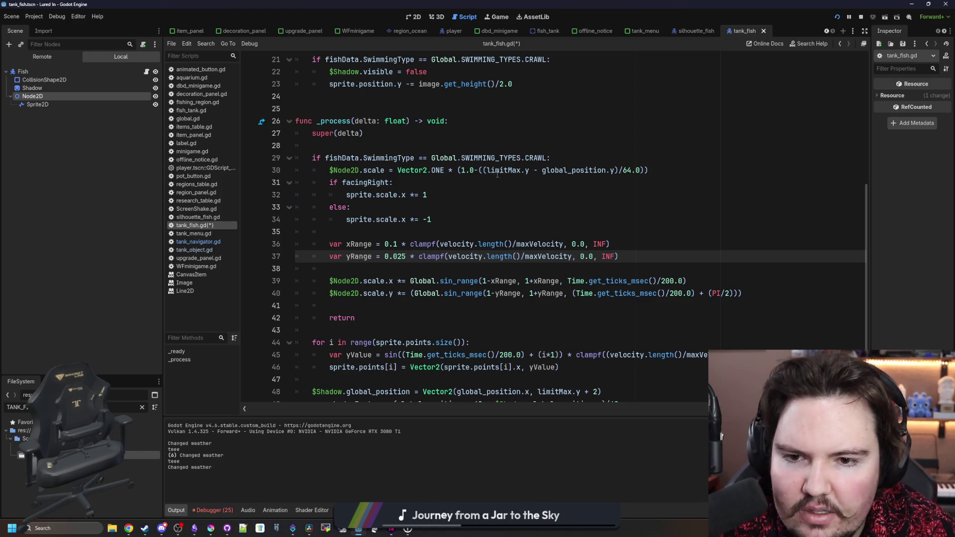
Review the limitMax depth expression and the facingRight flip block around lines 30-33.
left_click_drag(497, 173, 640, 174)
left_click(664, 170)
key("Down")
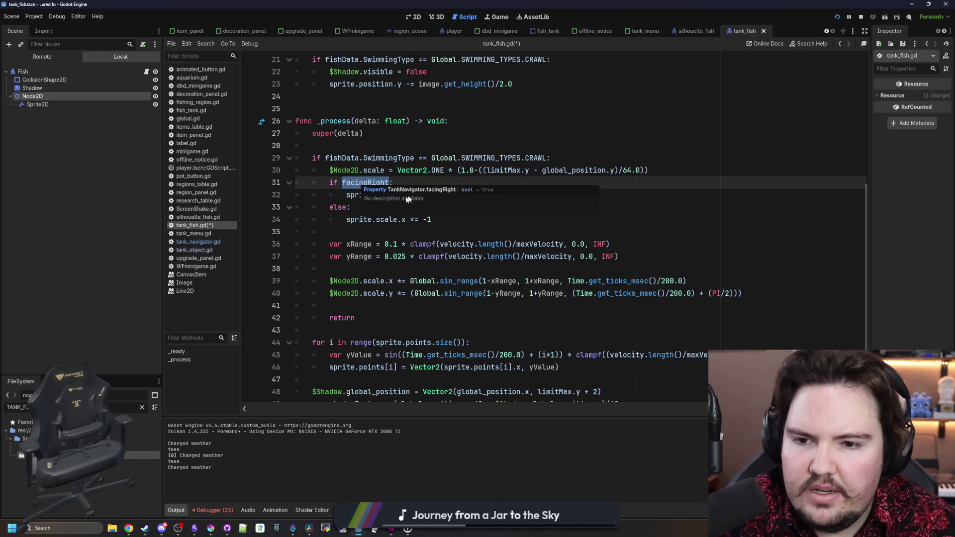
left_click(379, 232)
left_click(386, 209)
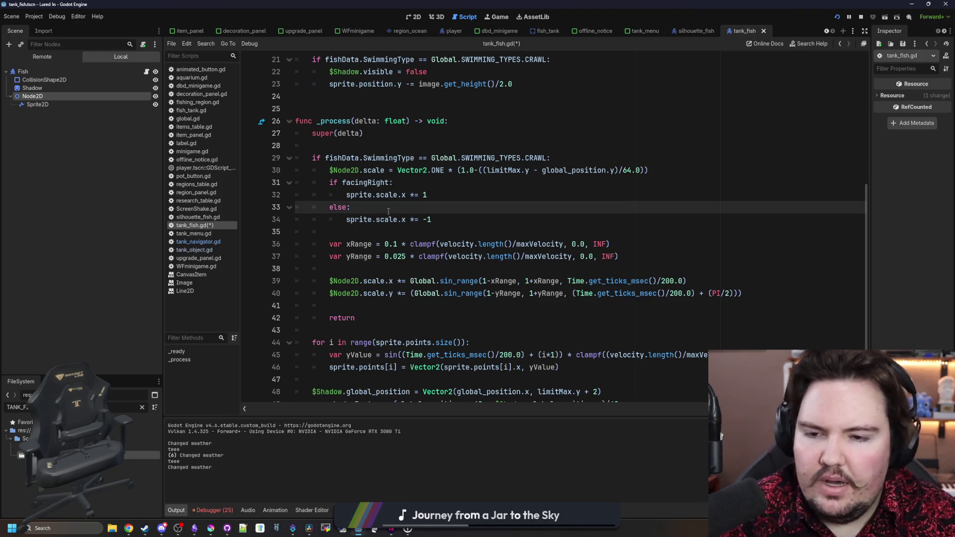
double_click(367, 182)
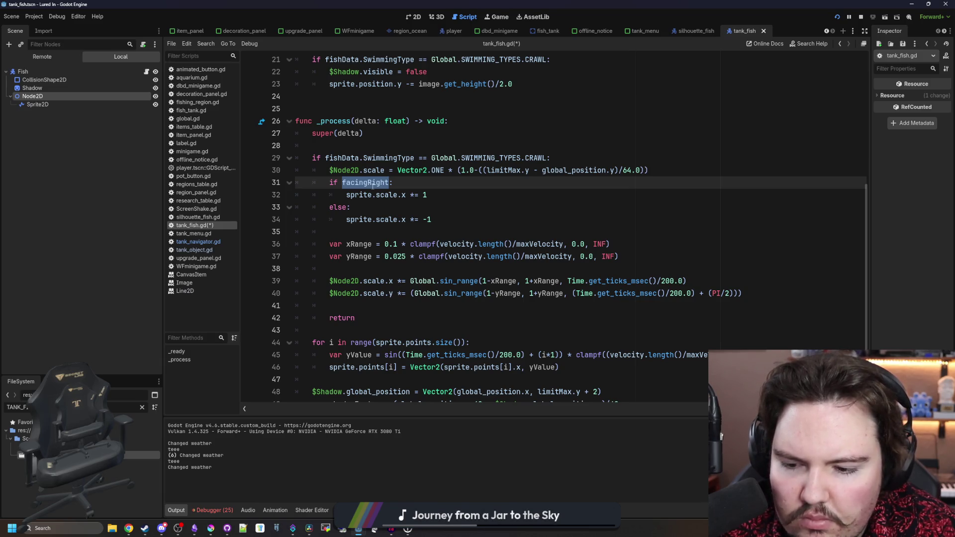
left_click(390, 206)
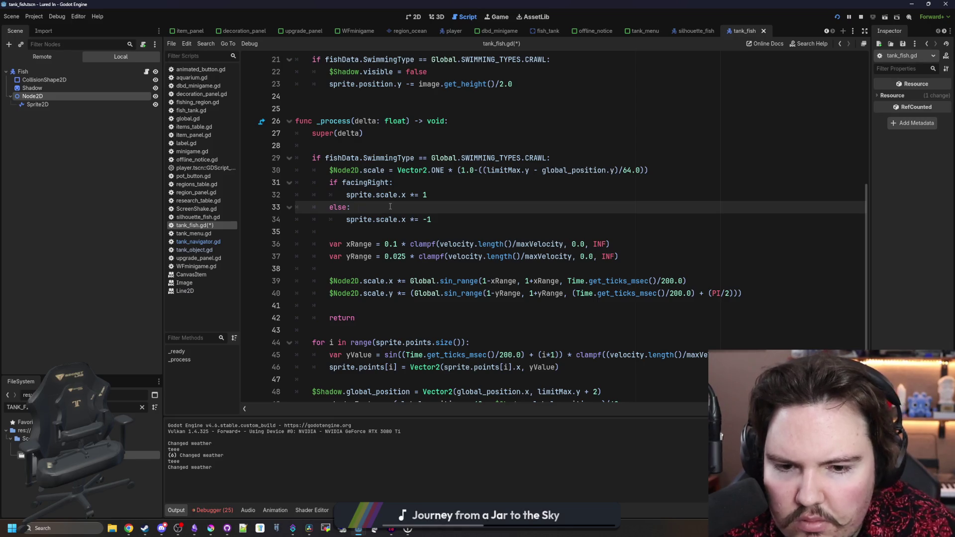
Review the line 40 scale update and save tank_fish.gd.
left_click(696, 295)
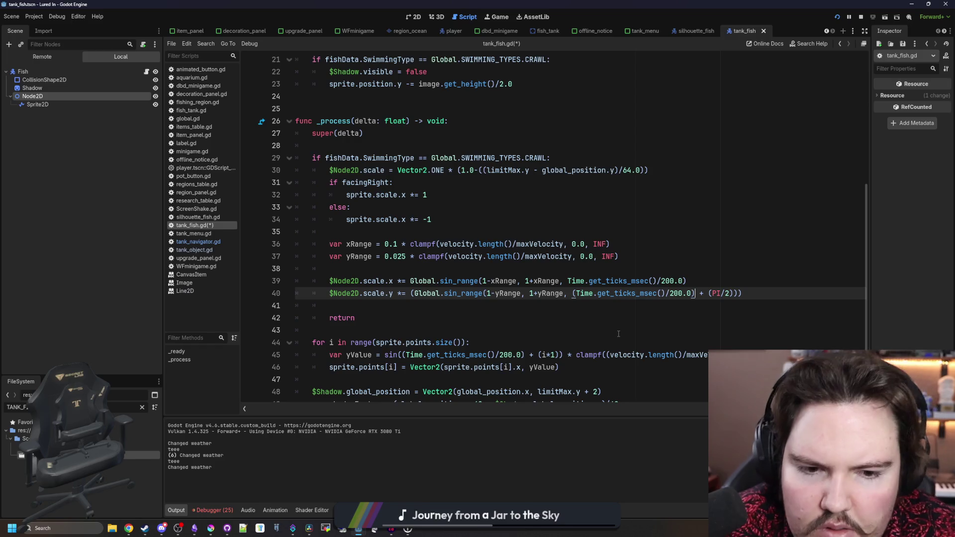
left_click(769, 294)
left_click(448, 268)
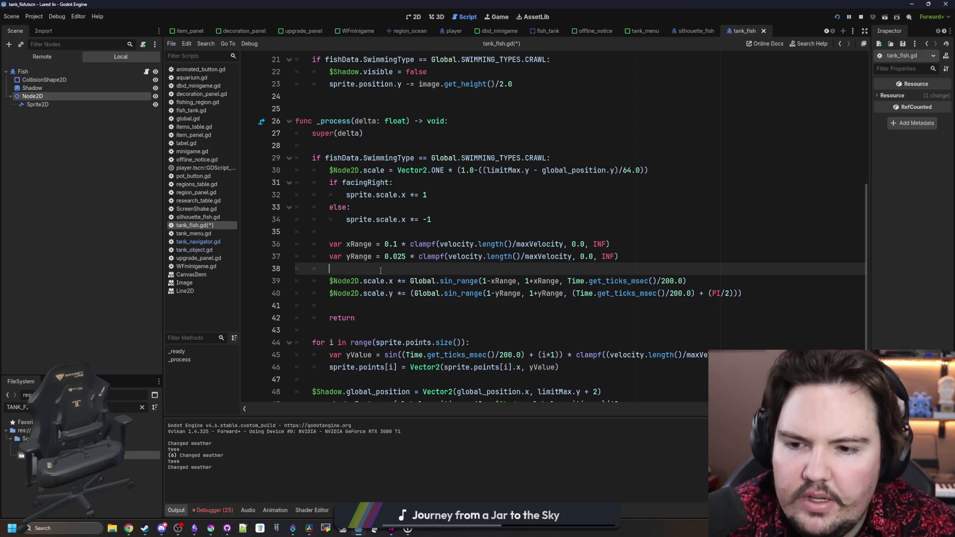
left_click(378, 231)
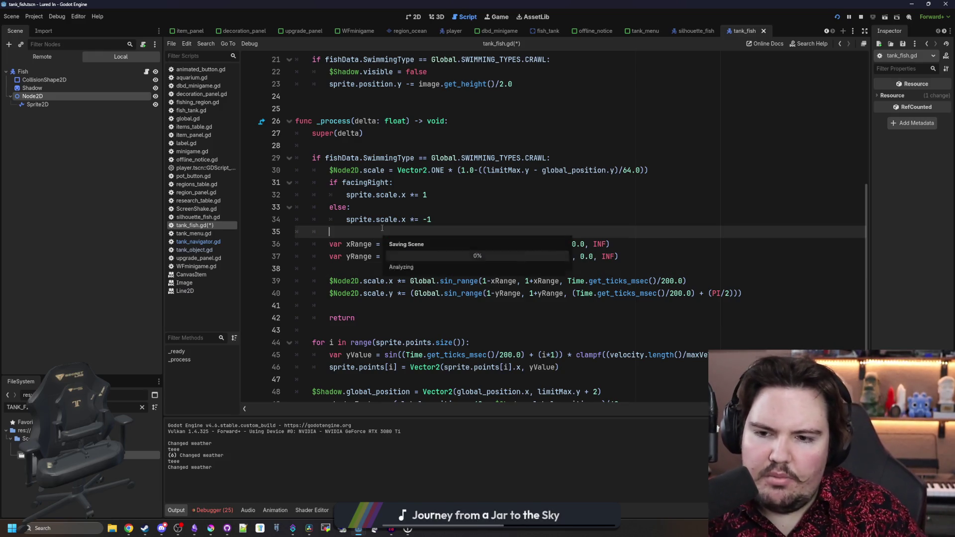
key("ctrl+s")
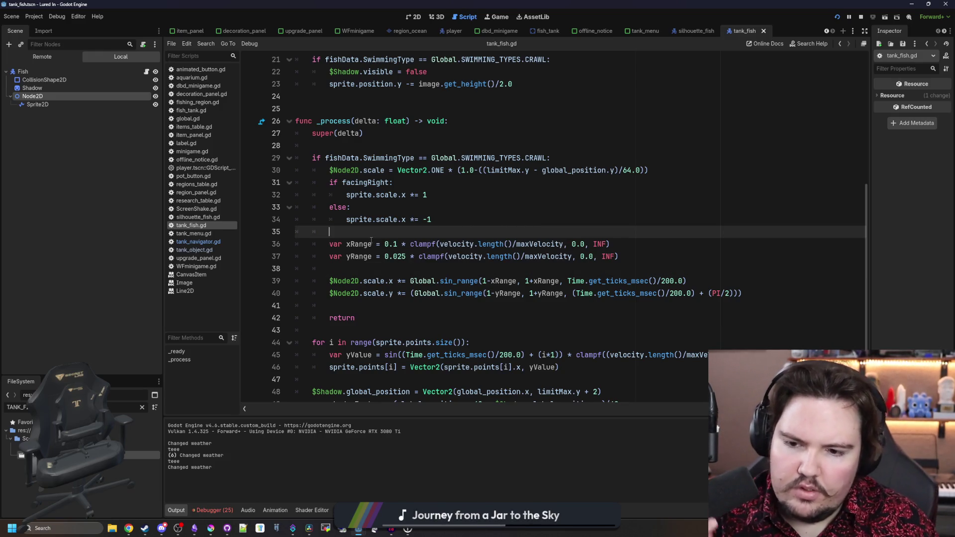
scroll(361, 281, "down", 1)
left_click(371, 281)
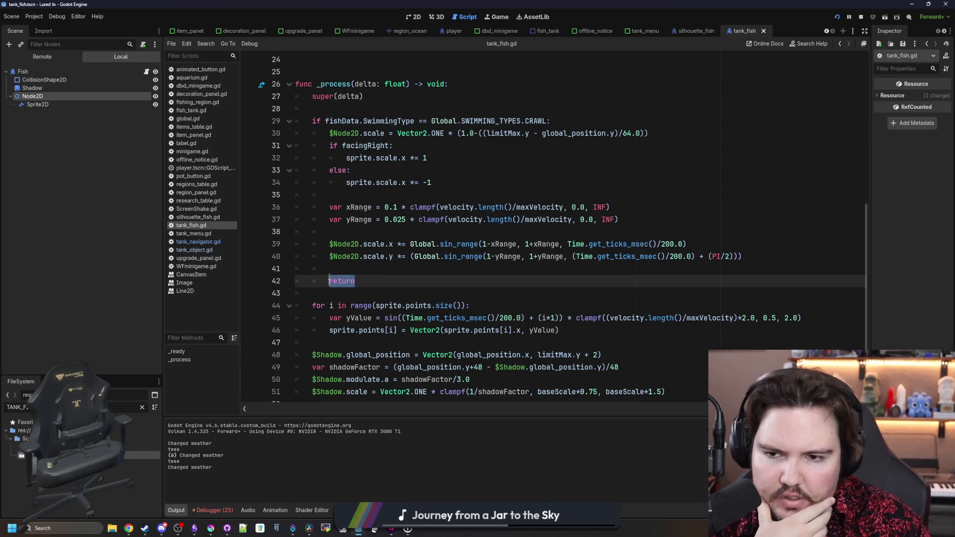
left_click(365, 269)
scroll(357, 256, "up", 3)
scroll(357, 256, "up", 3)
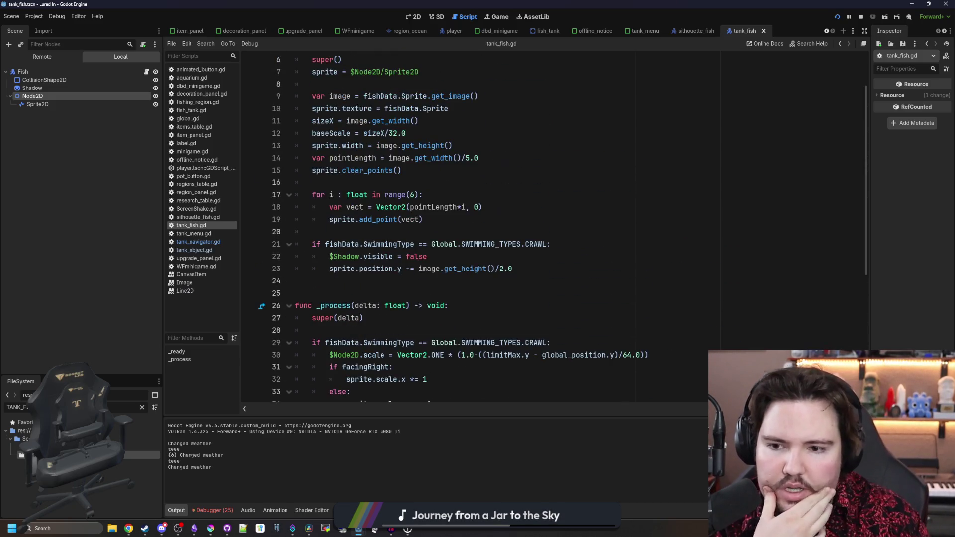
scroll(441, 233, "up", 2)
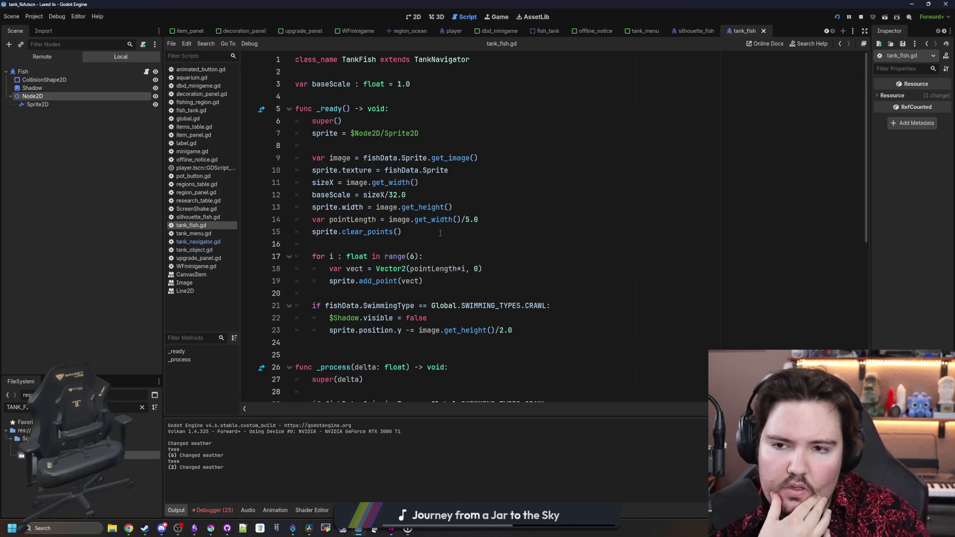
left_click(451, 60, "ctrl")
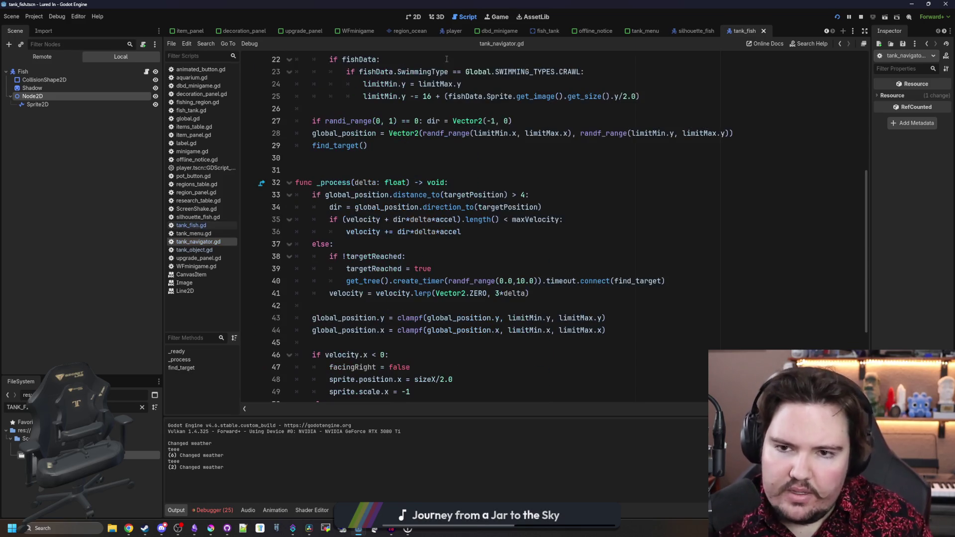
scroll(402, 191, "up", 5)
scroll(401, 191, "up", 2)
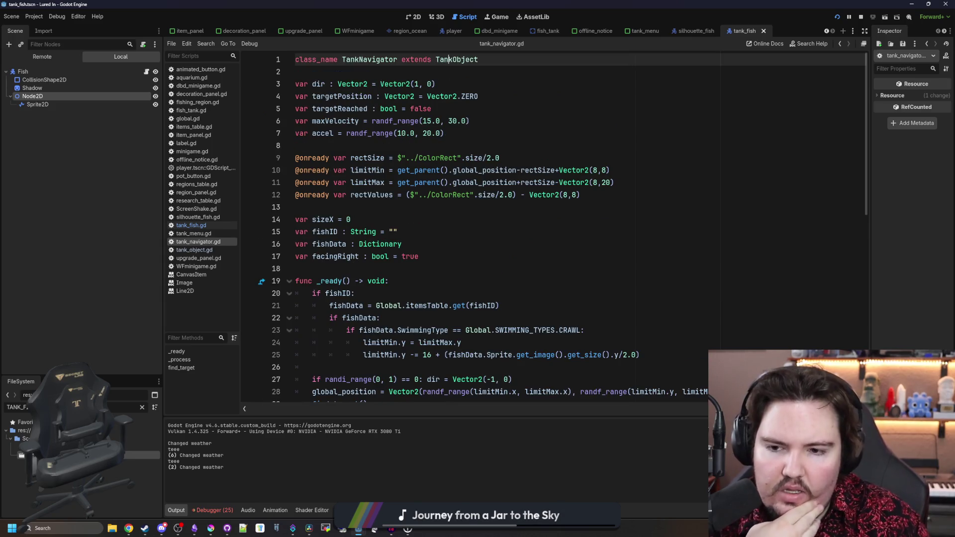
double_click(335, 256)
scroll(360, 247, "down", 5)
scroll(360, 247, "down", 1)
scroll(360, 247, "down", 5)
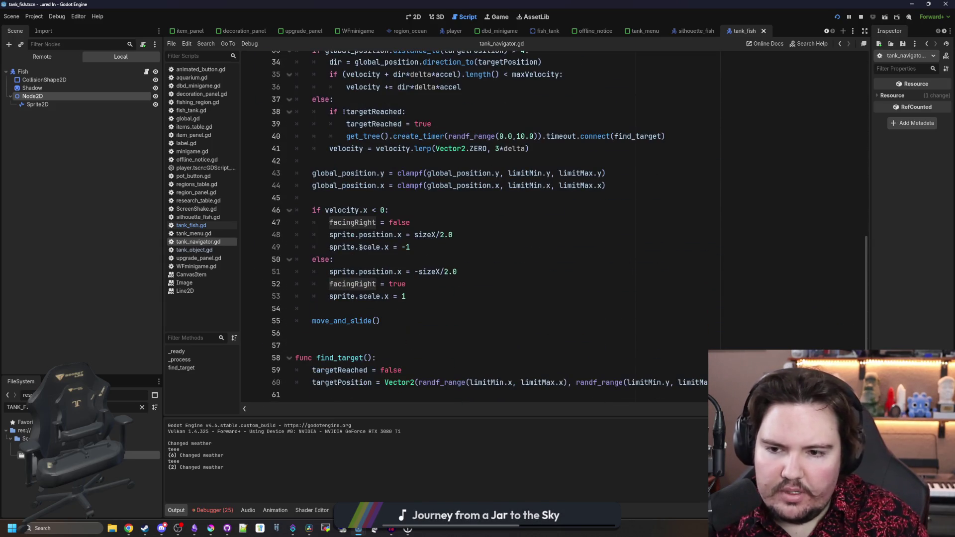
scroll(433, 219, "up", 3)
scroll(366, 250, "down", 3)
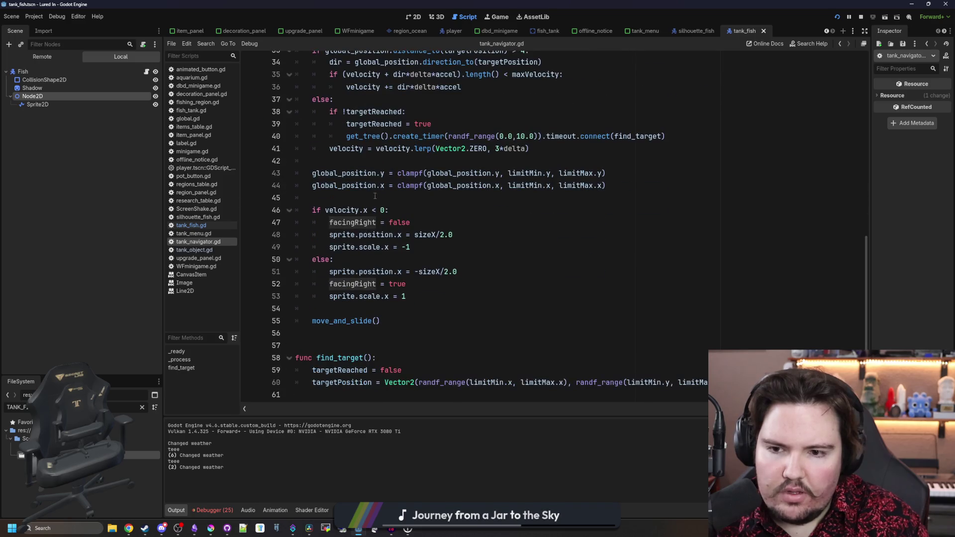
left_click(403, 211)
left_click(335, 196)
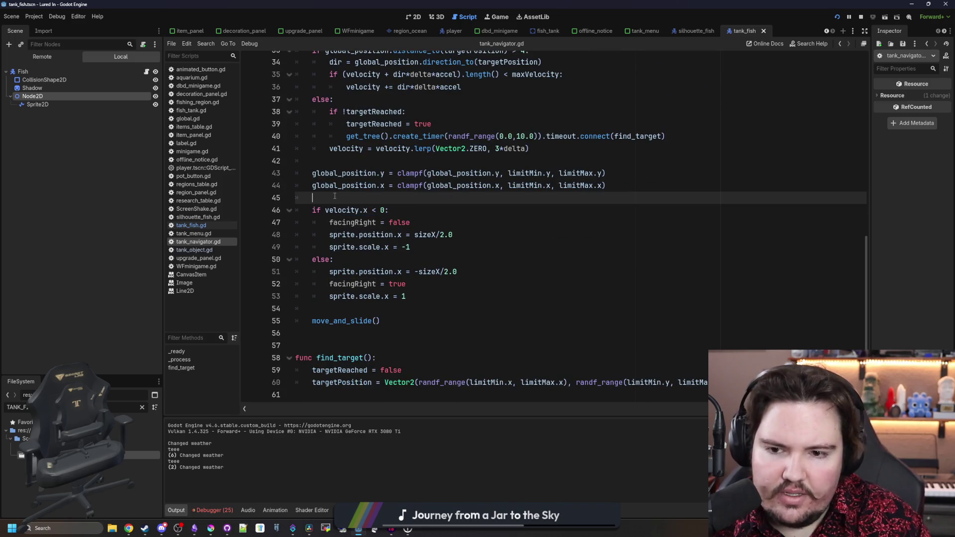
left_click(354, 259)
double_click(352, 284)
left_click(438, 283)
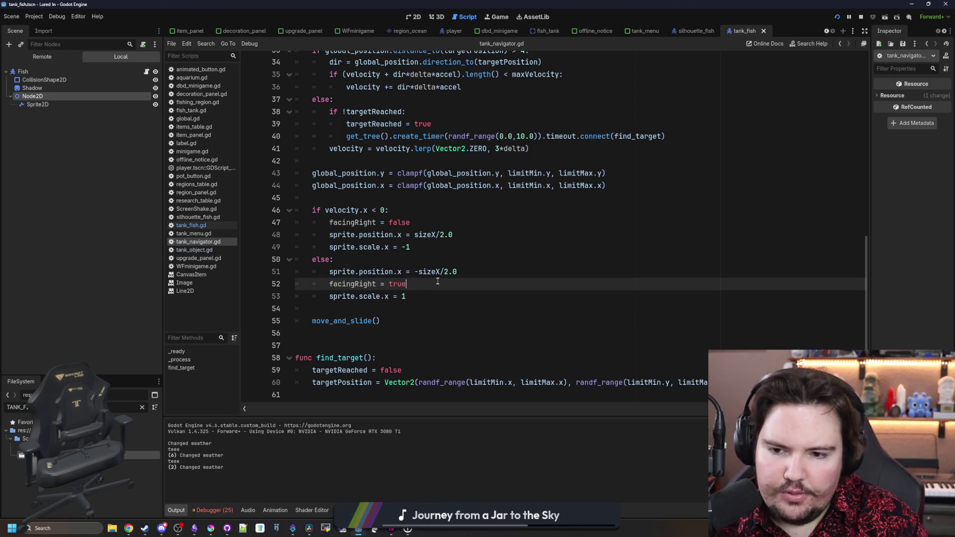
left_click(466, 260)
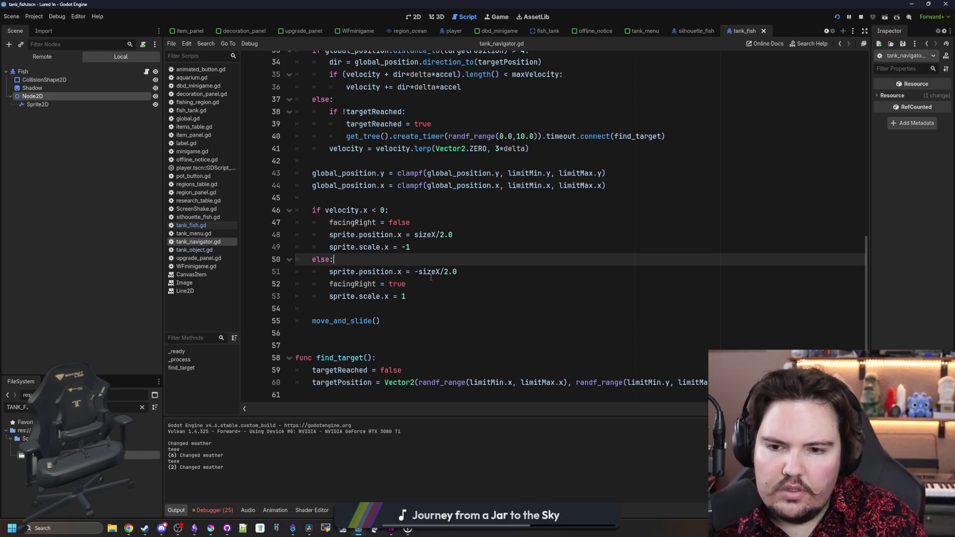
double_click(352, 284)
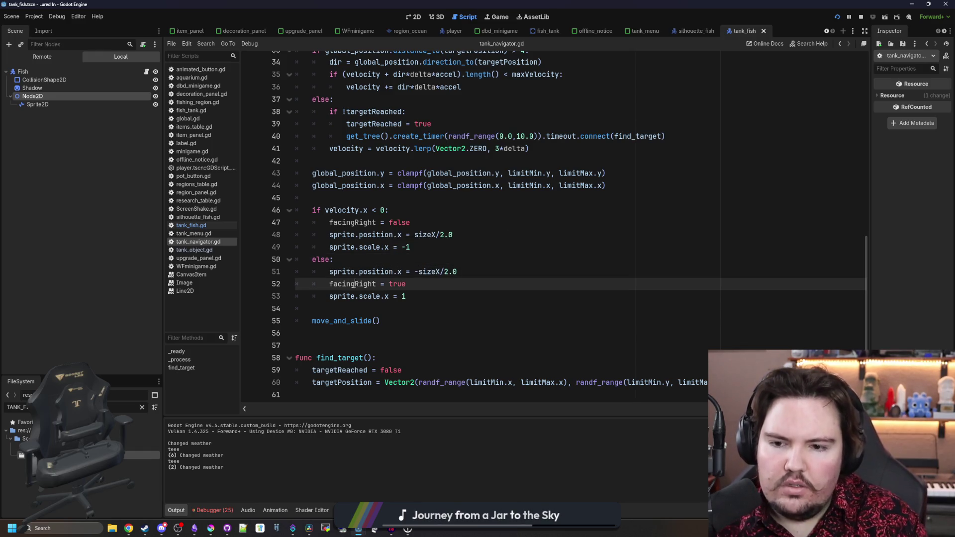
left_click(388, 259)
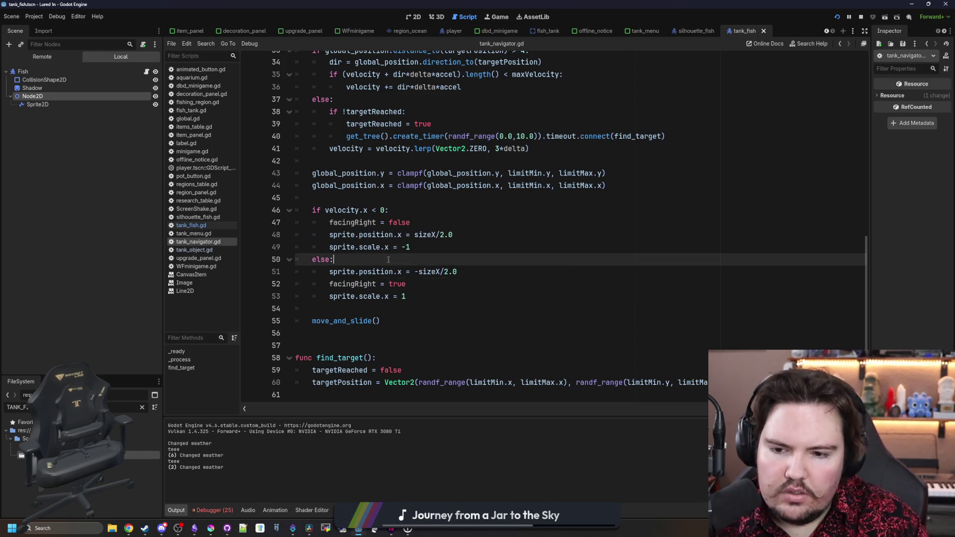
left_click(146, 72)
scroll(370, 254, "down", 2)
scroll(371, 253, "down", 5)
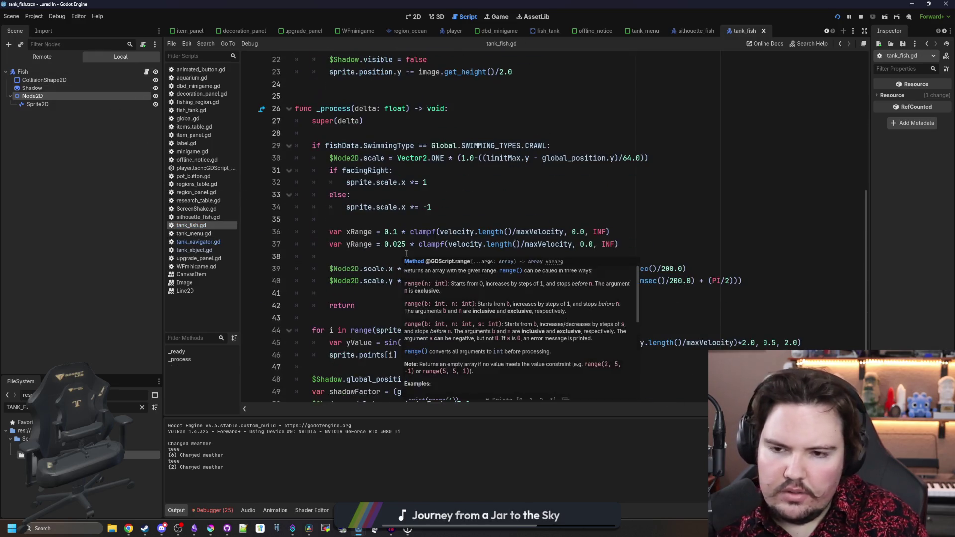
Add a print(facingRight) debug line, run the game to watch it, then delete the line.
left_click(370, 256)
left_click(372, 221)
key("Return")
key("Return")
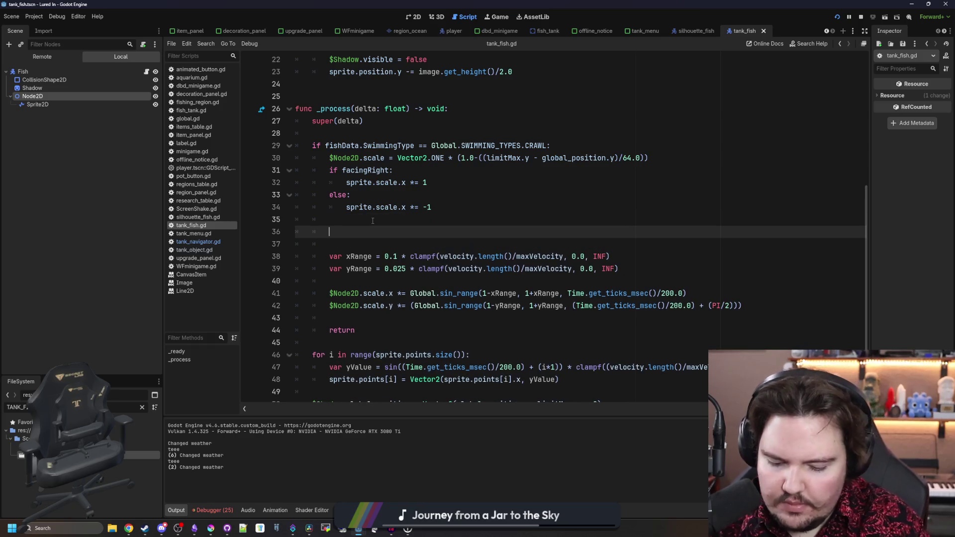
type("print(facingRight")
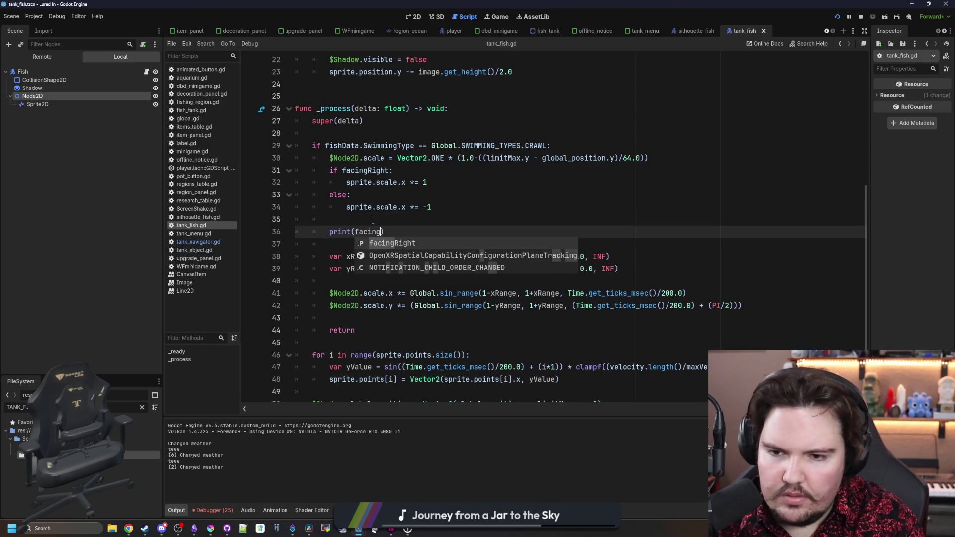
key("F5")
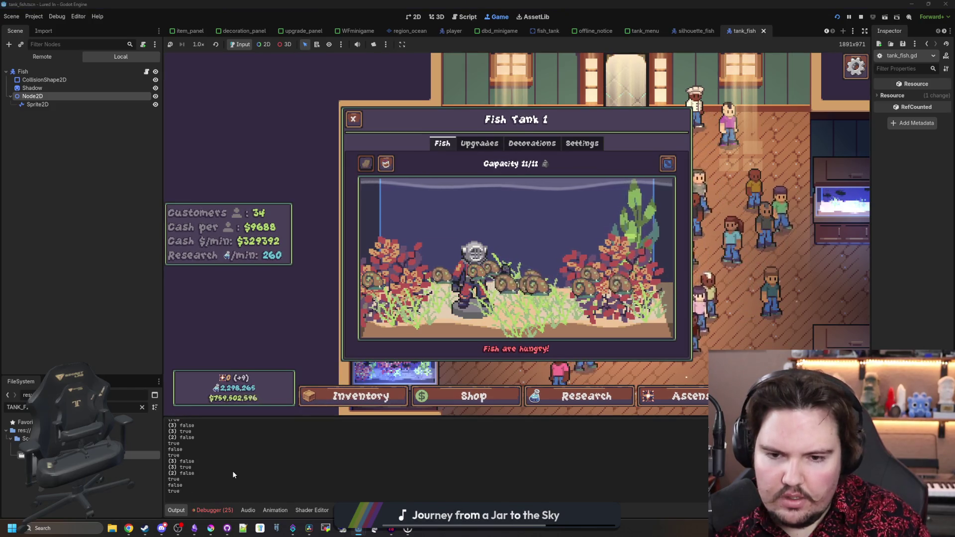
key("ctrl+F3")
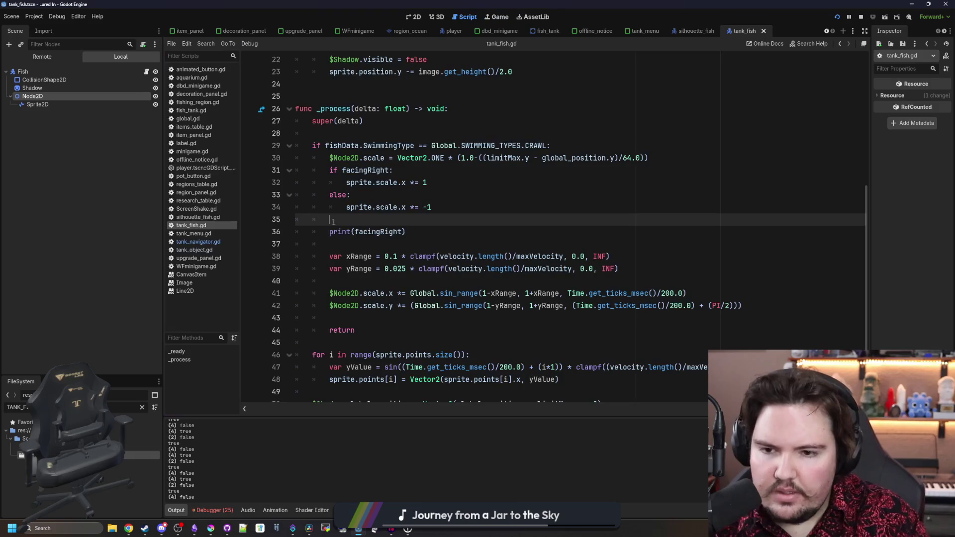
triple_click(424, 227)
key("BackSpace")
key("BackSpace")
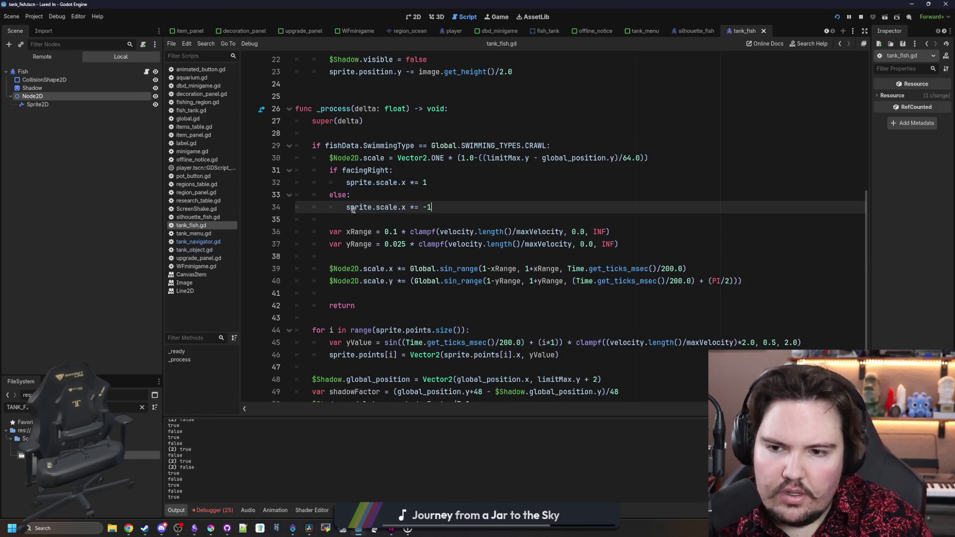
Replace sprite with $Node2D in the flip lines 32 and 34 and save the script.
left_click_drag(329, 269, 359, 268)
key("ctrl+c")
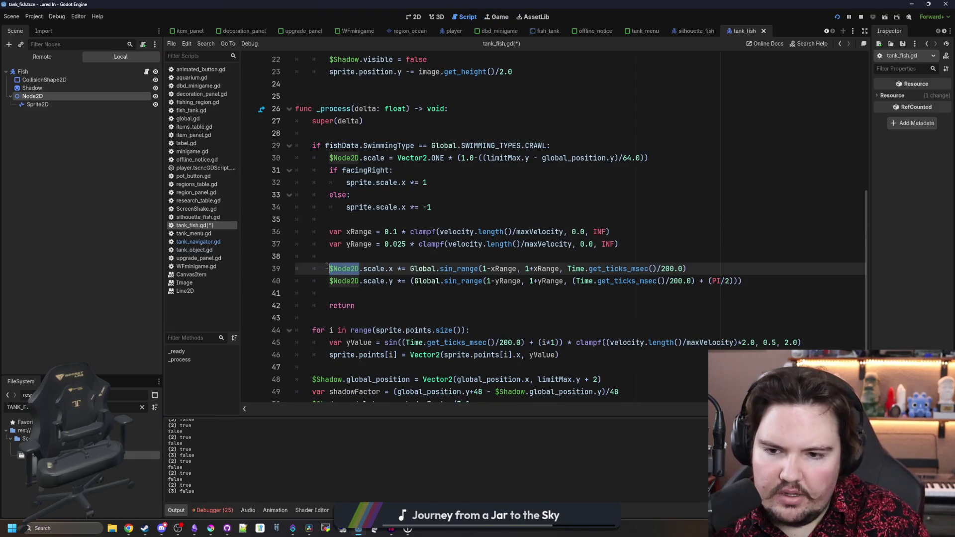
left_click(346, 207)
key("ctrl+v")
left_click(346, 182)
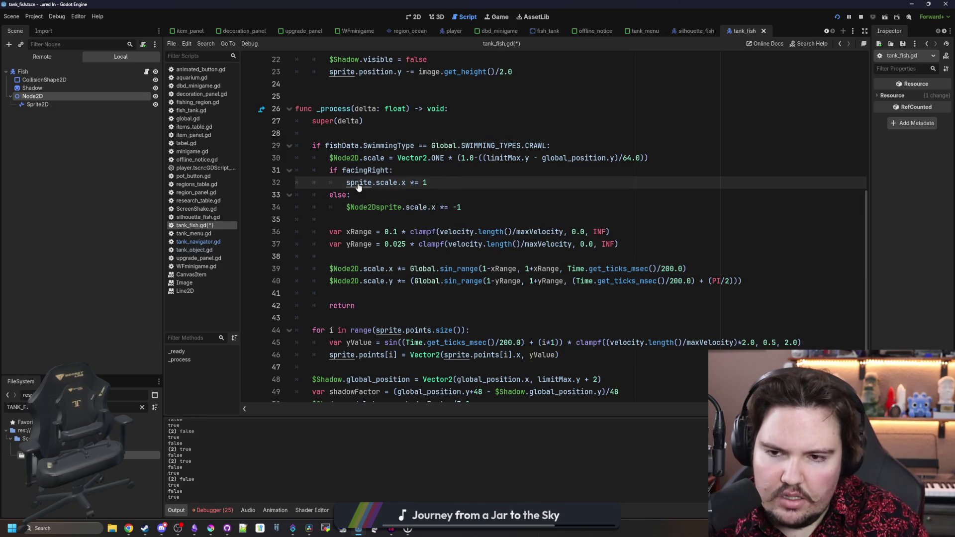
key("ctrl+v")
type(".")
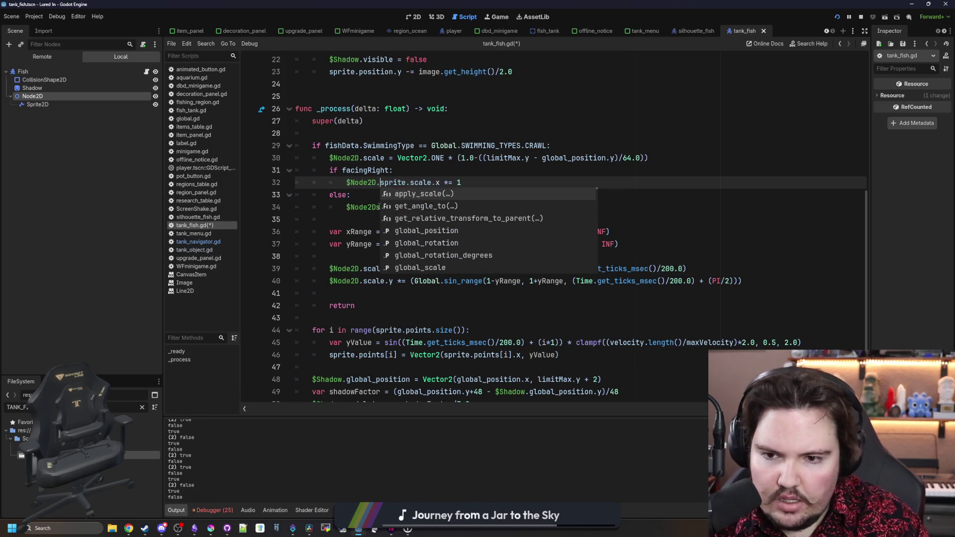
key("Escape")
double_click(378, 182)
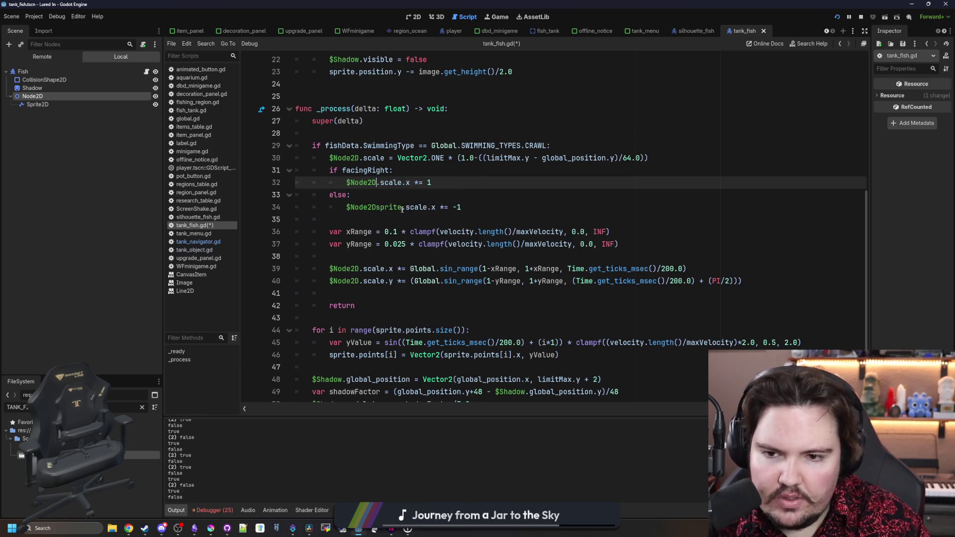
double_click(392, 206)
type(".")
key("Up")
key("ctrl+s")
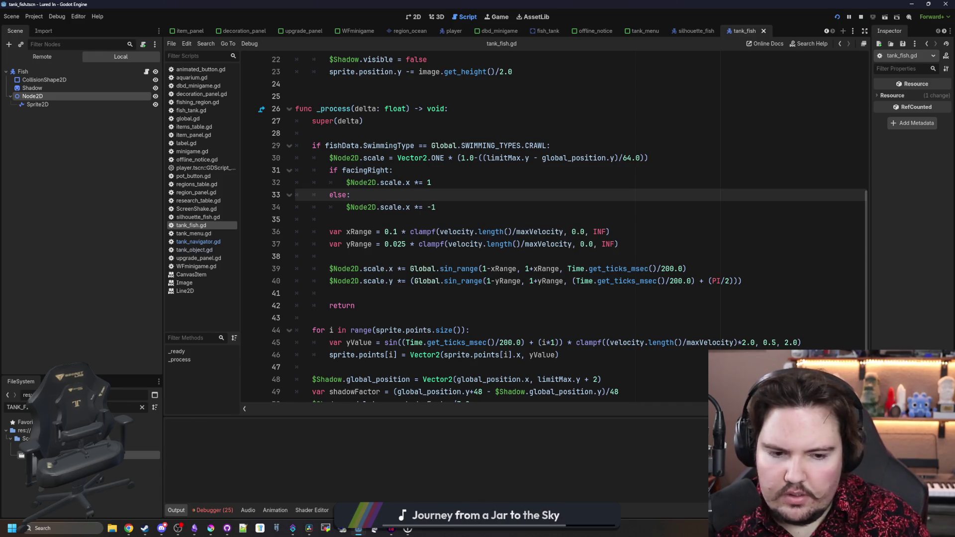
Run the game and bring up its pause menu.
key("F5")
key("Escape")
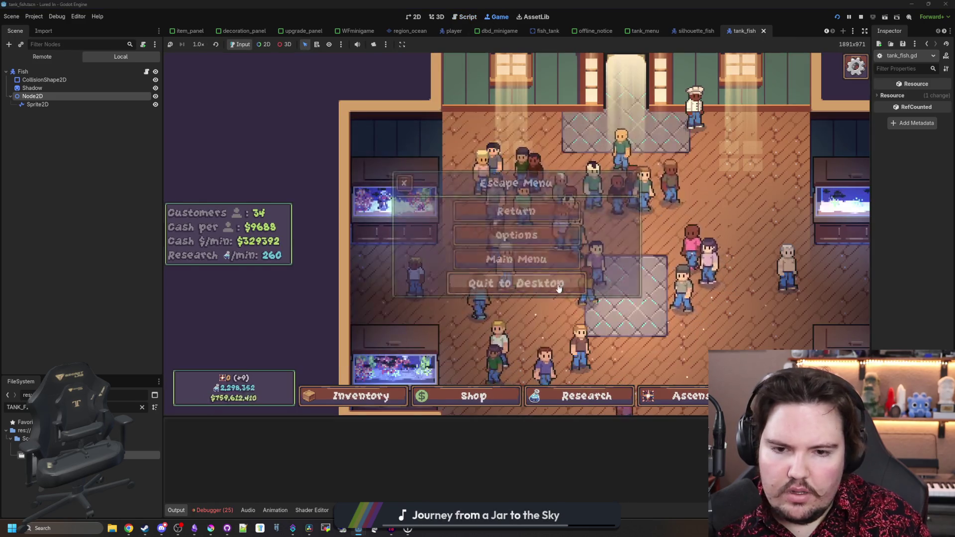
Go to the main menu, open Fish Tank 1 to check the snails, and return to tank_fish.gd.
left_click(523, 258)
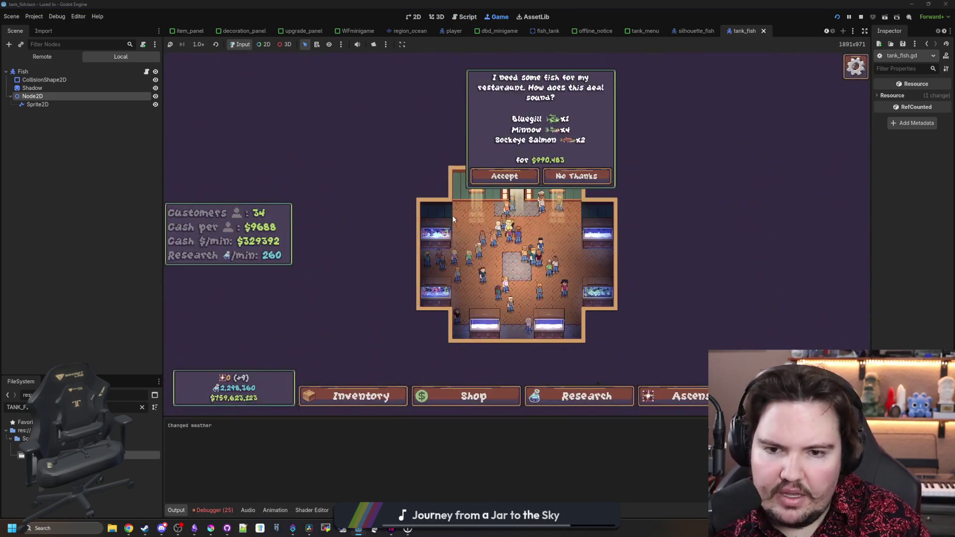
left_click(452, 216)
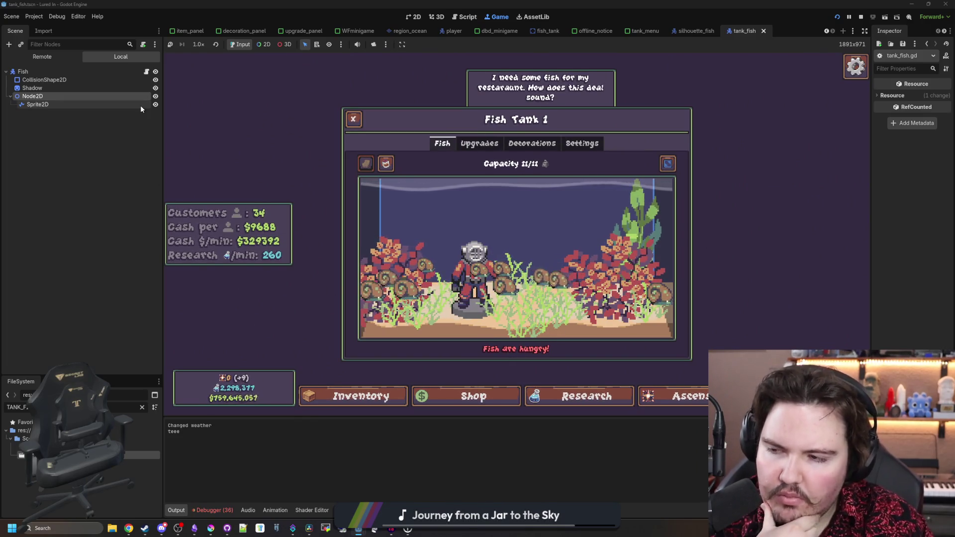
left_click(147, 70)
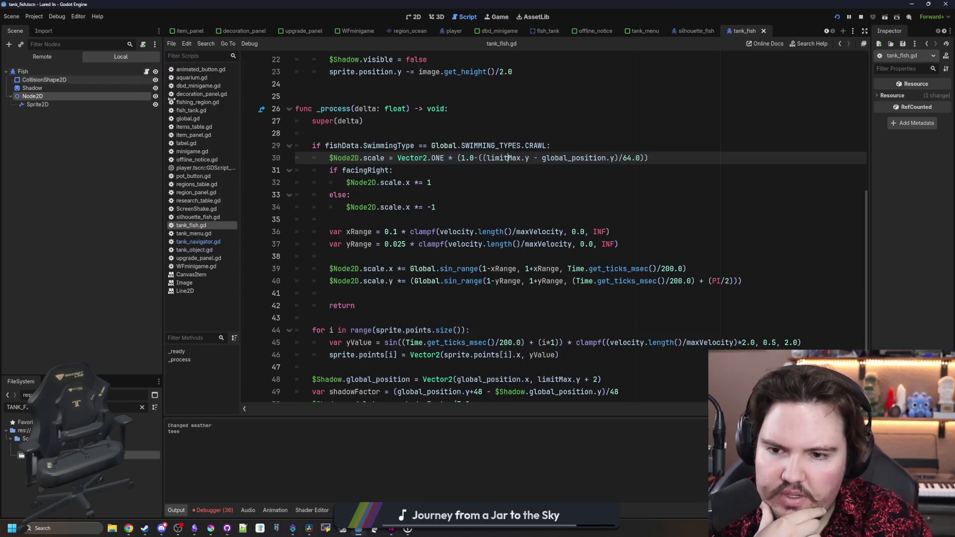
Change line 32 to sprite.scale.x = 1 and put line 34 back on the sprite.
left_click(383, 221)
scroll(376, 214, "up", 1)
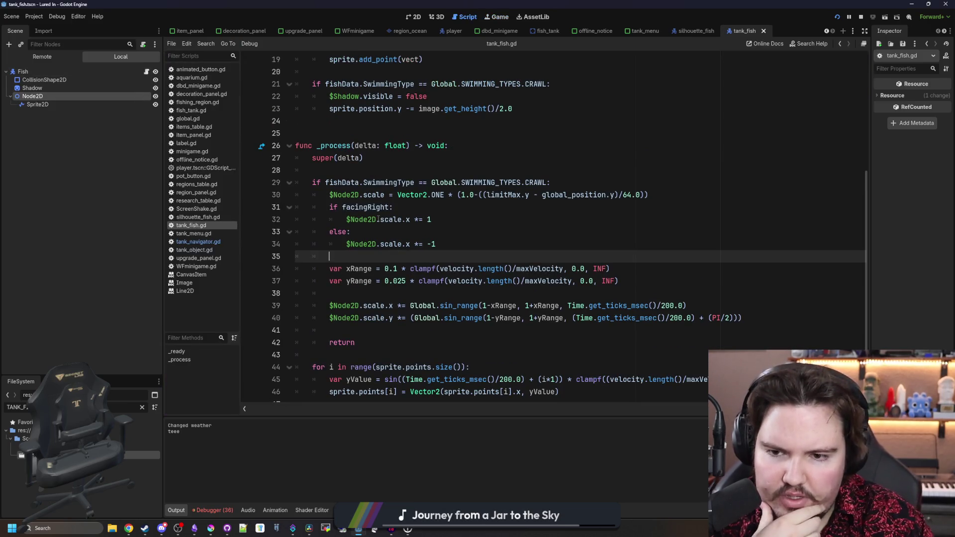
double_click(369, 220)
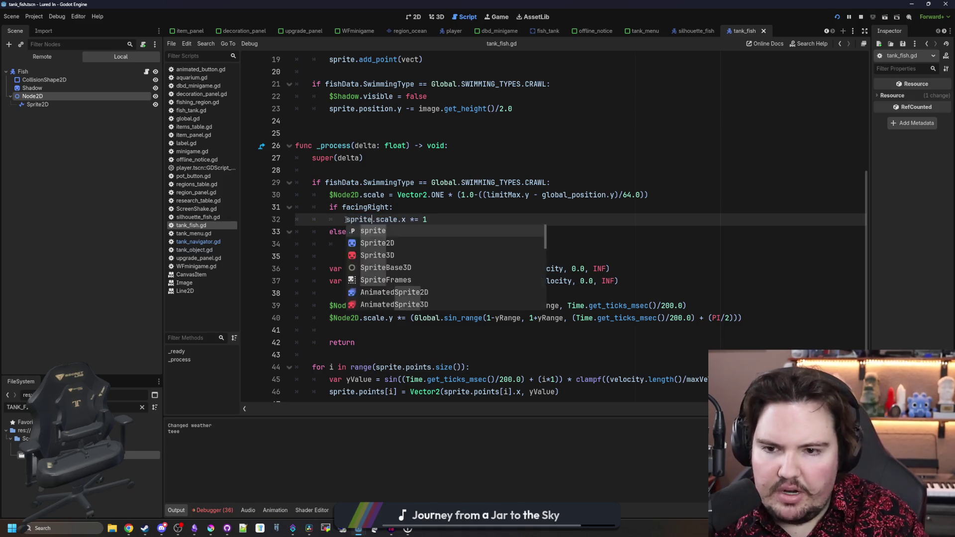
type("sprite.scale.x")
key("Right")
key("Delete")
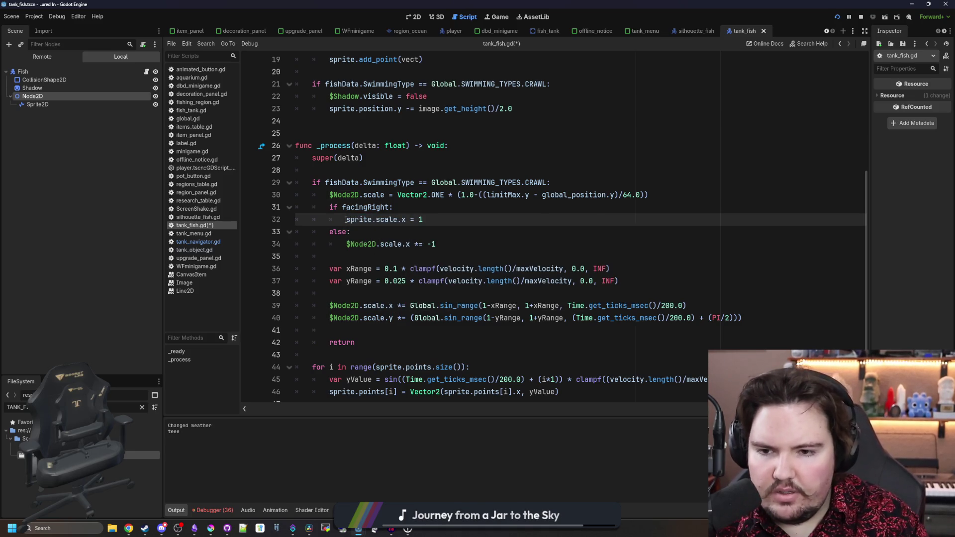
double_click(361, 244)
type("sprit")
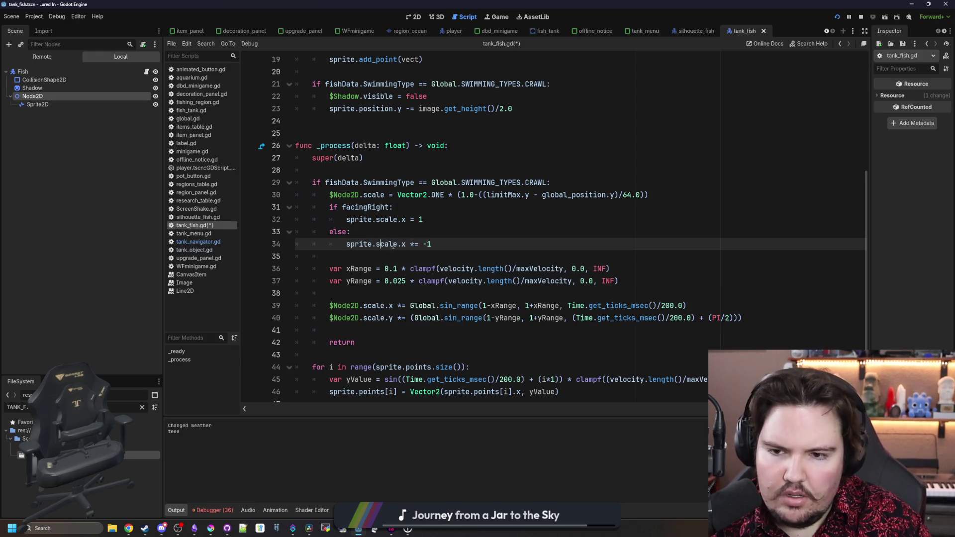
Comment out the facingRight flip block on lines 31-34, save, and bring up the game.
left_click_drag(433, 244, 201, 209)
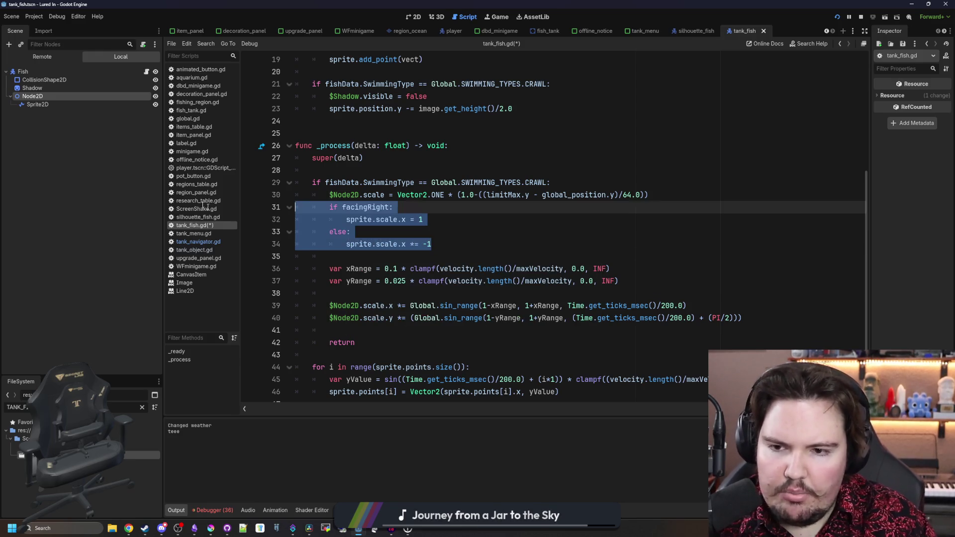
key("ctrl+k")
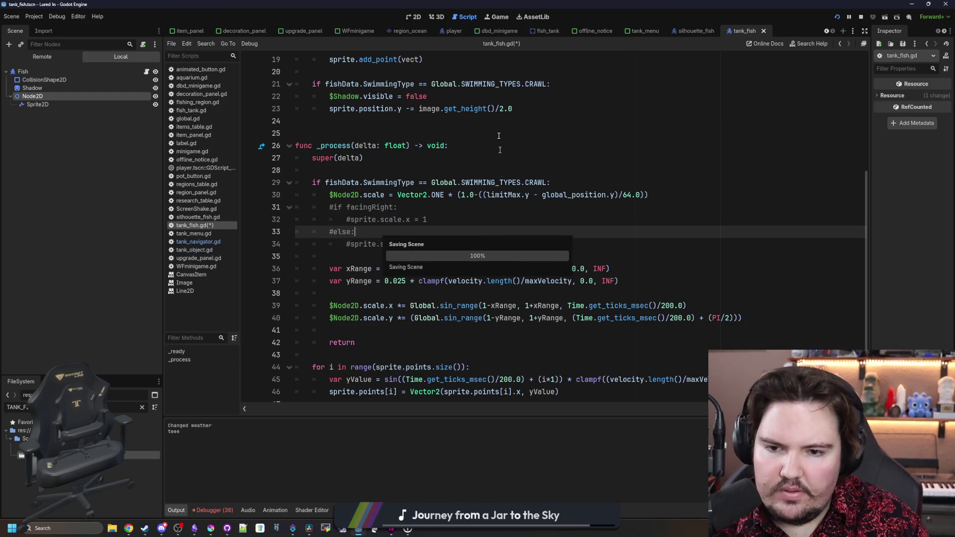
key("ctrl+s")
left_click(499, 16)
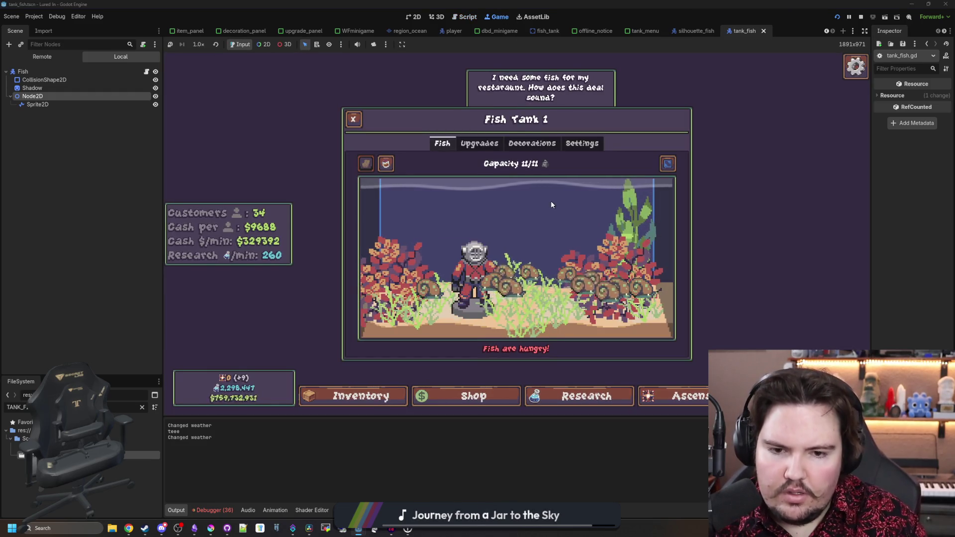
key("Escape")
left_click(515, 258)
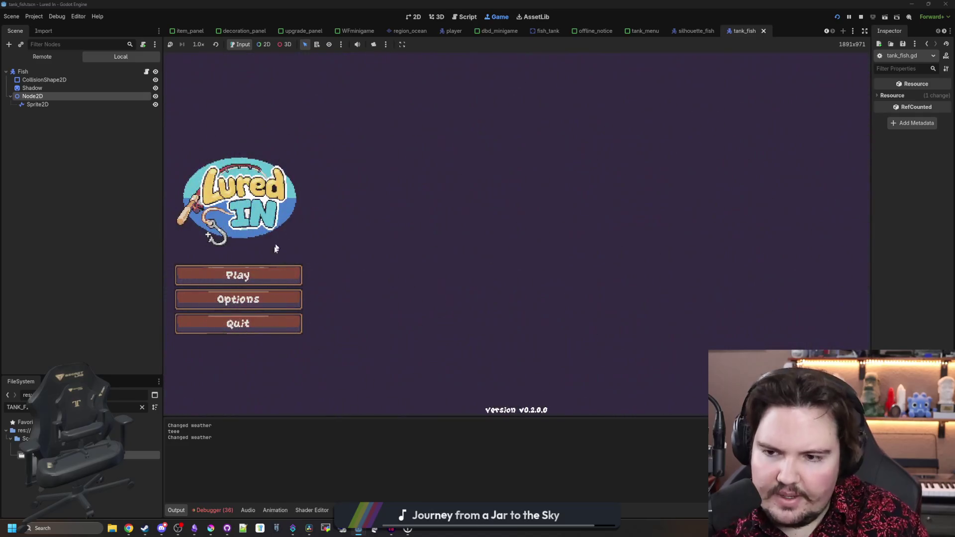
left_click(270, 273)
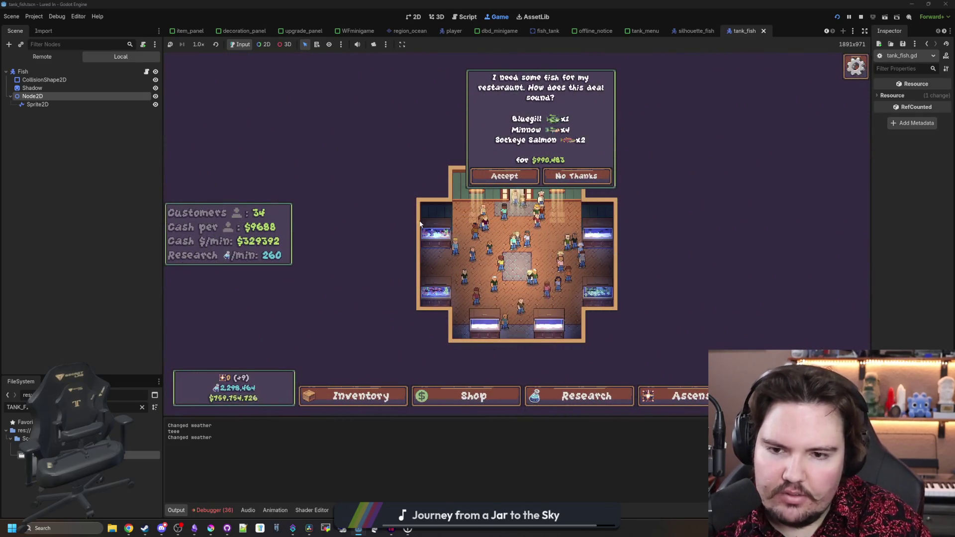
left_click(452, 233)
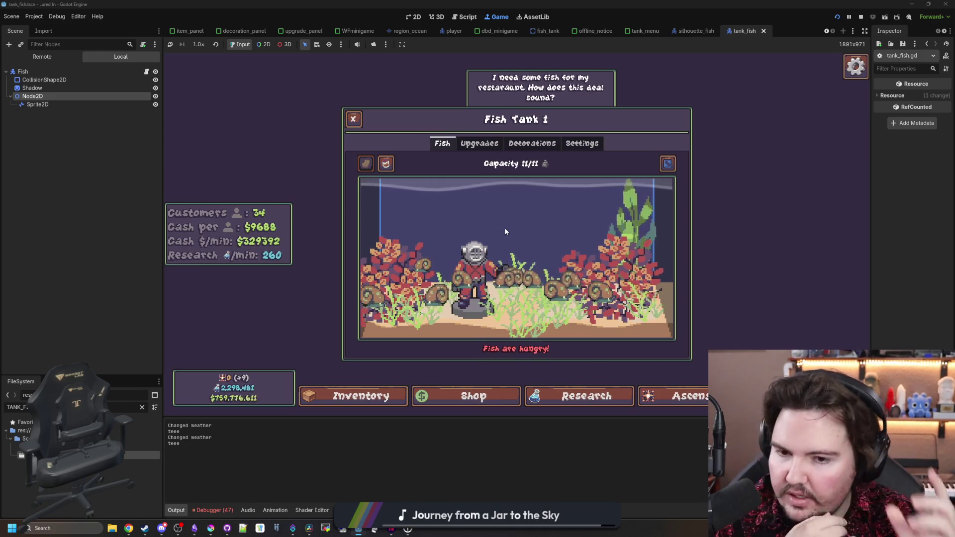
key("F8")
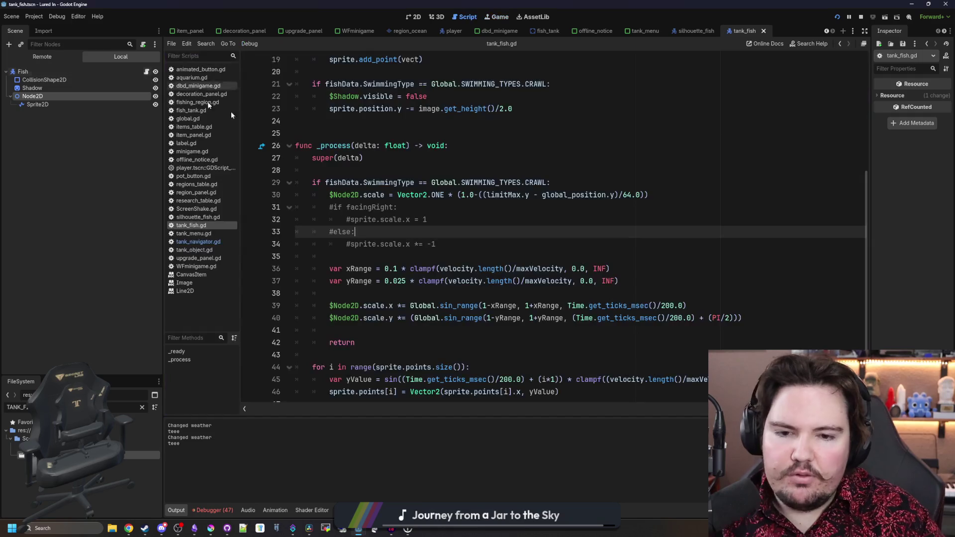
Save, look through tank_fish.gd and the TankNavigator parent script, and save again.
key("ctrl+s")
scroll(496, 180, "up", 3)
scroll(435, 112, "up", 3)
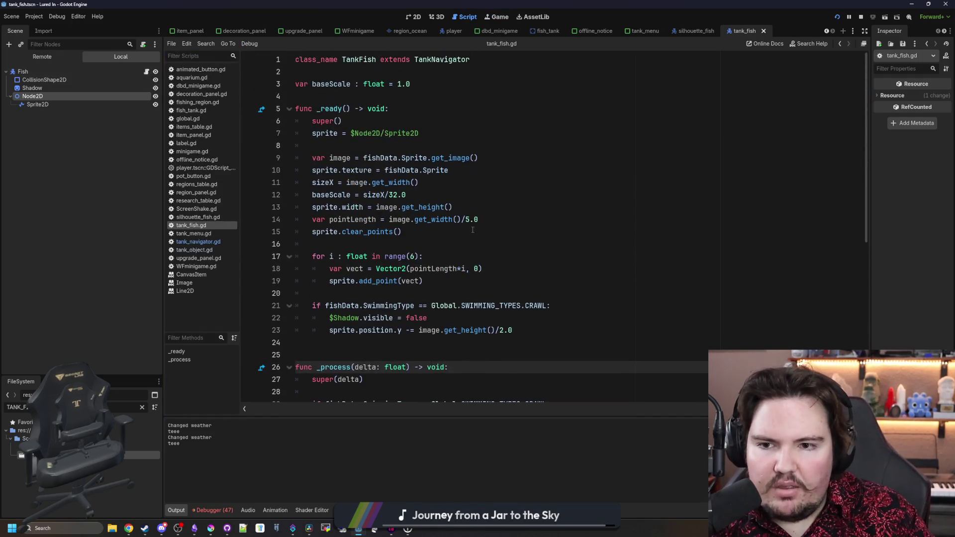
left_click(441, 69)
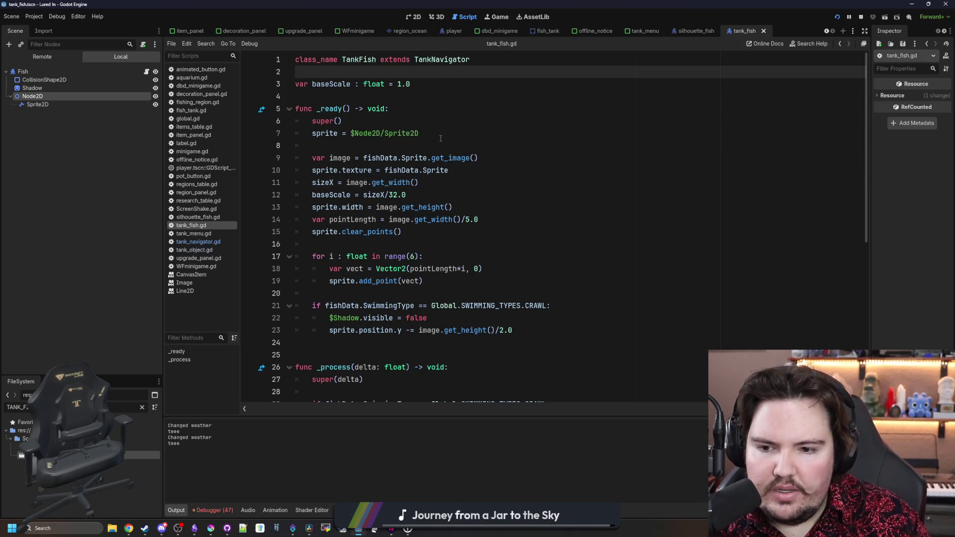
left_click(381, 233)
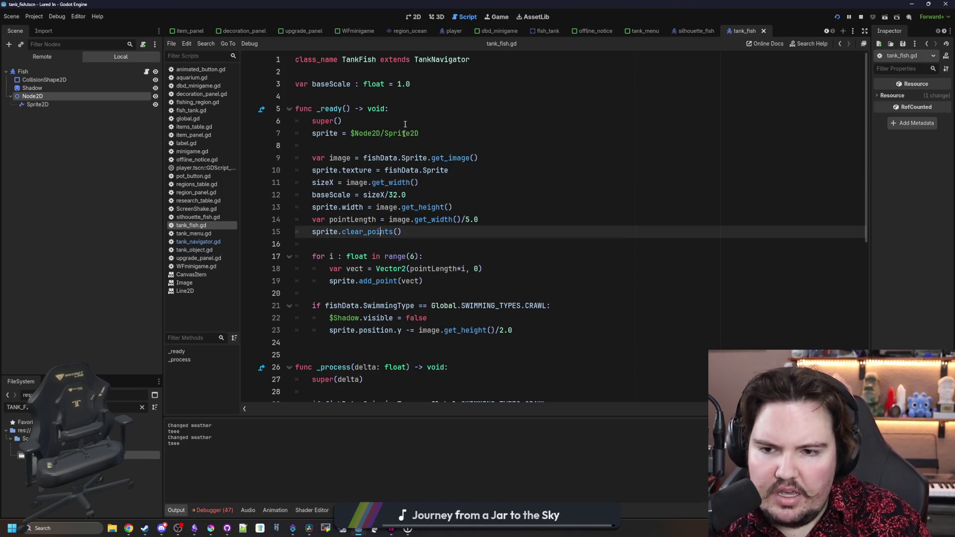
left_click(443, 58, "ctrl")
scroll(381, 281, "up", 10)
scroll(381, 281, "down", 2)
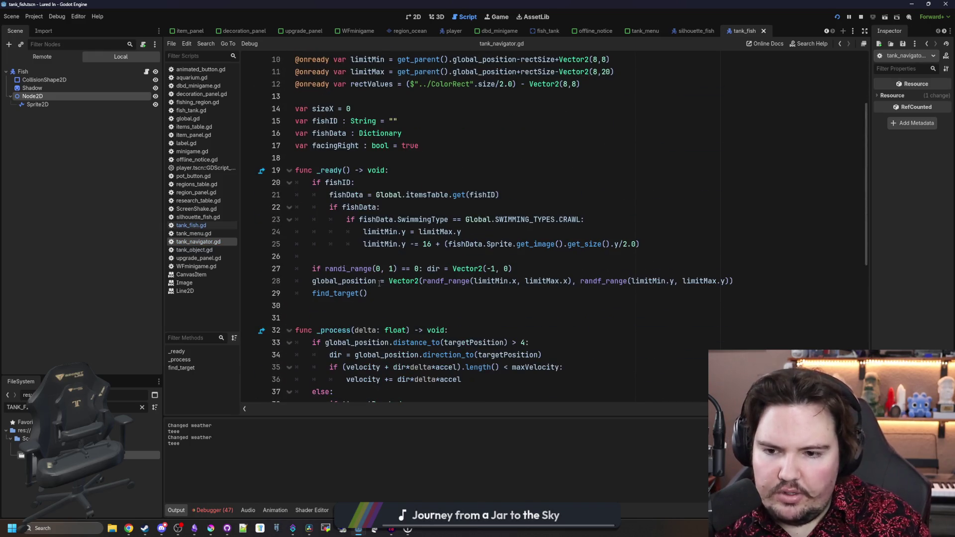
left_click(376, 293)
left_click(313, 256)
key("ctrl+s")
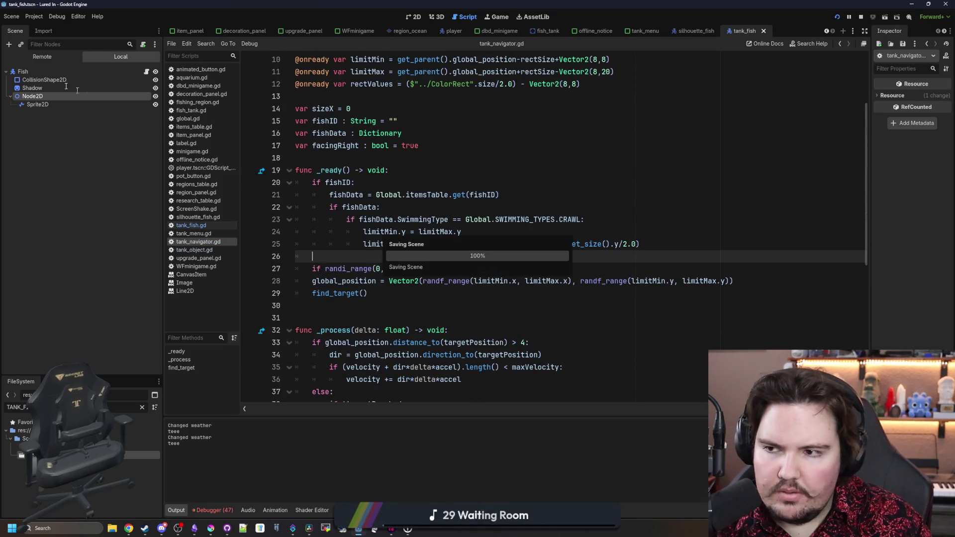
Inspect the Fish root node's properties, then switch to the tank_menu scene and script.
left_click(45, 71)
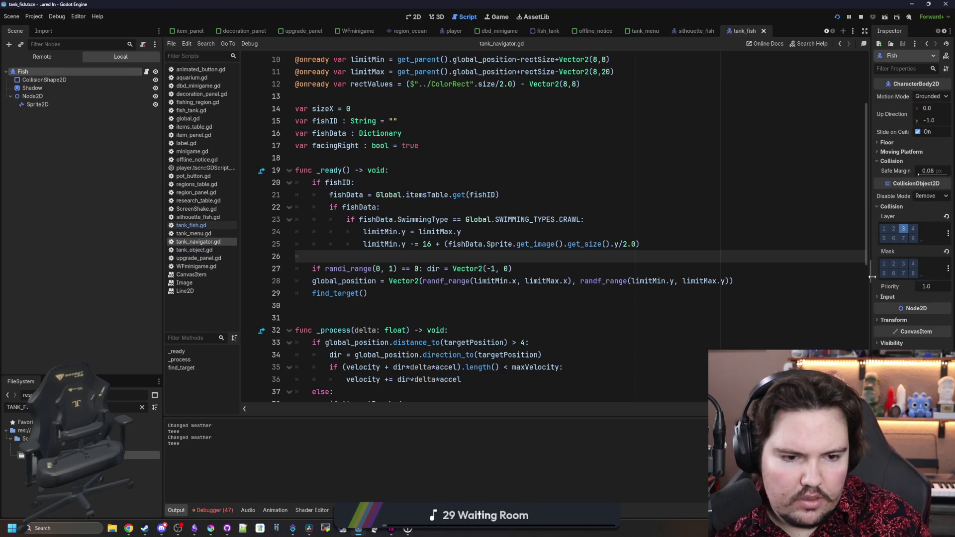
left_click_drag(871, 277, 727, 273)
left_click(435, 146)
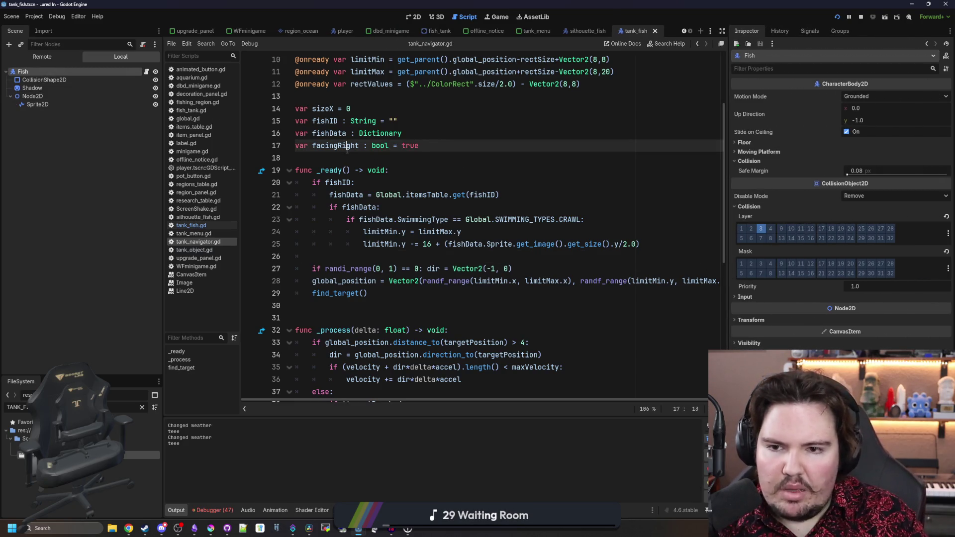
key("Down")
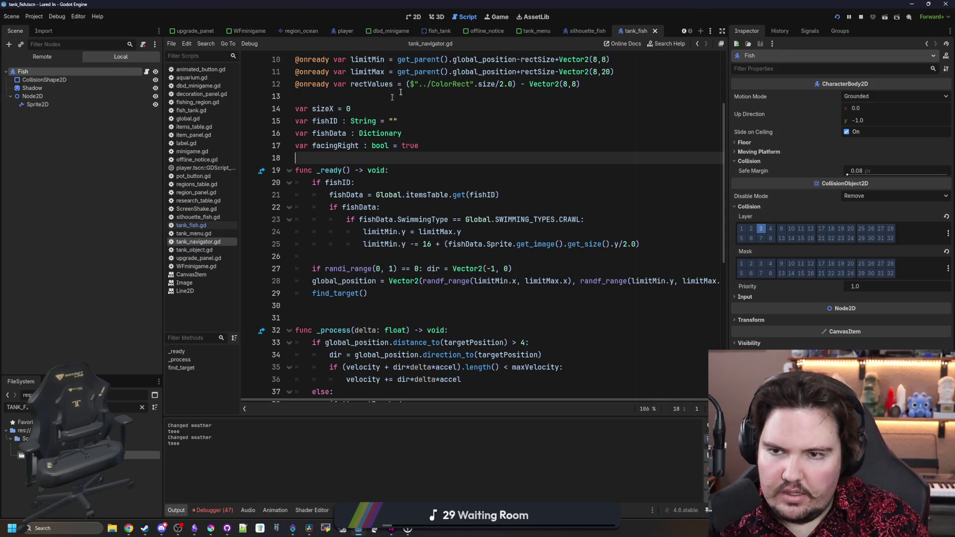
left_click(537, 31)
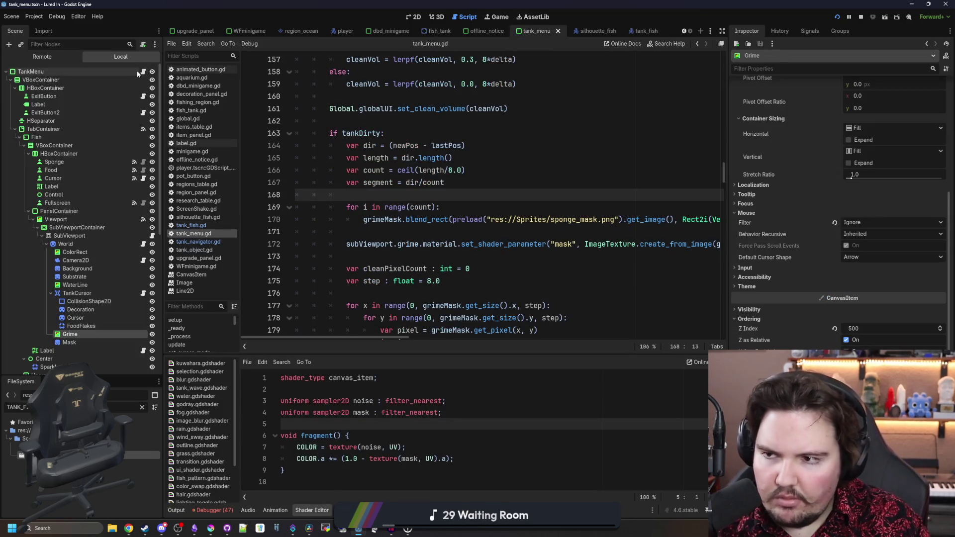
Search tank_fish in tank_menu.gd, delete the fish.z_index = 2 line, and open tank_fish.gd.
left_click(483, 180)
key("ctrl+f")
type("tank")
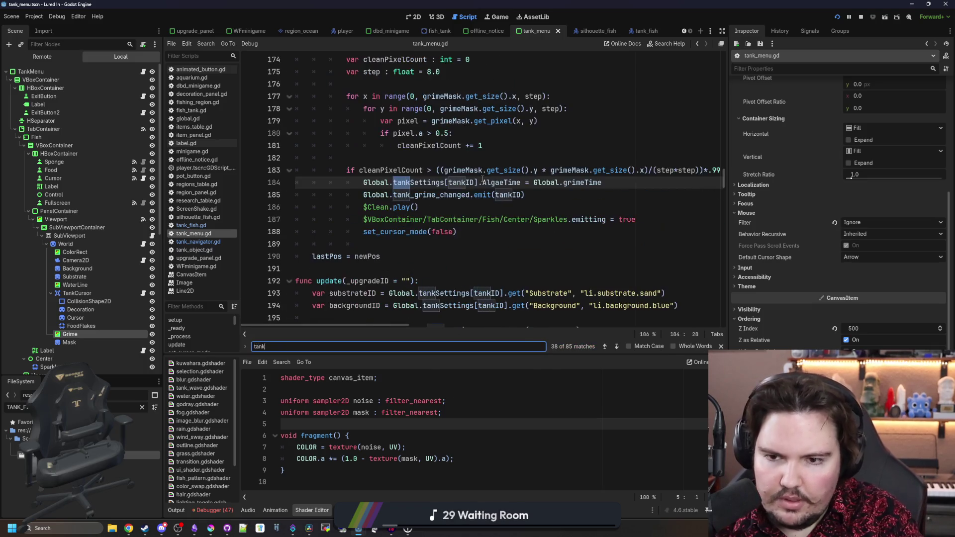
type("k_fis")
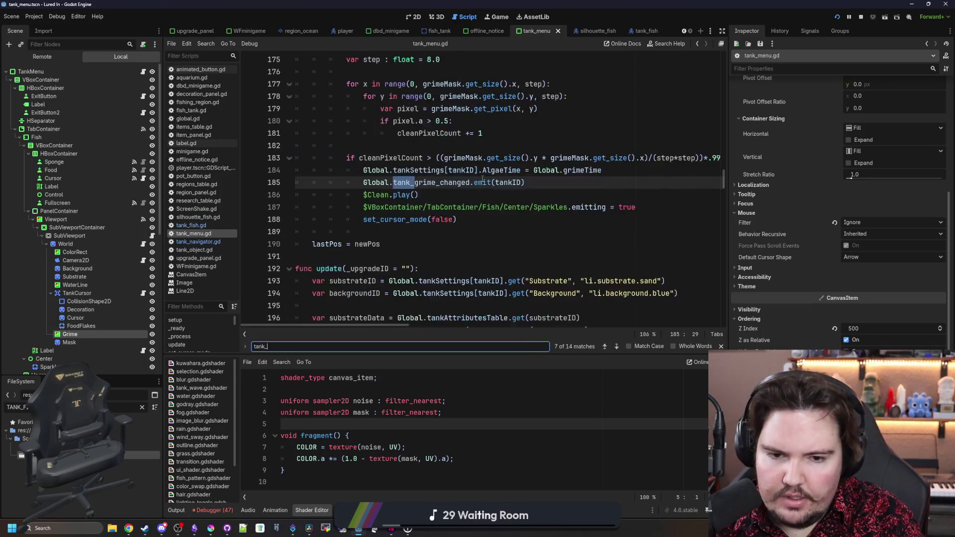
type("h")
key("Return")
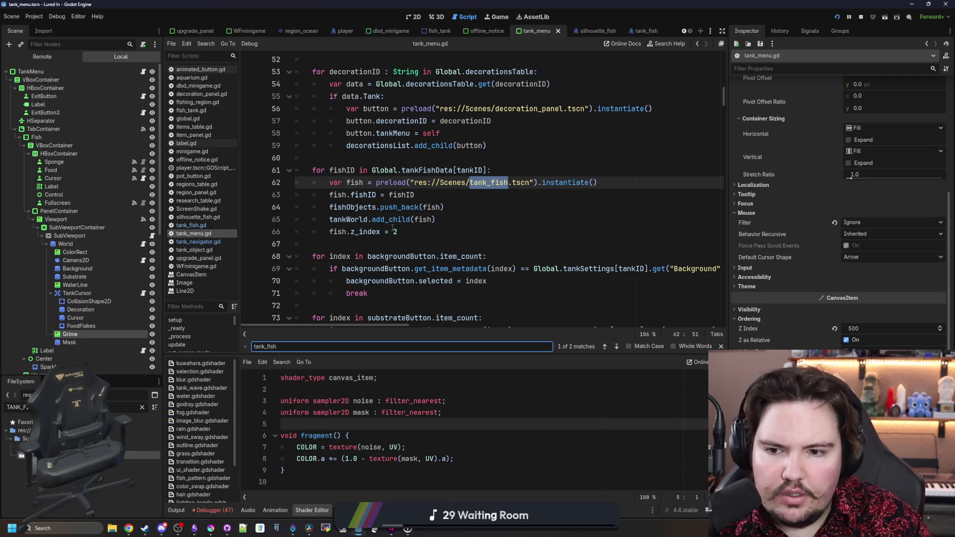
left_click_drag(397, 231, 324, 232)
left_click(404, 233)
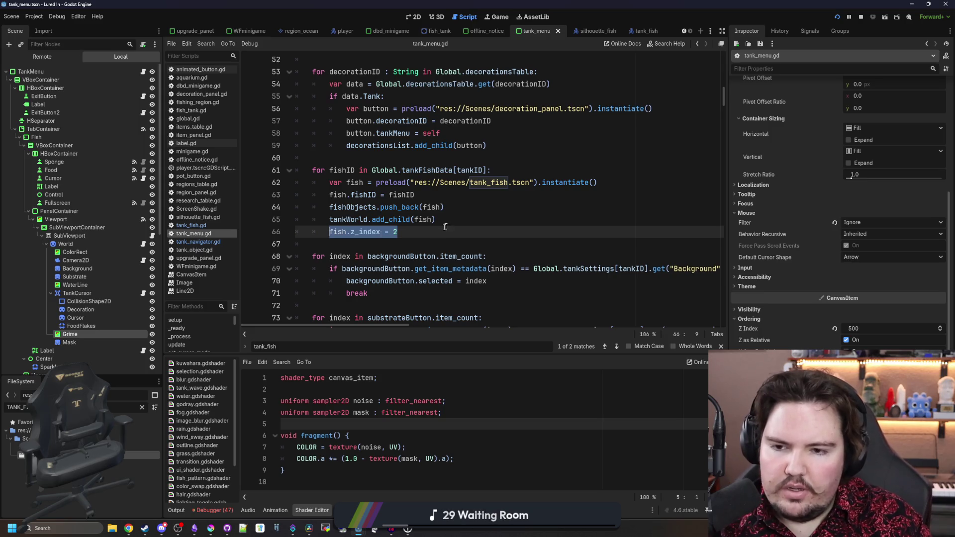
key("BackSpace")
key("BackSpace")
key("BackSpace")
key("BackSpace")
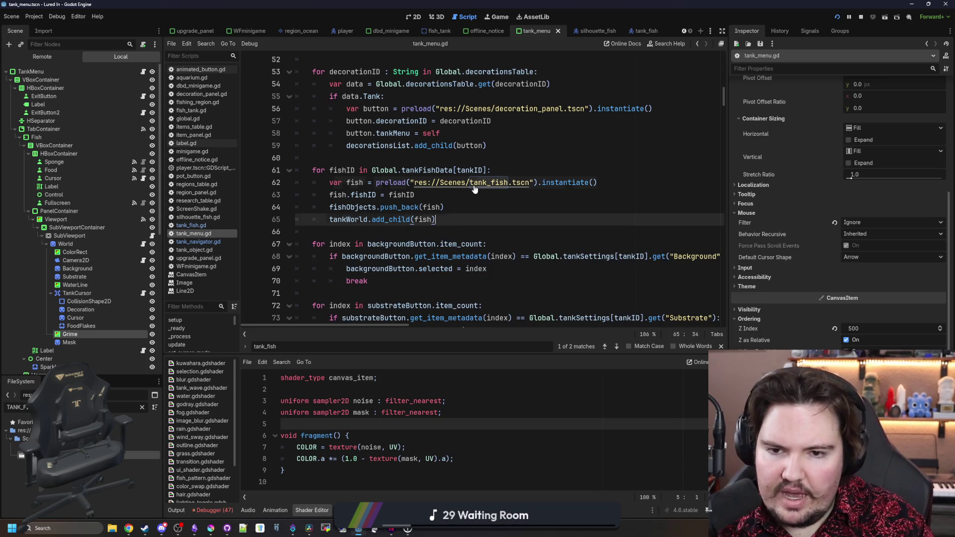
left_click(473, 184, "ctrl")
scroll(459, 189, "down", 3)
scroll(478, 209, "up", 3)
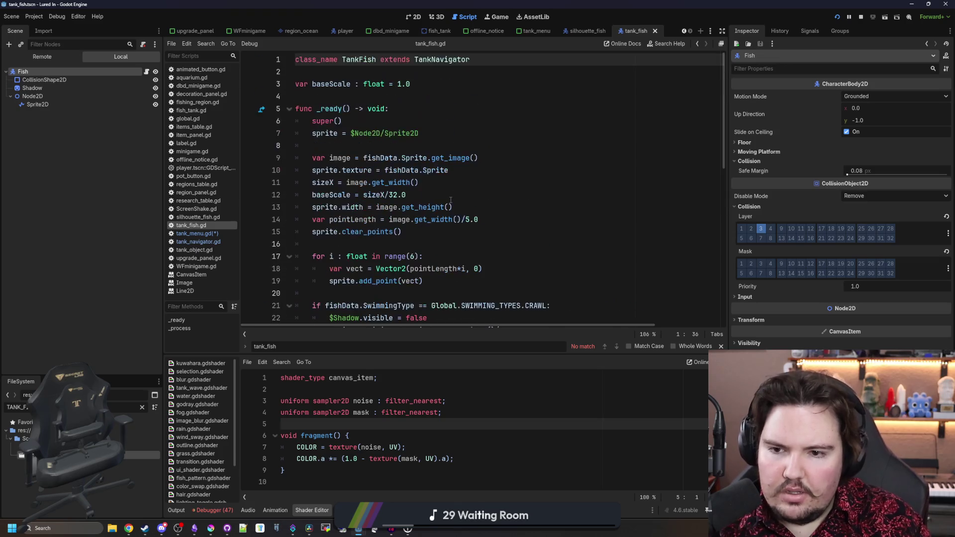
scroll(486, 216, "down", 3)
Add an else branch setting z_index = 2 after the CRAWL block, save, and run the game.
left_click(519, 219)
scroll(523, 232, "up", 2)
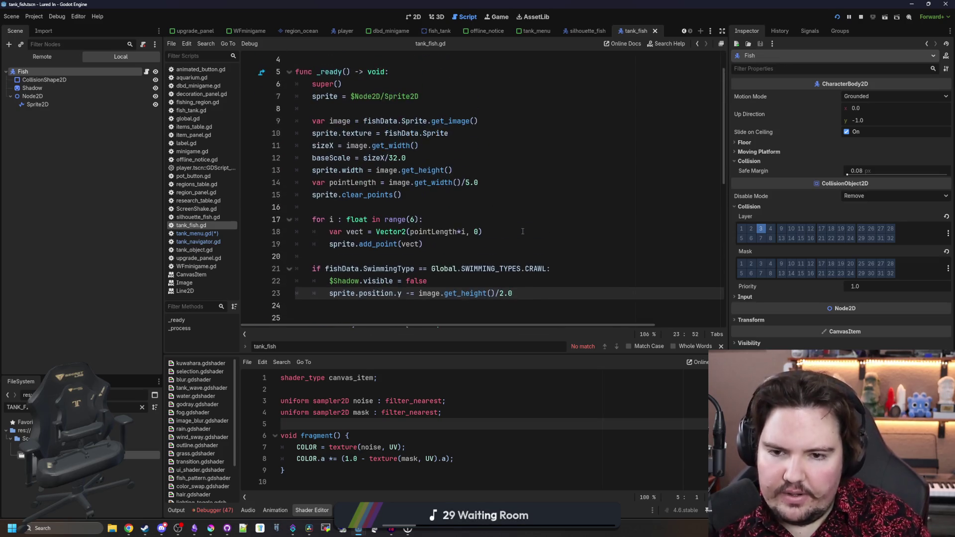
key("Return")
key("Return")
key("BackSpace")
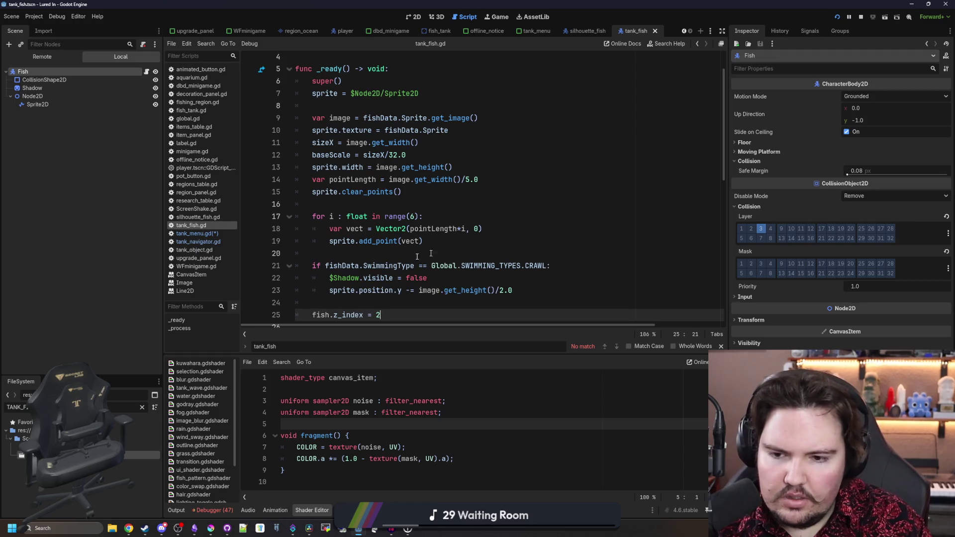
scroll(431, 254, "down", 1)
key("BackSpace")
left_click(371, 267)
type("else:")
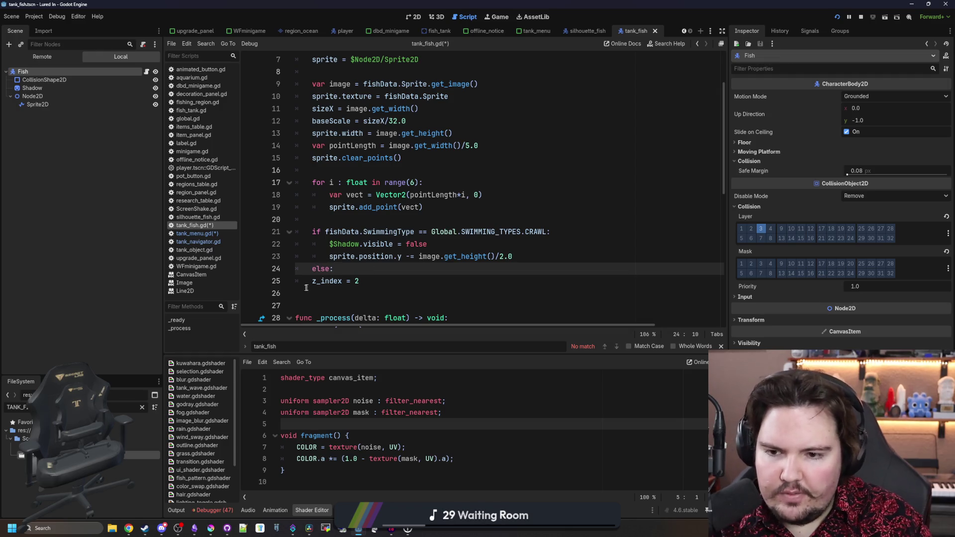
left_click(306, 281)
key("Tab")
left_click(384, 281)
key("ctrl+s")
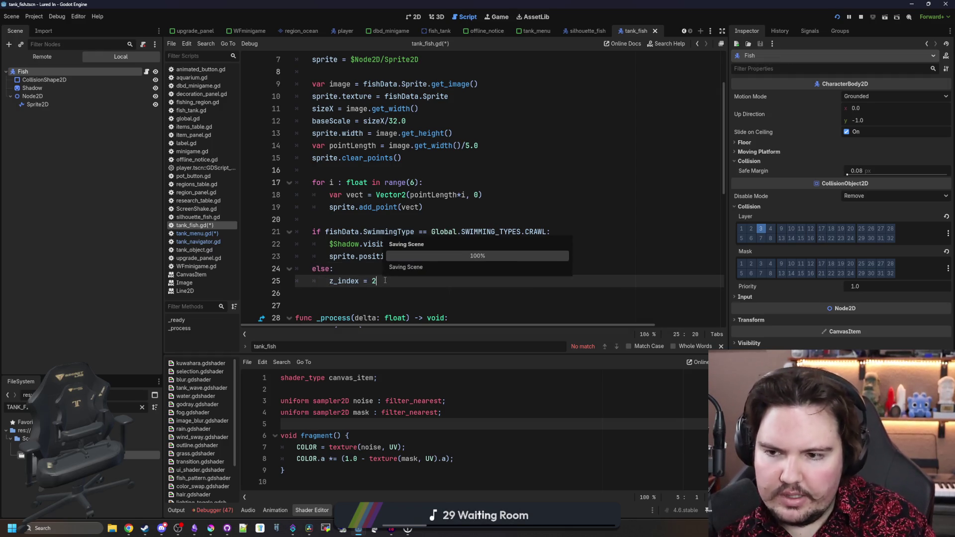
left_click(498, 16)
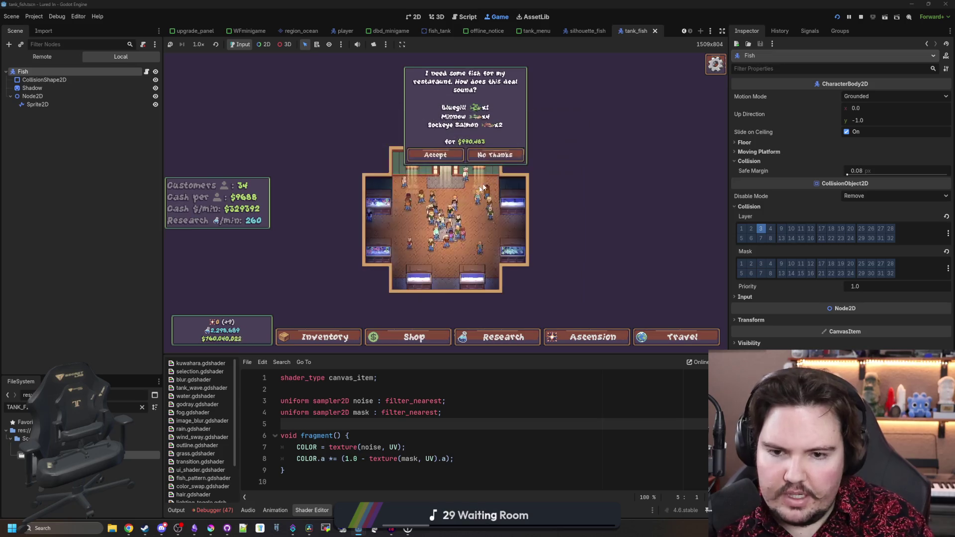
Open Fish Tank 1 to check the Freshwater Snail, stop the game with F8, and return to the script.
left_click(381, 203)
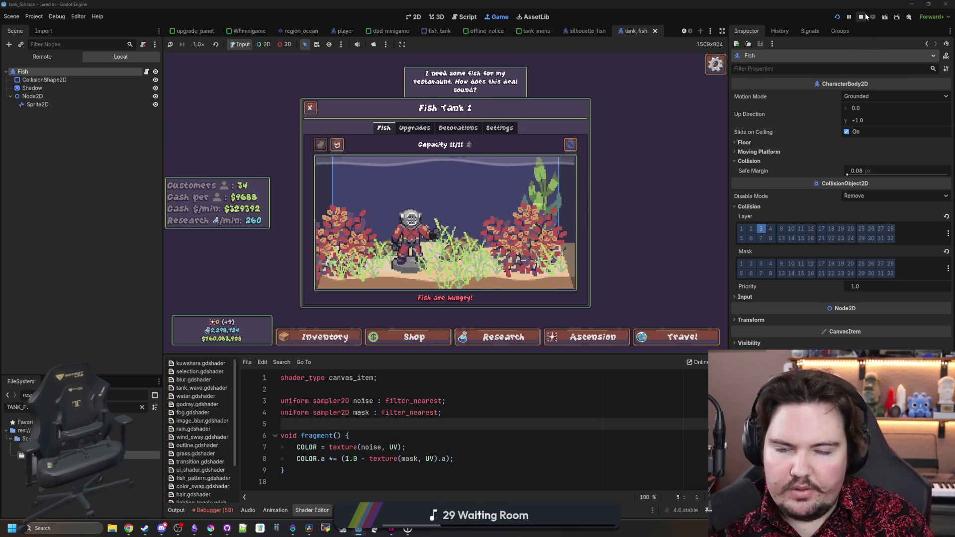
key("F8")
left_click(418, 170)
left_click(408, 220)
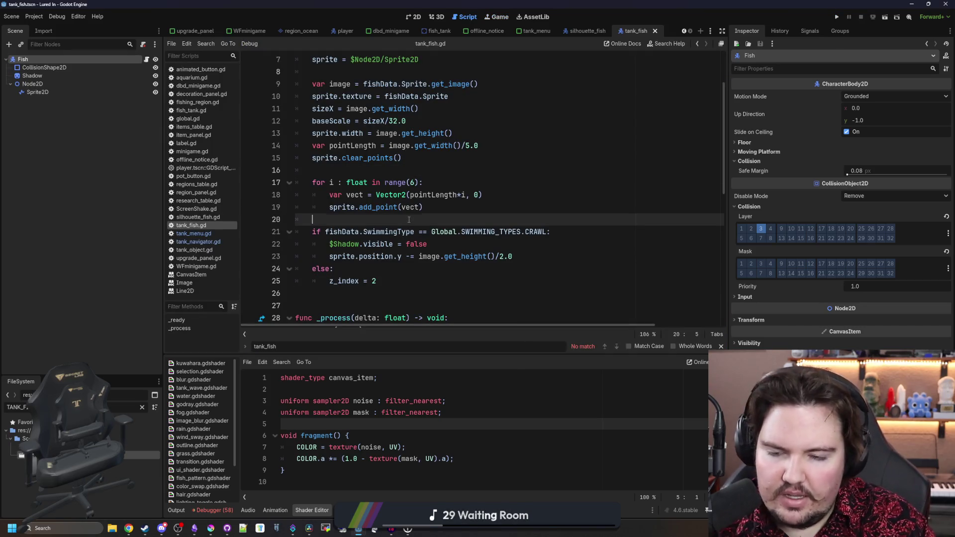
scroll(409, 220, "down", 2)
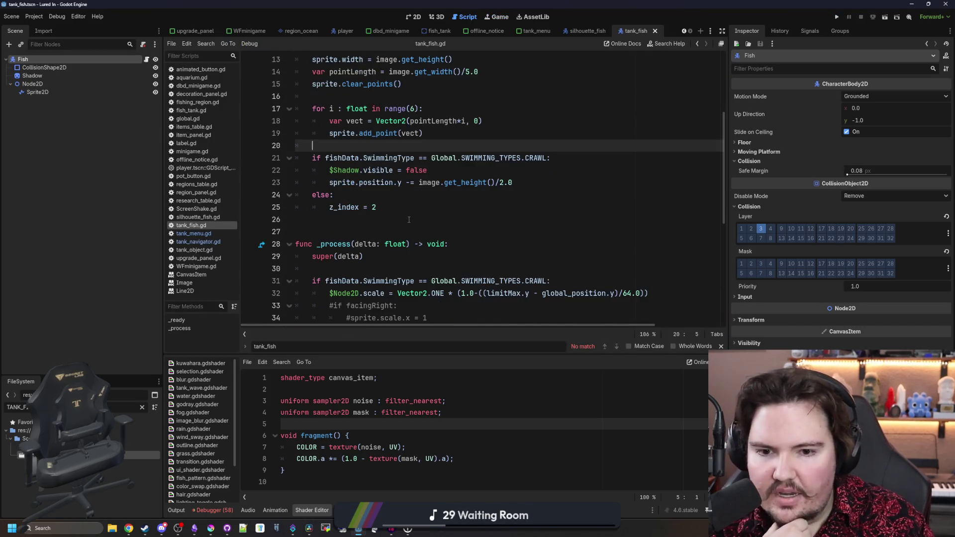
scroll(448, 221, "down", 2)
Shorten tank_navigator.gd's crawl limit to limitMin.y -= 16 by deleting the sprite-size term, then run the game.
left_click(560, 224)
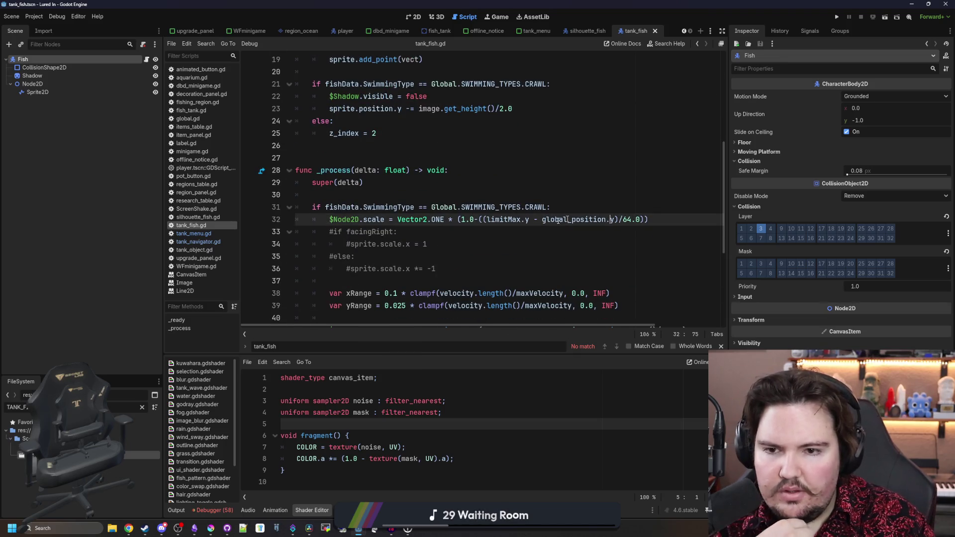
scroll(525, 226, "up", 5)
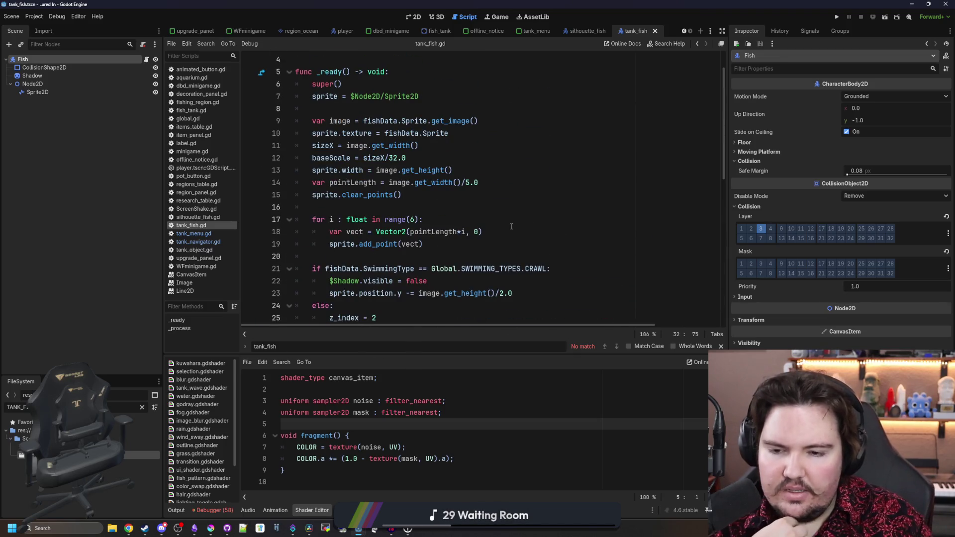
scroll(499, 227, "up", 2)
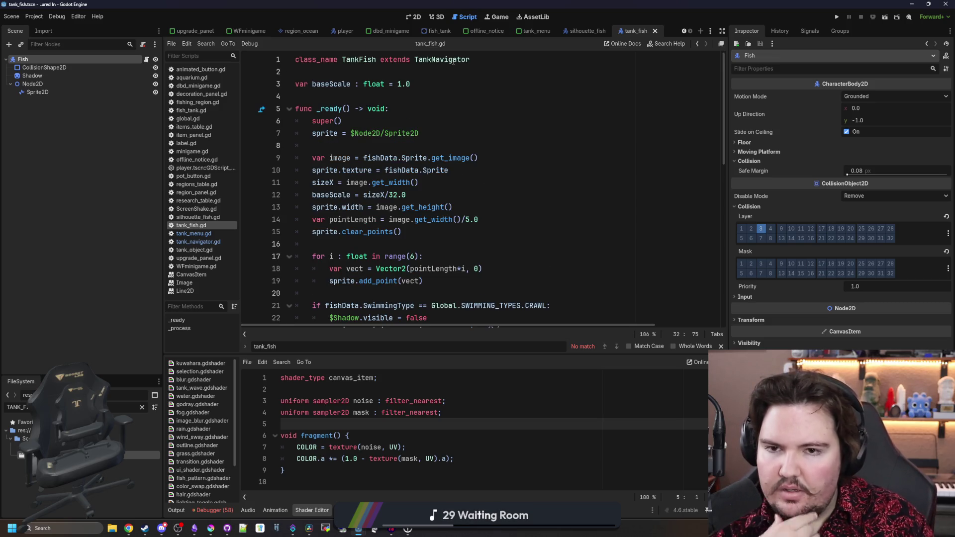
left_click(441, 60, "ctrl")
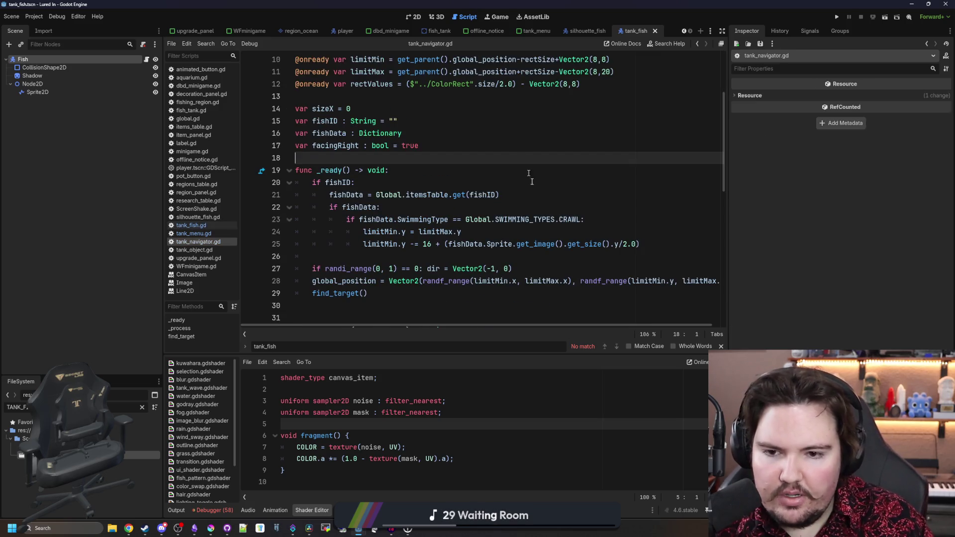
left_click_drag(657, 245, 488, 244)
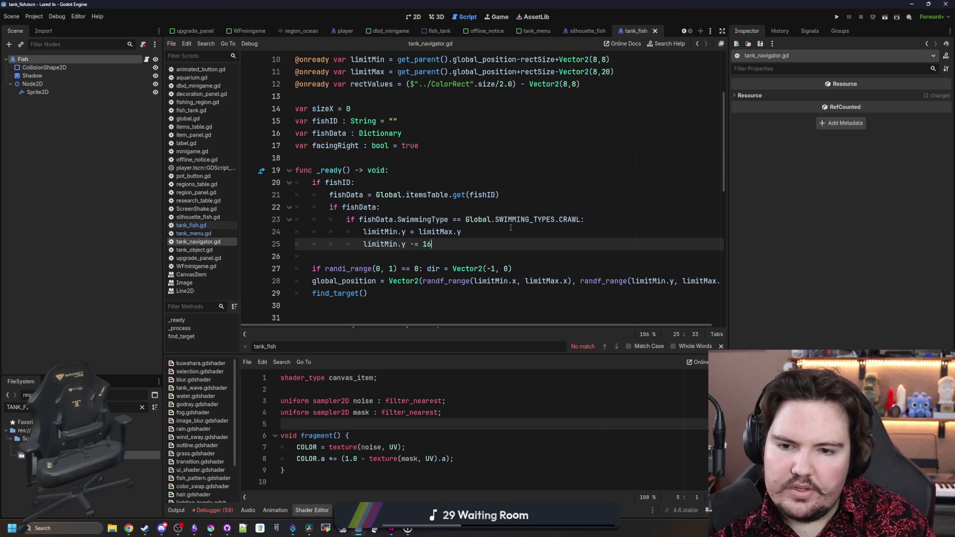
left_click(478, 232)
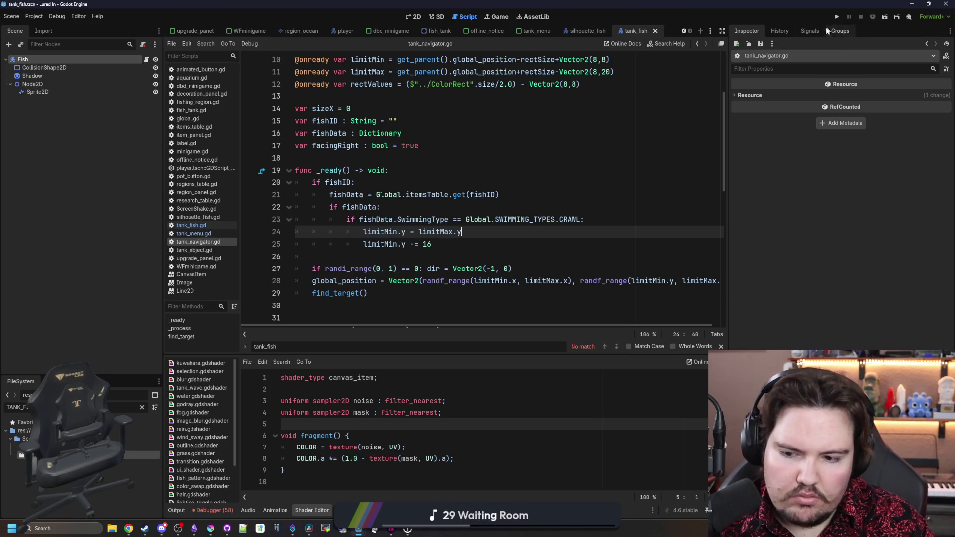
left_click(838, 16)
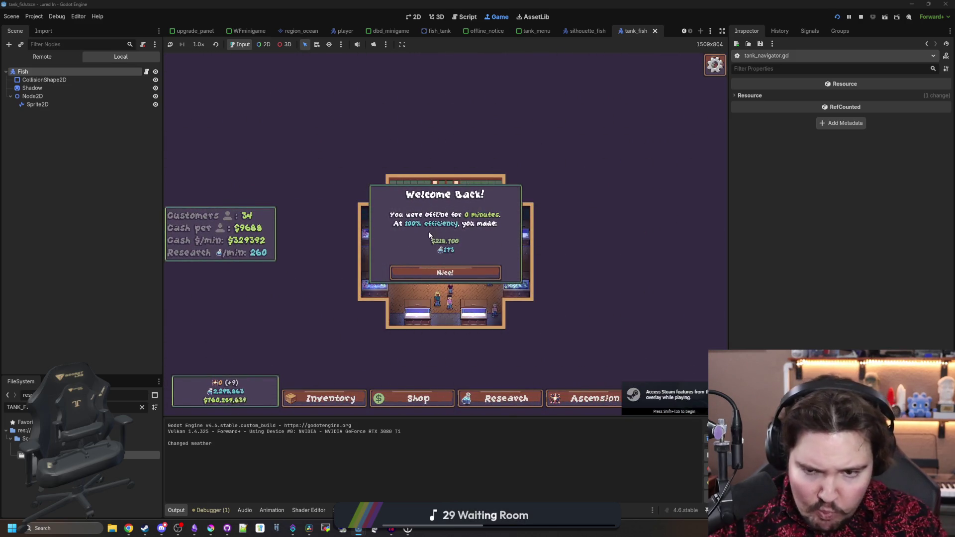
Dismiss the Welcome Back message, bring up Fish Tank 1 and inspect the Freshwater Snail's info.
left_click(445, 272)
left_click(509, 215)
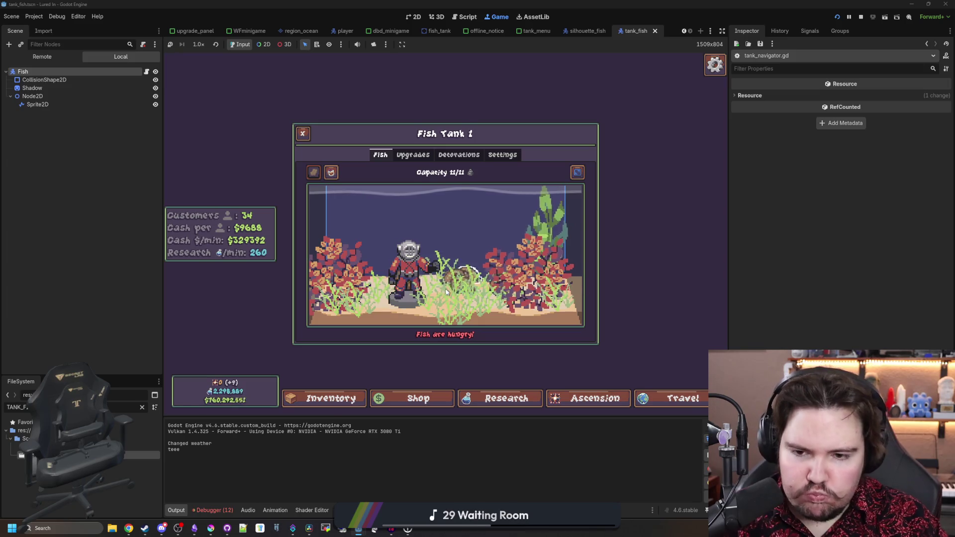
left_click(475, 277)
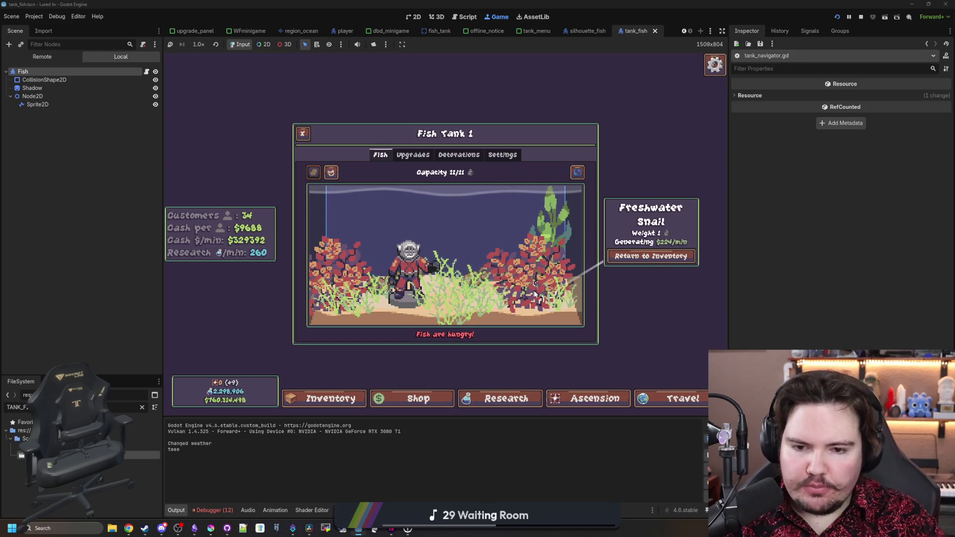
left_click(377, 283)
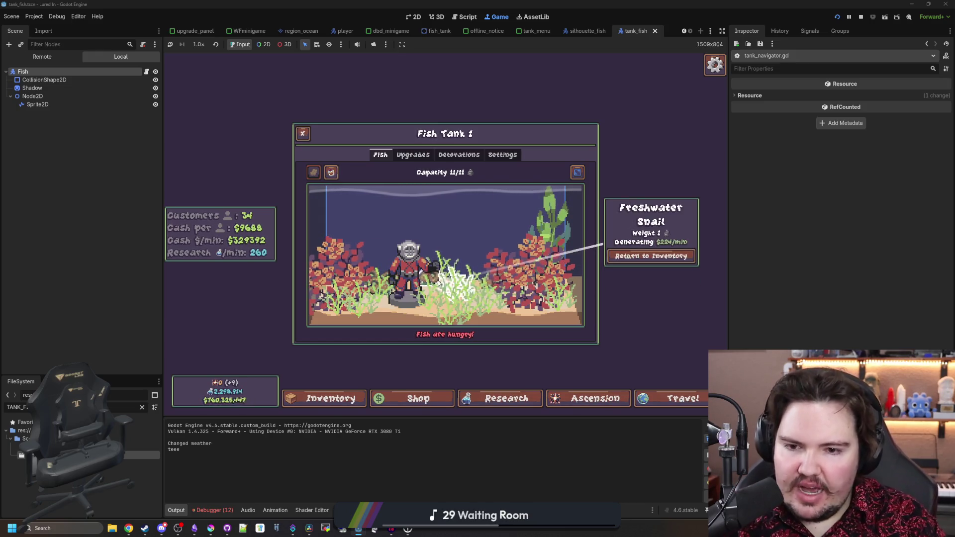
left_click(440, 278)
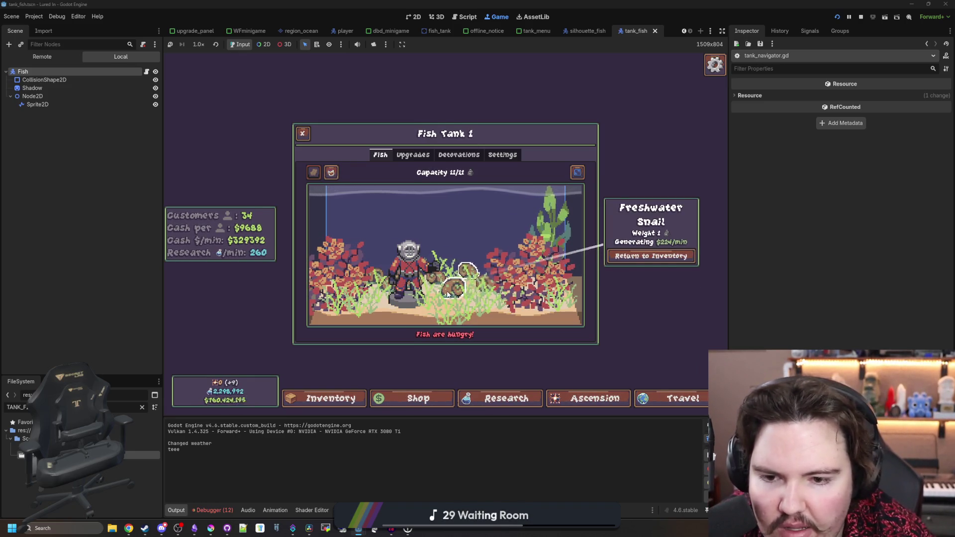
Check the seagrass plant and the snail once more, then go back to the tank_fish script.
left_click(332, 298)
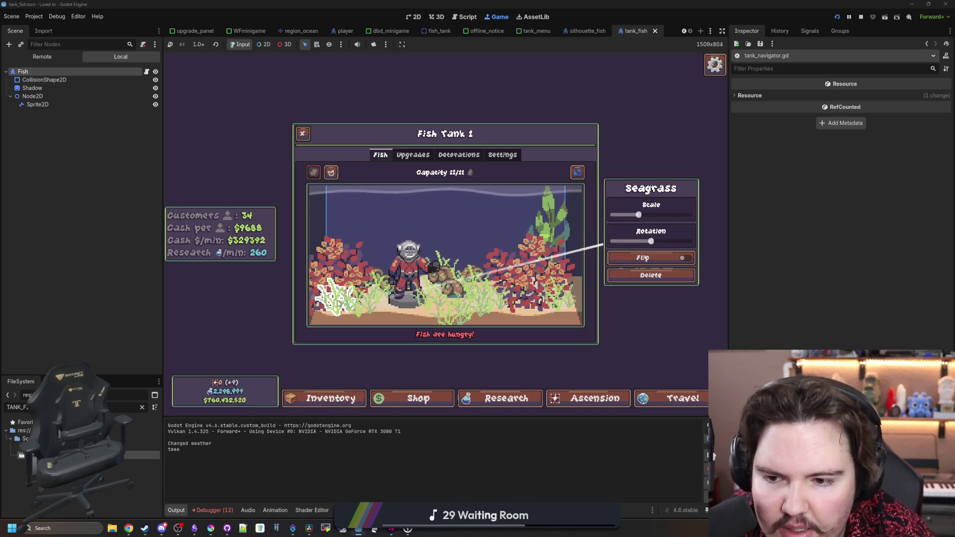
left_click(474, 296)
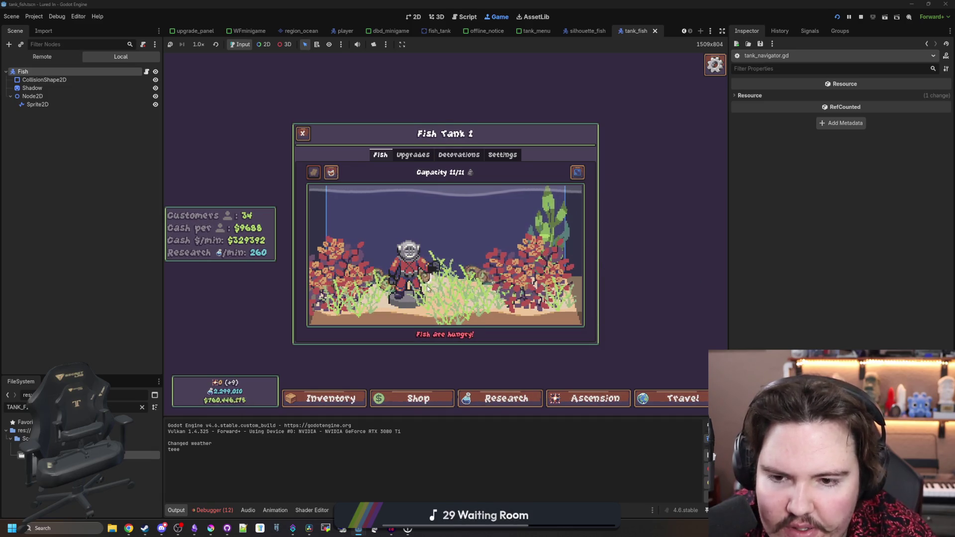
left_click(474, 274)
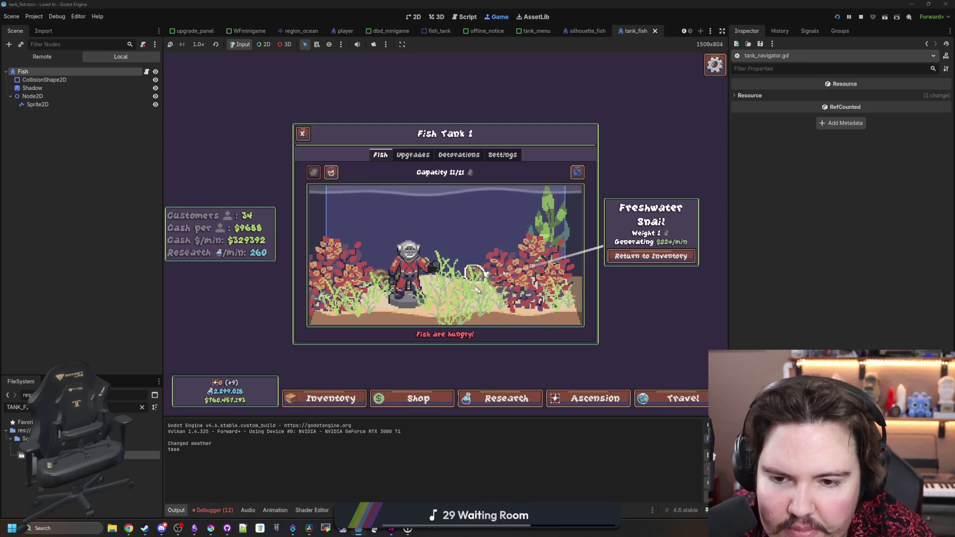
left_click(148, 75)
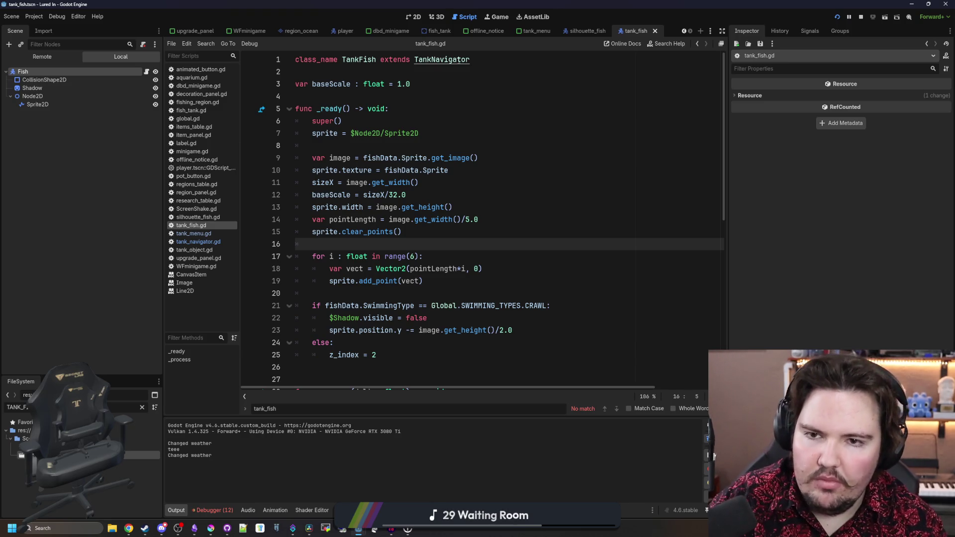
Add a 'limitMax.y += 12' line under the CRAWL check in tank_navigator.gd and test Fish Tank 1 in play.
left_click(442, 61, "ctrl")
left_click(555, 245)
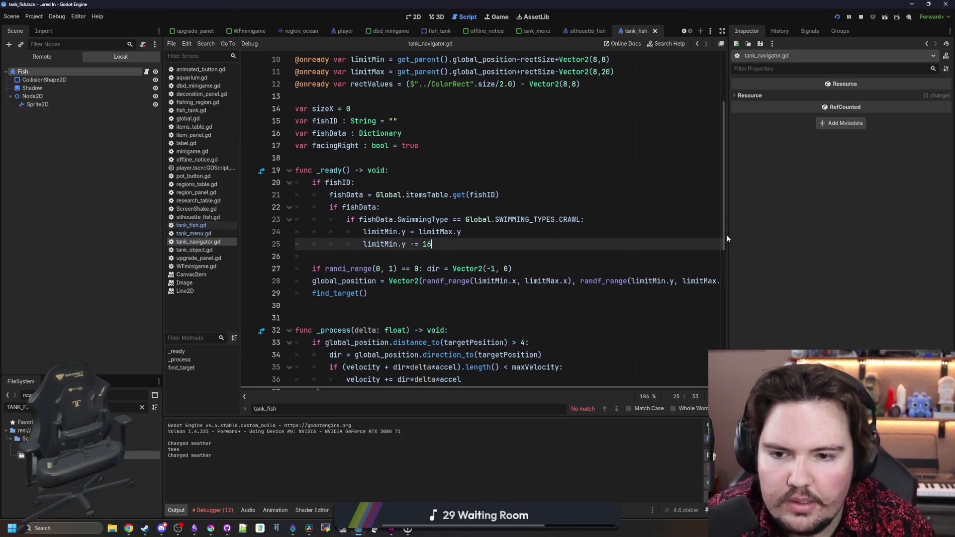
key("Return")
type("limitMax.y += 16")
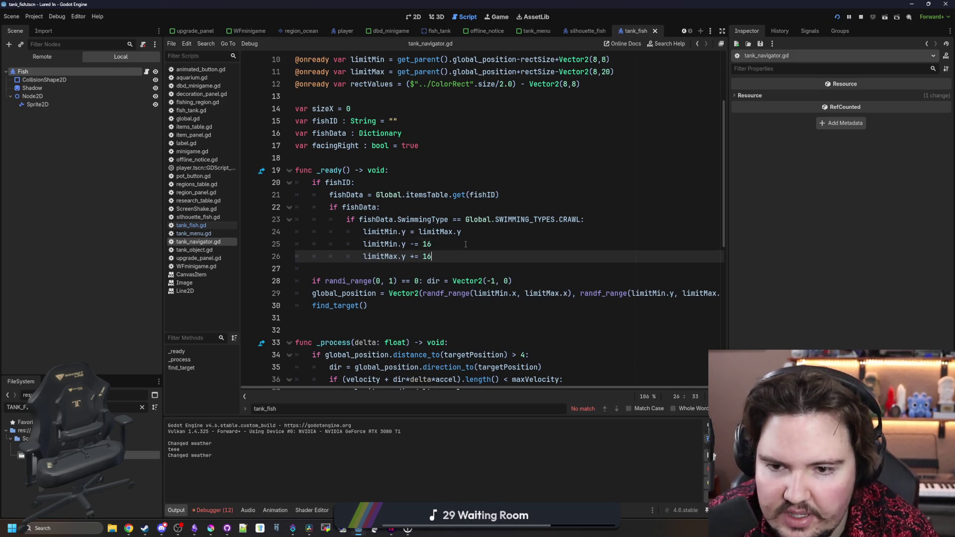
key("F5")
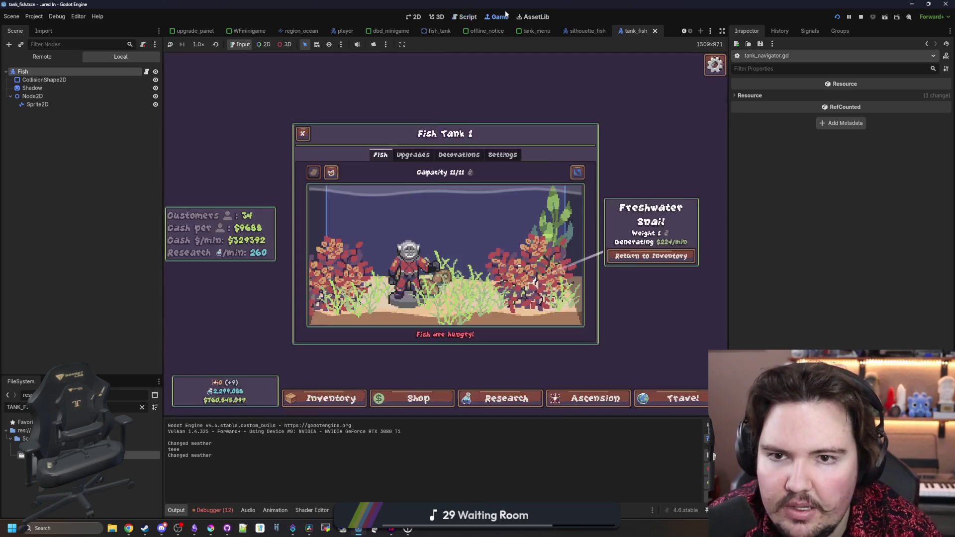
left_click(384, 231)
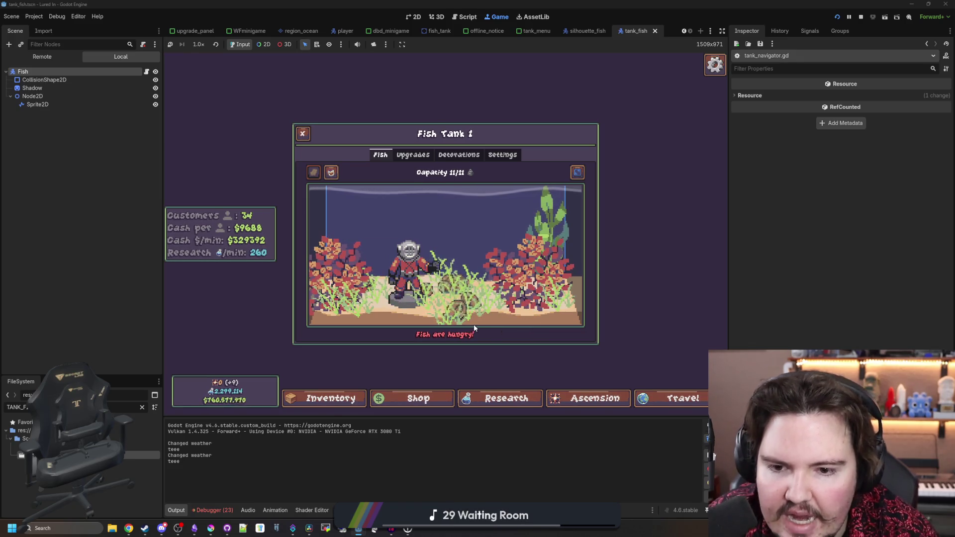
Adjust the limitMax line 26 in tank_navigator.gd and relaunch the game to watch the snails in Fish Tank 1.
left_click(147, 70)
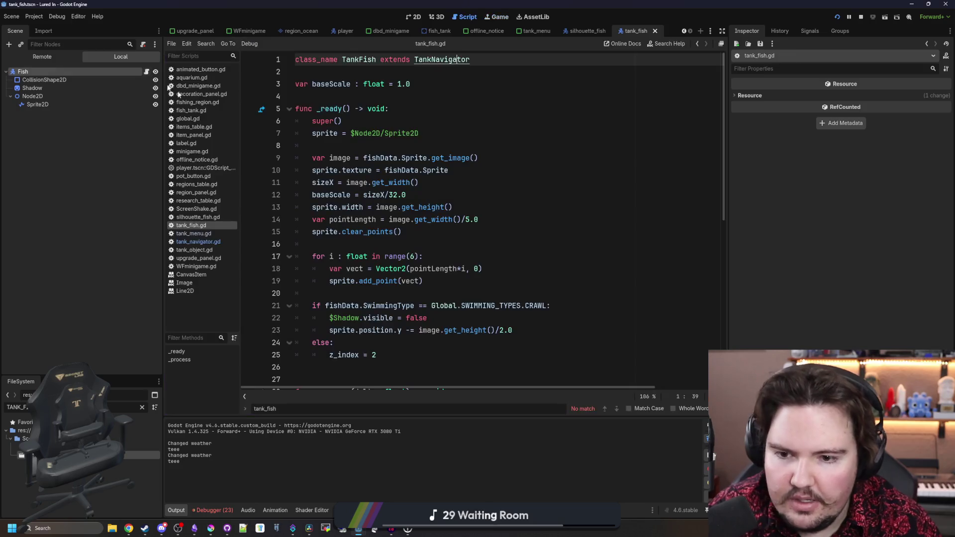
left_click(503, 214)
left_click(453, 64, "ctrl")
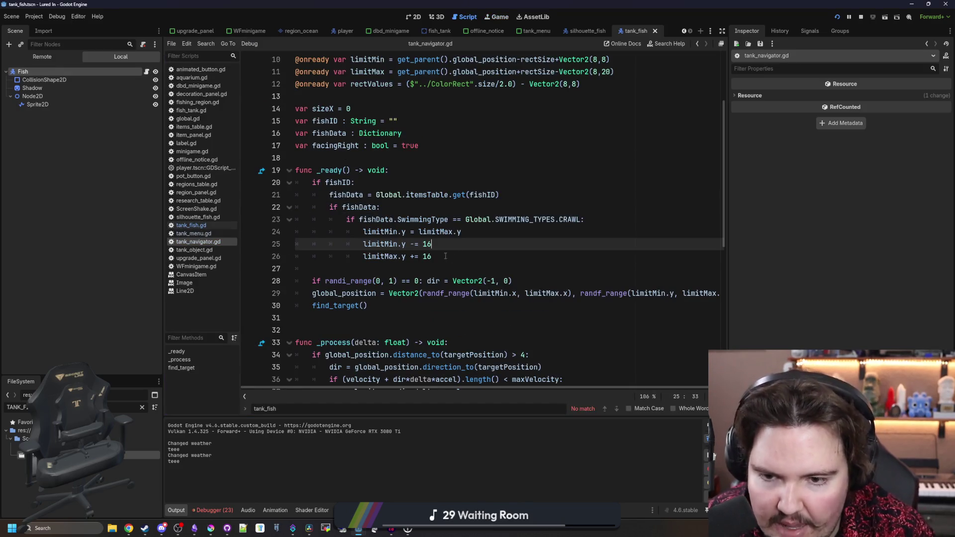
left_click(445, 256)
type("2")
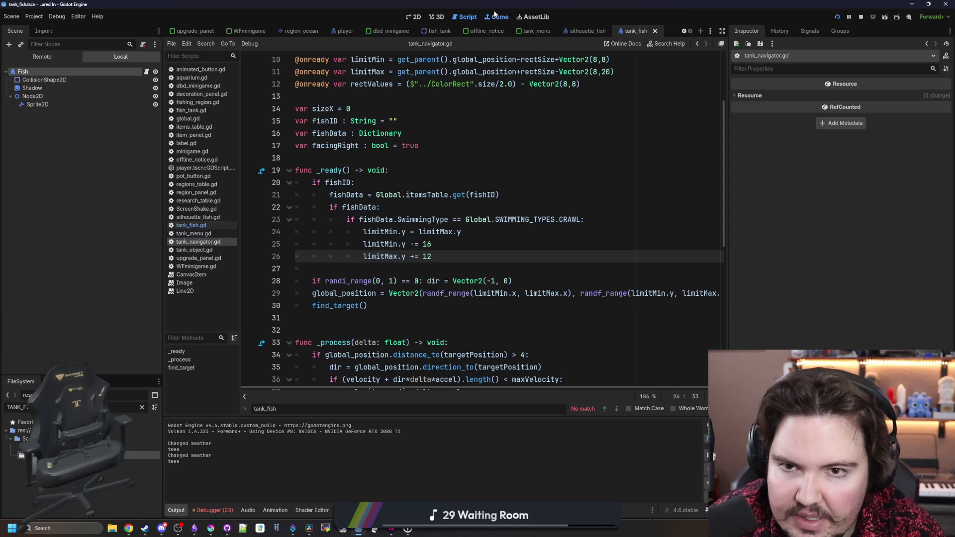
key("F5")
left_click(380, 237)
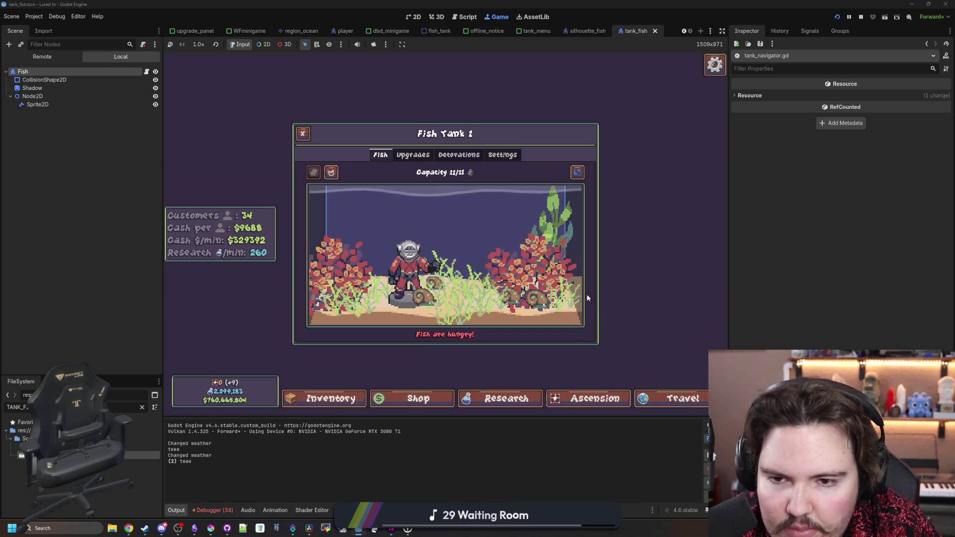
Send two freshwater snails from Fish Tank 1 back to the inventory, leaving it at 9/11.
left_click(466, 273)
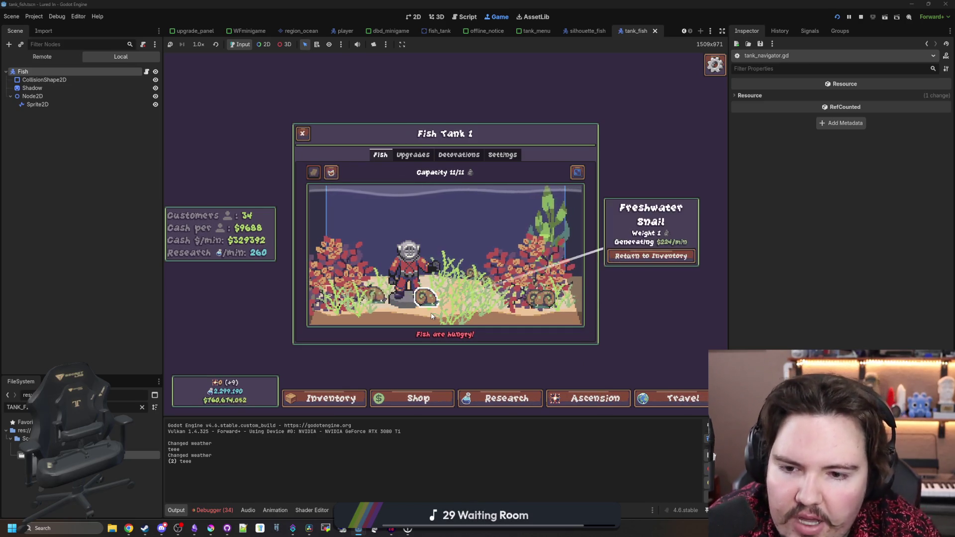
left_click(651, 256)
left_click(474, 273)
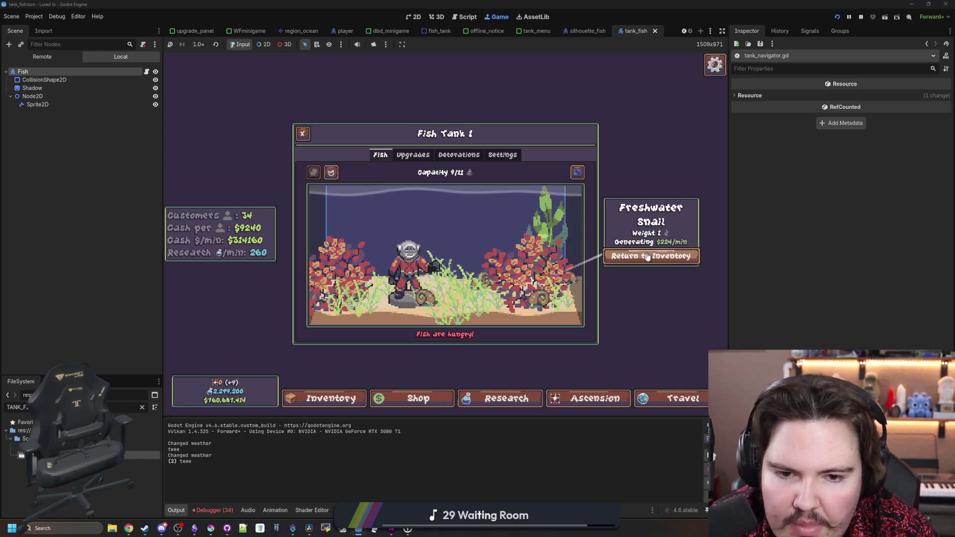
left_click(650, 256)
left_click(318, 377)
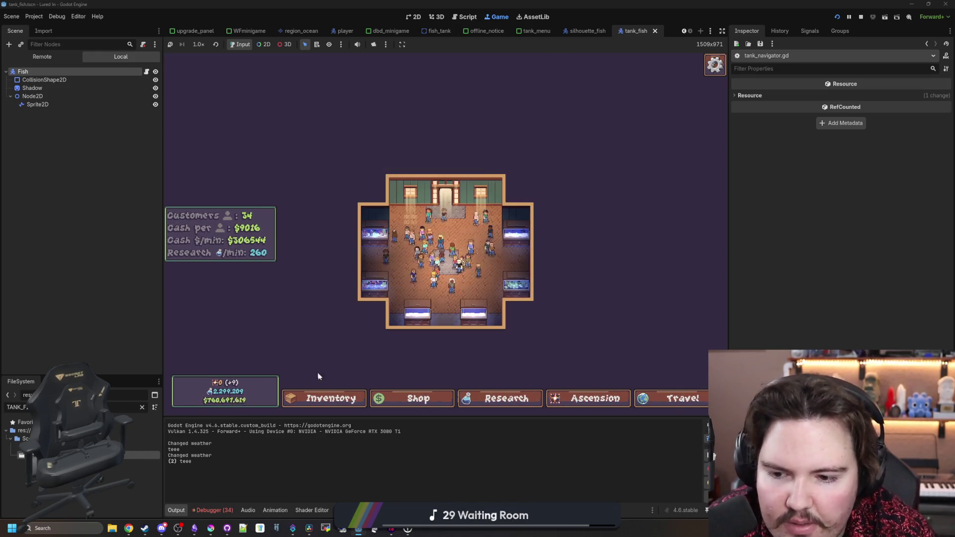
left_click(322, 395)
scroll(447, 299, "down", 2)
scroll(449, 303, "down", 1)
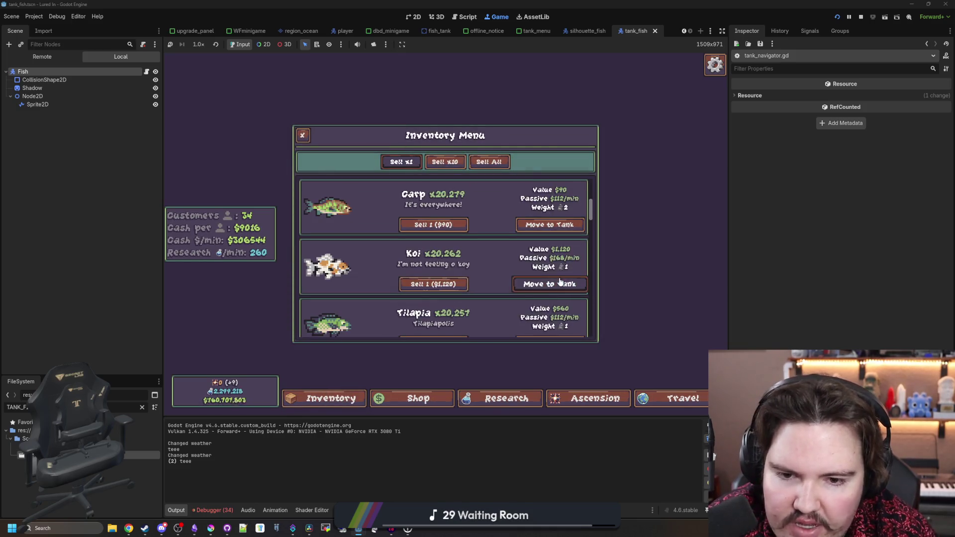
Move the Koi and another fish from the inventory into Fish Tank 1.
left_click(550, 279)
left_click(345, 248)
left_click(553, 225)
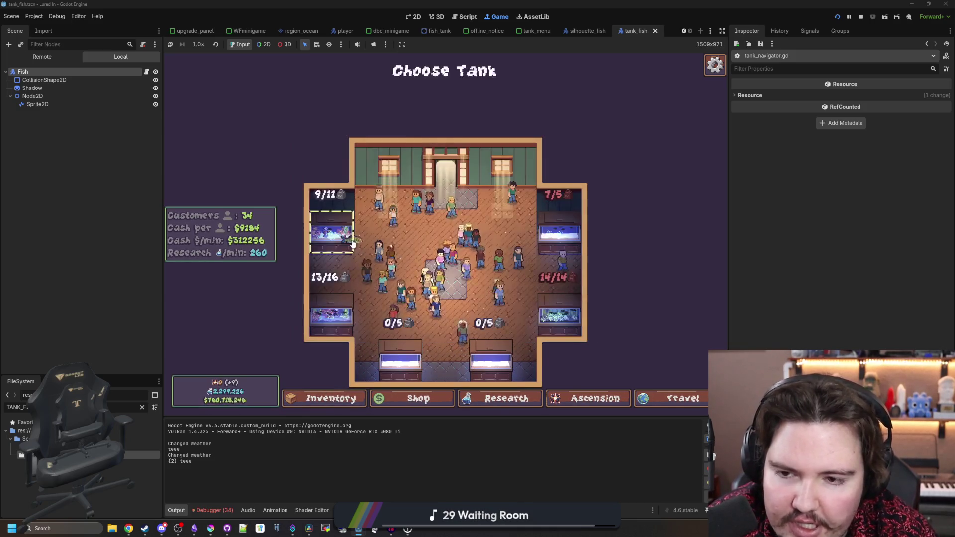
left_click(343, 236)
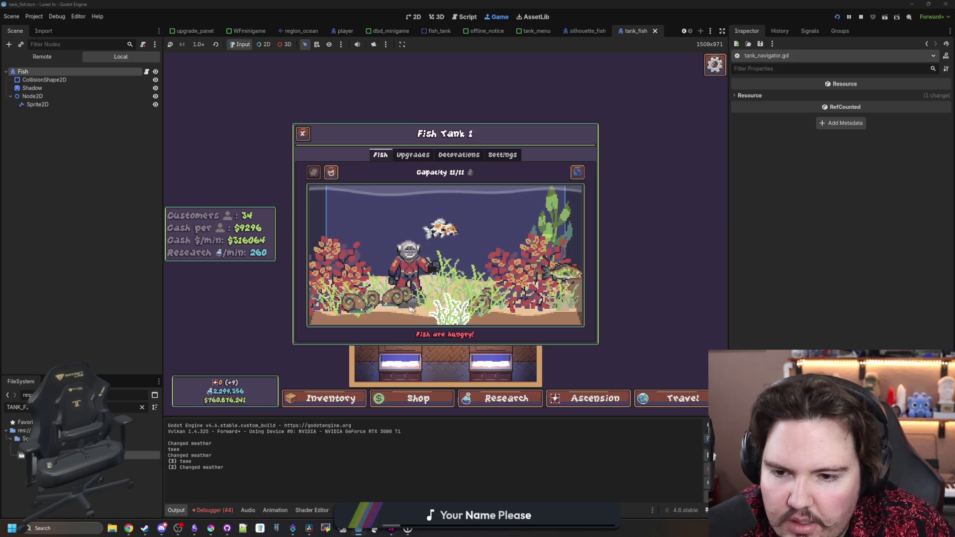
Move a Freshwater Shrimp and another creature from the inventory into Fish Tank 1, refilling it to 11/11.
left_click(401, 295)
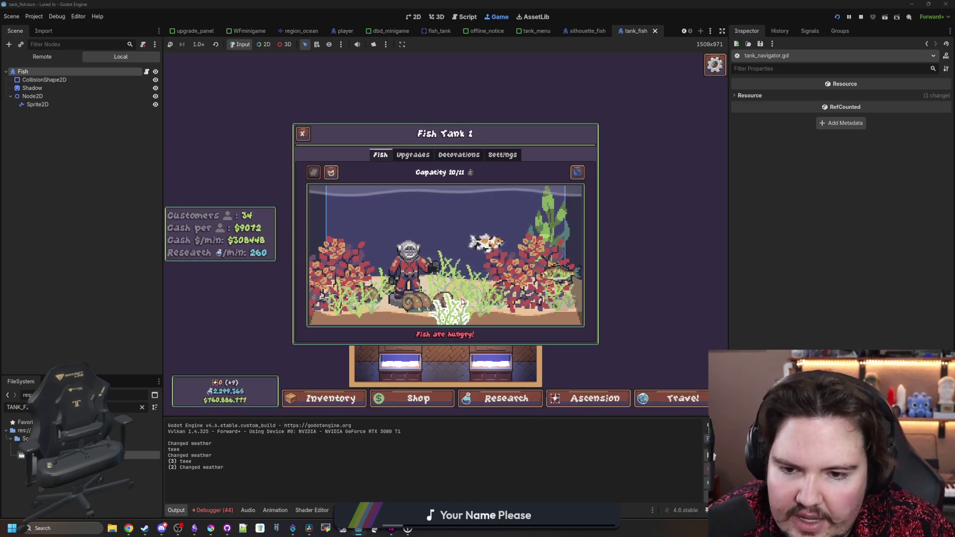
key("i")
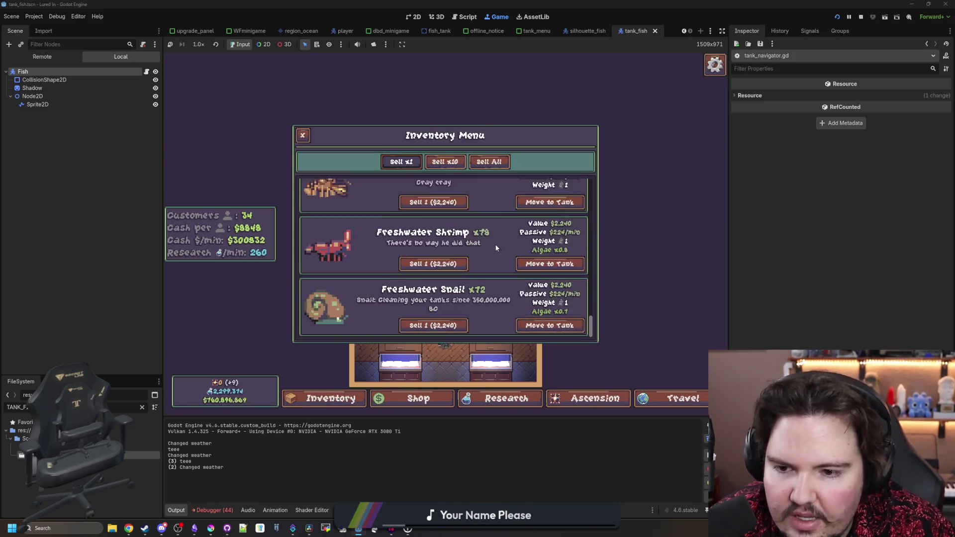
left_click(537, 264)
left_click(335, 205)
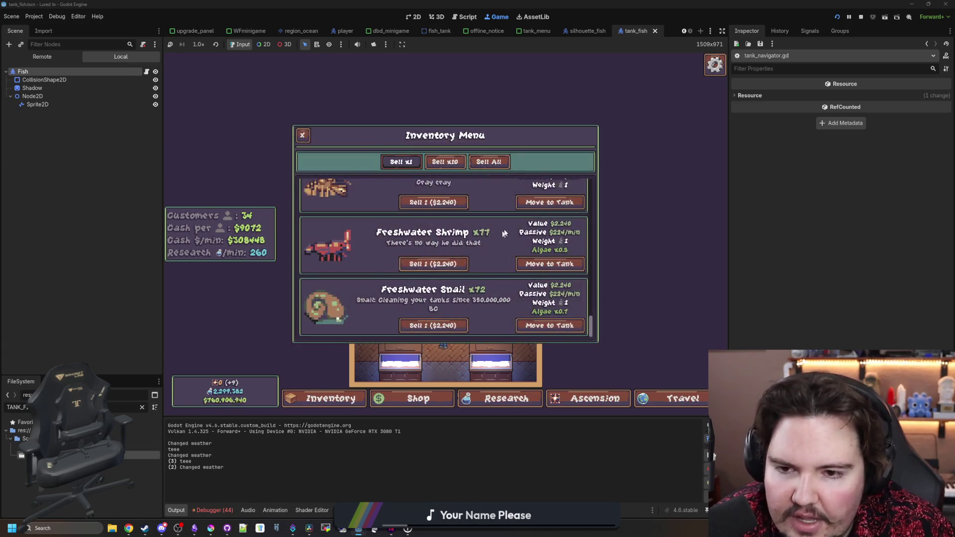
scroll(549, 236, "up", 1)
left_click(550, 241)
left_click(344, 243)
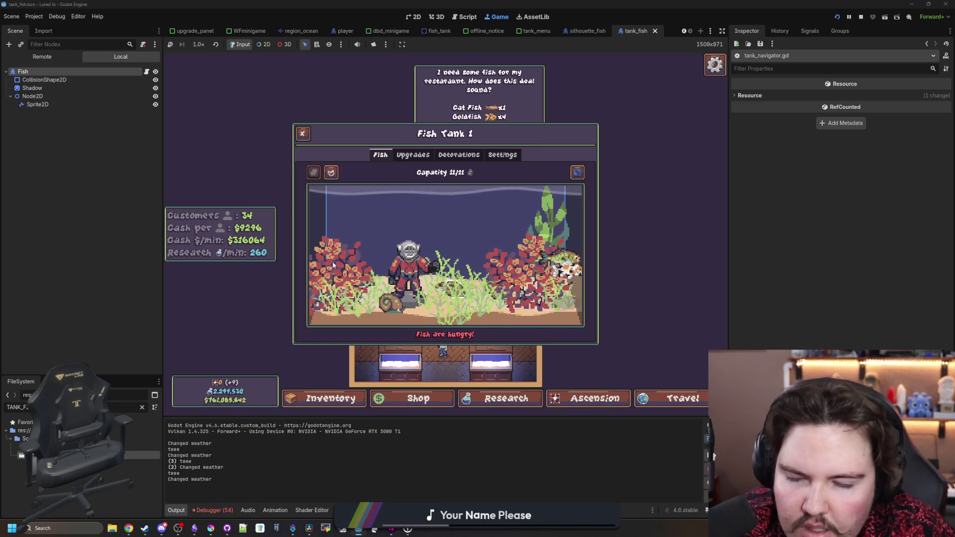
In tank_fish.gd line 42, replace the (PI/2) phase offset with 1.0 and add the missing closing parenthesis.
left_click(146, 72)
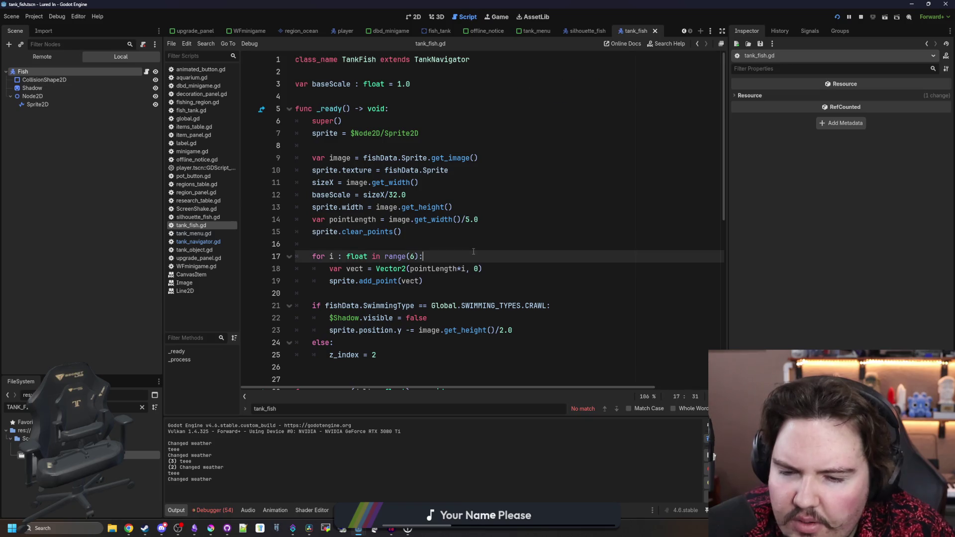
left_click(488, 244)
scroll(522, 269, "down", 3)
scroll(574, 273, "down", 3)
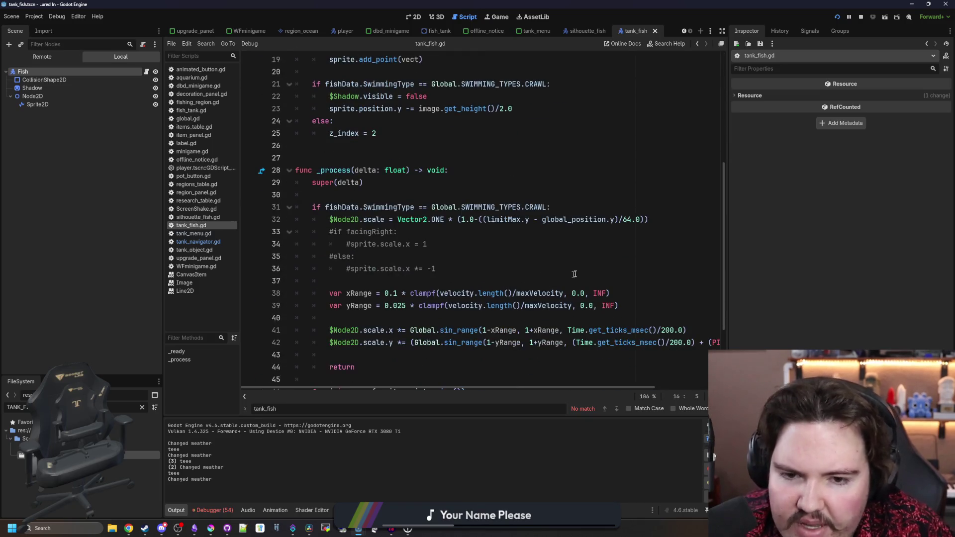
left_click_drag(726, 340, 869, 342)
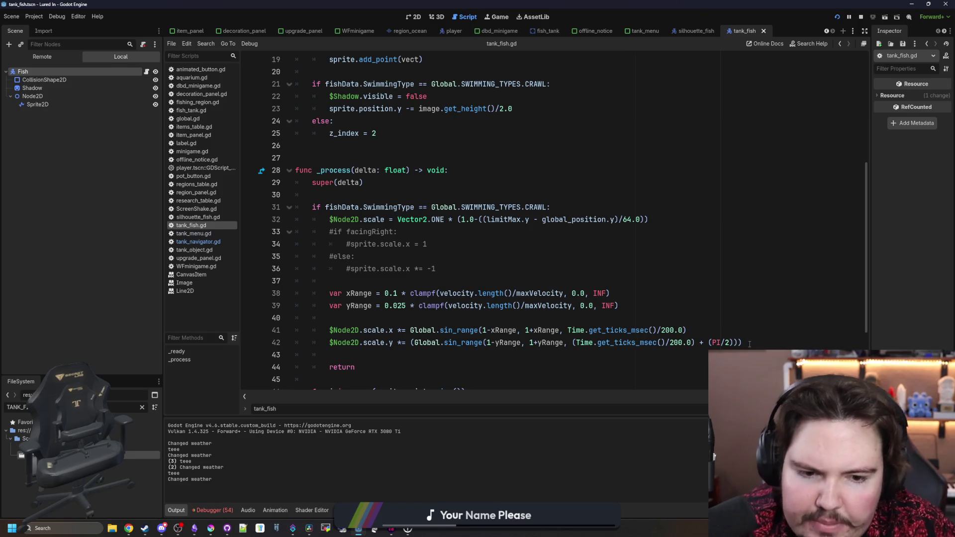
left_click(736, 340)
type("1.0")
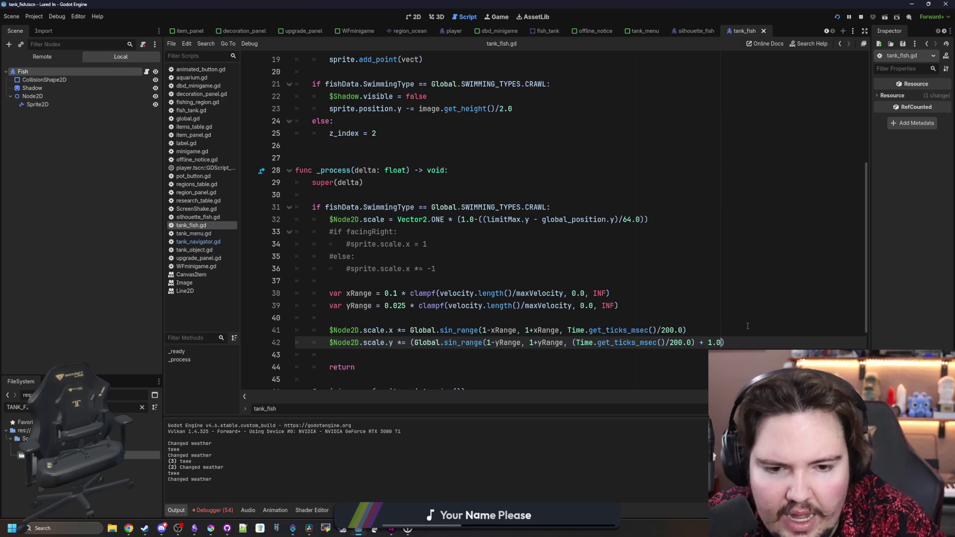
key("Up")
key("Up")
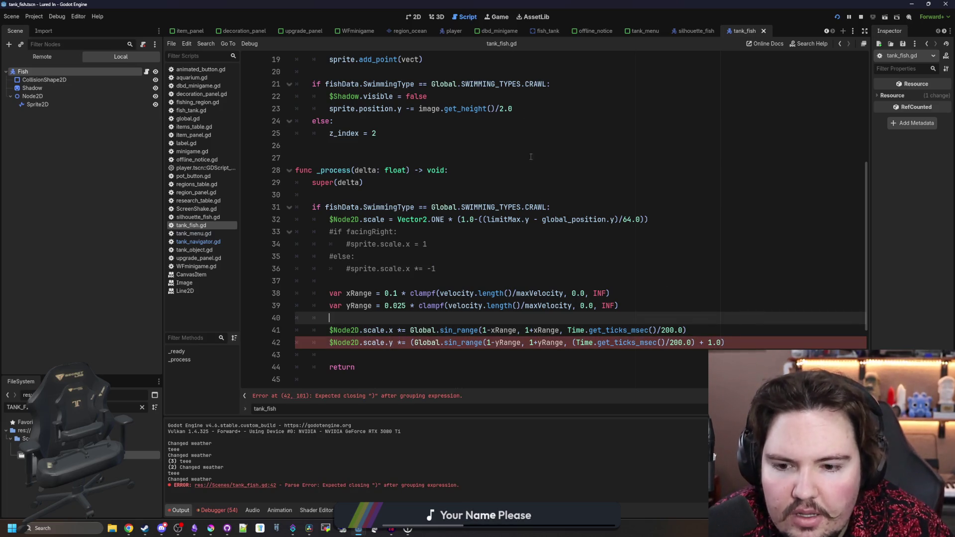
left_click(718, 341)
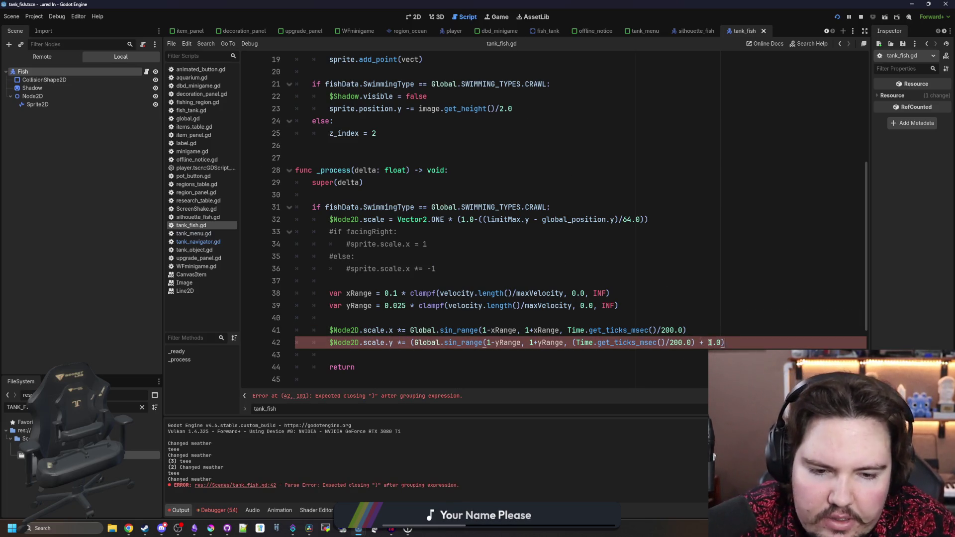
type(")")
left_click(721, 326)
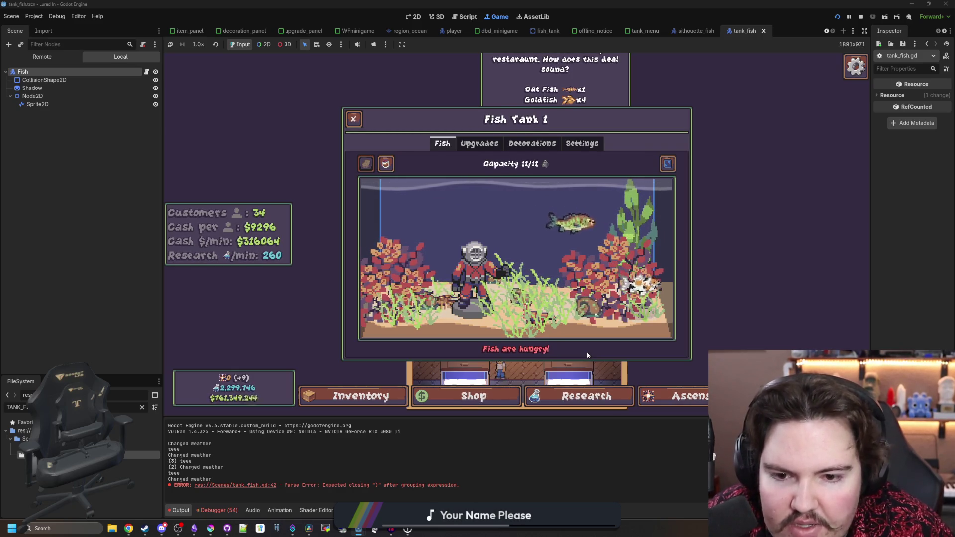
Reset all of Fish Tank 1's decorations from its Settings tab so the creatures sit on bare sand.
left_click(582, 142)
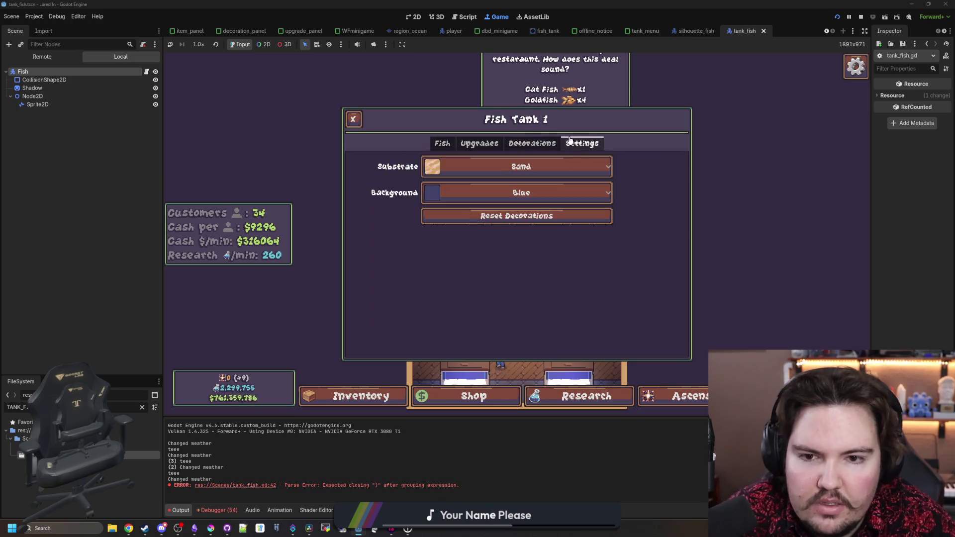
left_click(554, 213)
left_click(444, 145)
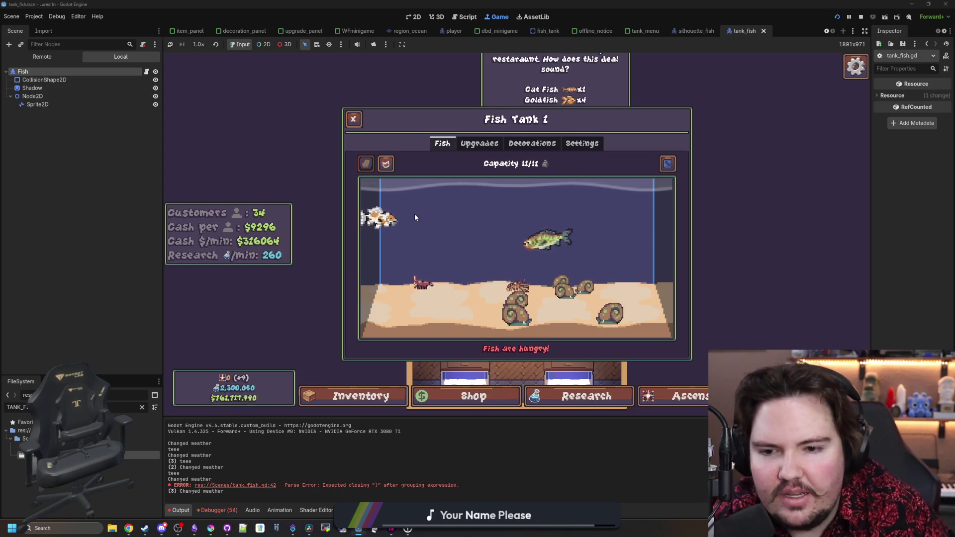
Inspect the freshwater shrimp, a snail, the koi and the carp crawling and swimming in Fish Tank 1.
left_click(427, 277)
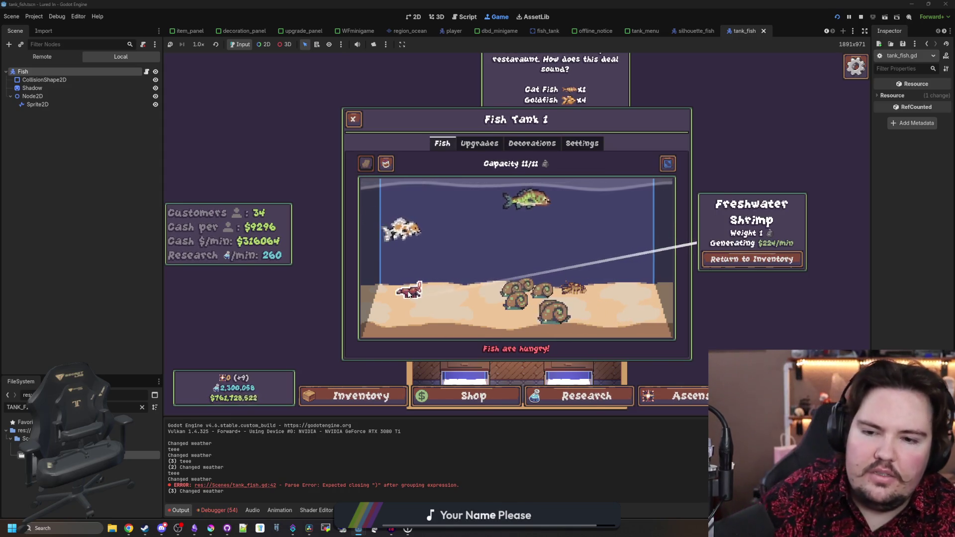
left_click(537, 308)
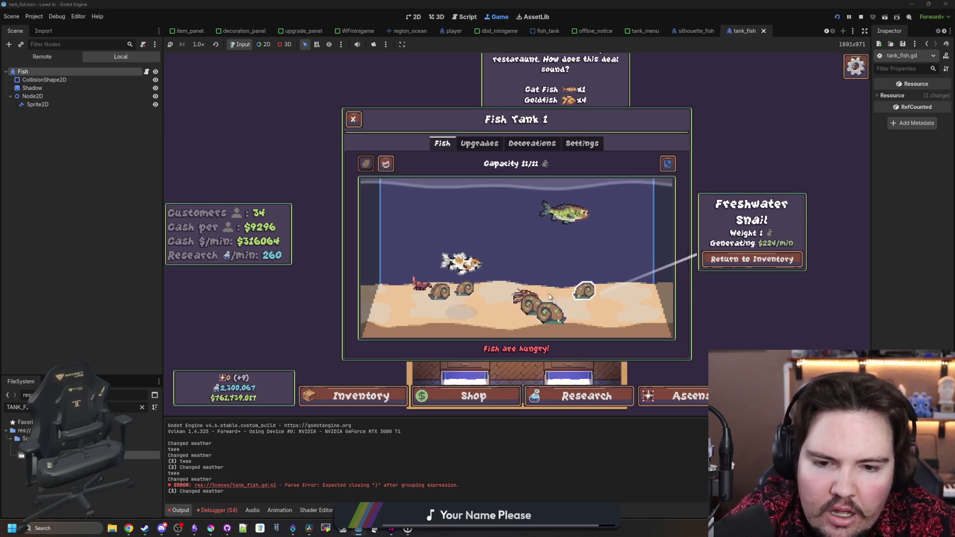
left_click(533, 314)
left_click(466, 267)
left_click(550, 242)
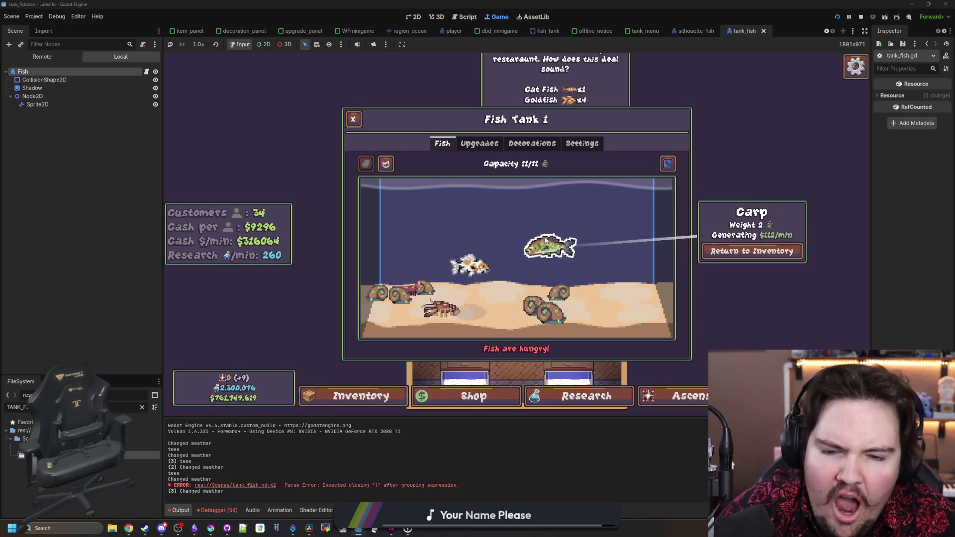
left_click(586, 197)
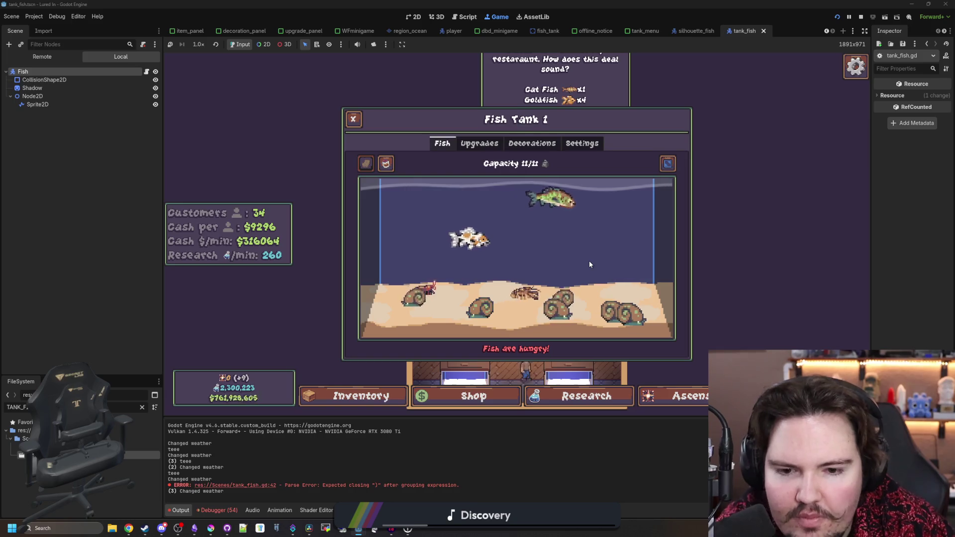
Watch and re-inspect the snail, koi and carp as the crawlers move across the sand floor.
left_click(582, 298)
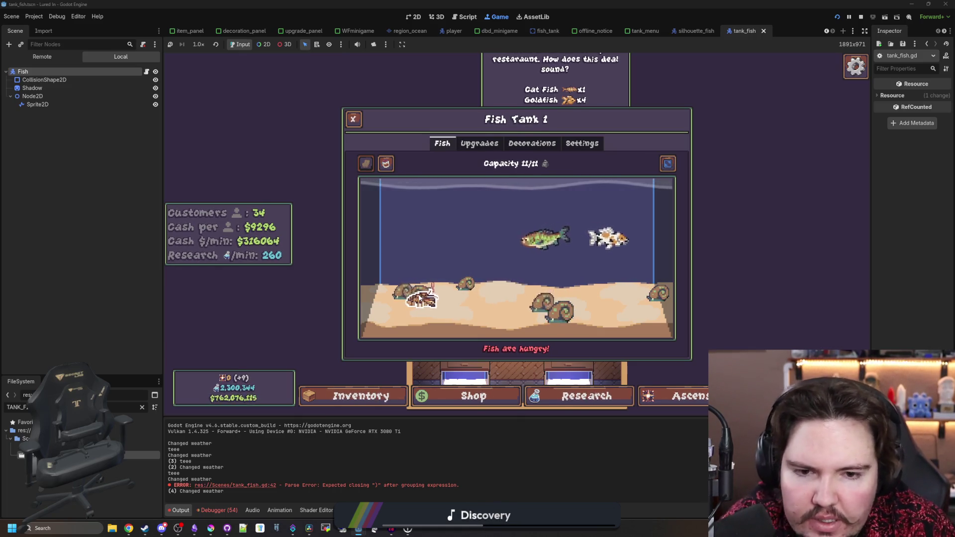
left_click(607, 239)
left_click(533, 220)
left_click(618, 269)
left_click(559, 312)
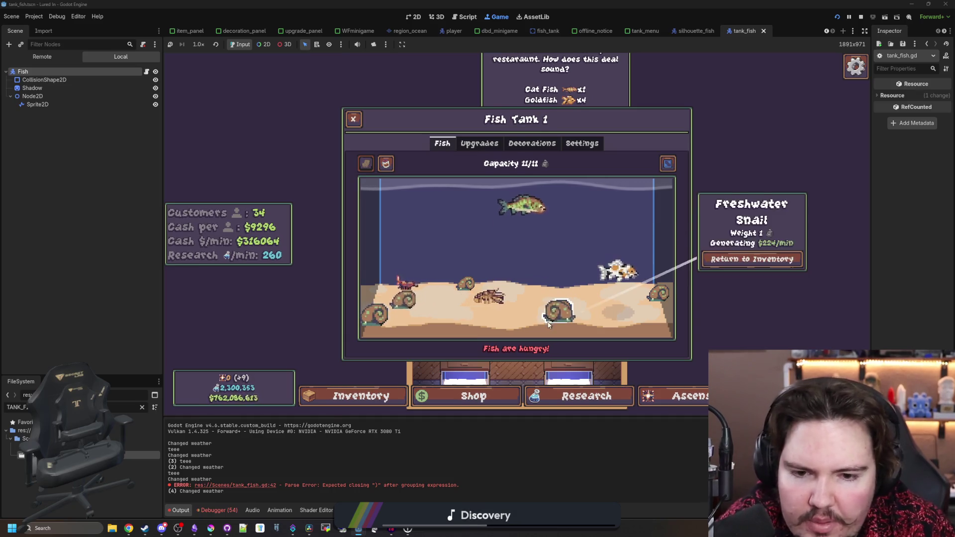
left_click(492, 322)
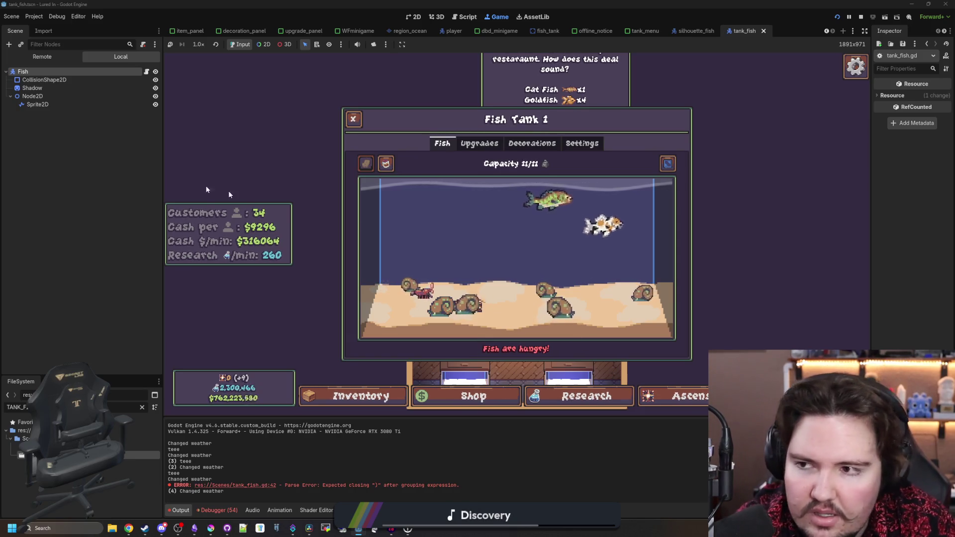
Duplicate line 23 in tank_fish.gd to shift $CollisionShape2D up by half the image height for crawlers, and relaunch the game.
left_click(859, 18)
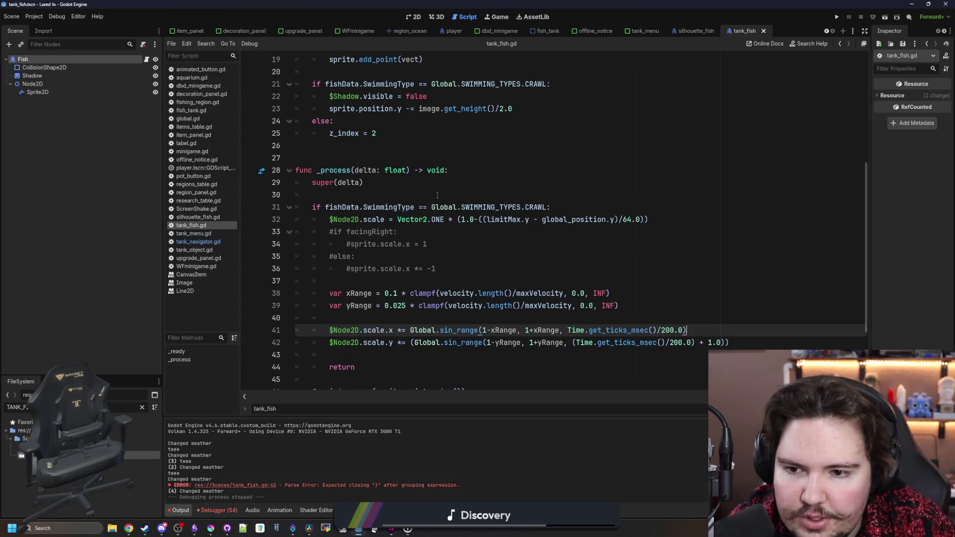
scroll(436, 196, "up", 5)
mouse_move(513, 219)
left_mouse_down()
mouse_move(319, 219)
mouse_move(390, 219)
left_mouse_up()
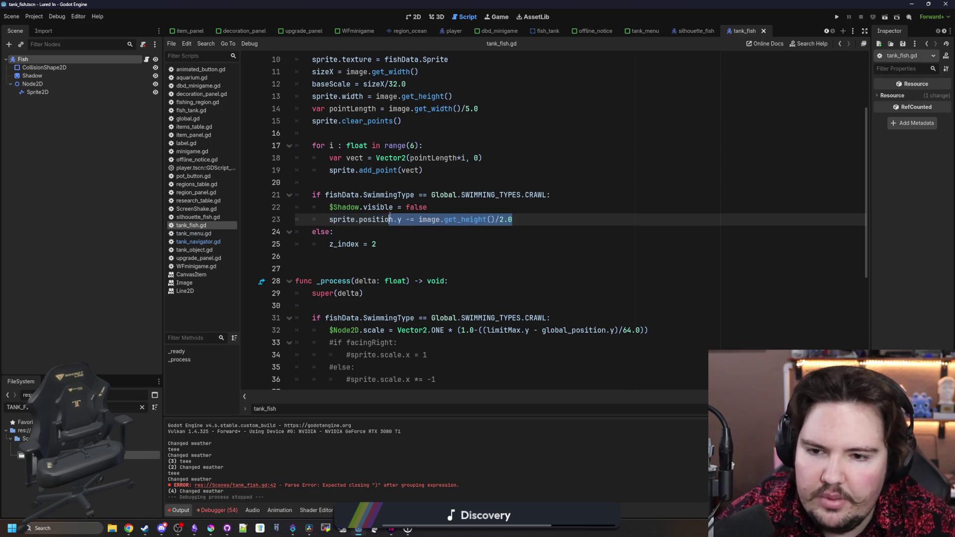
left_click(525, 225)
key("ctrl+shift+d")
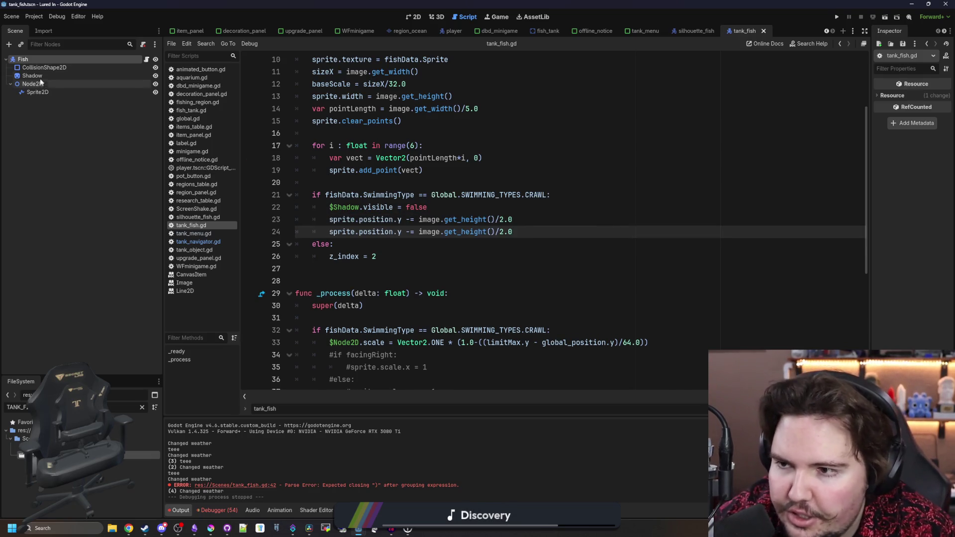
left_click_drag(43, 68, 523, 233)
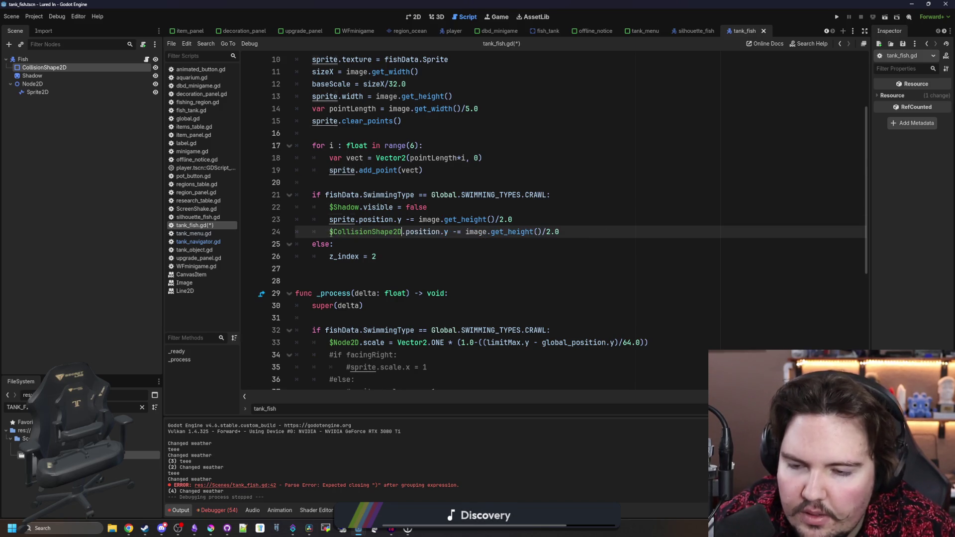
left_click(837, 18)
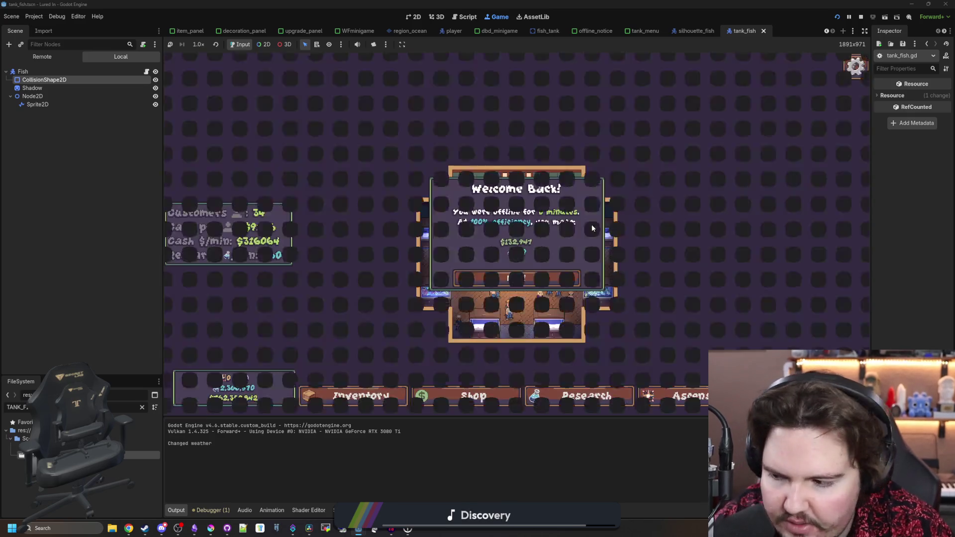
Dismiss the welcome popup, enter Fish Tank 1 and inspect the snails, crayfish and freshwater shrimp.
left_click(516, 277)
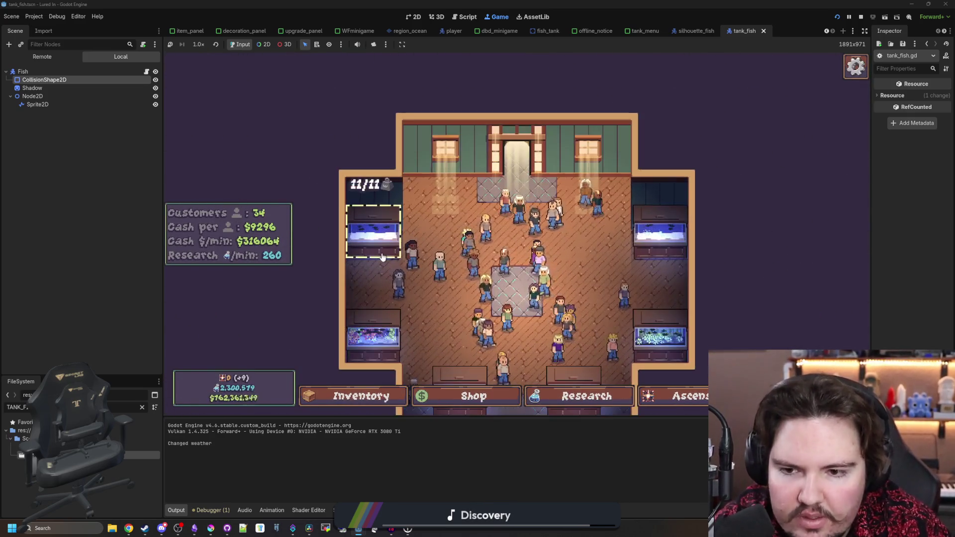
left_click(529, 303)
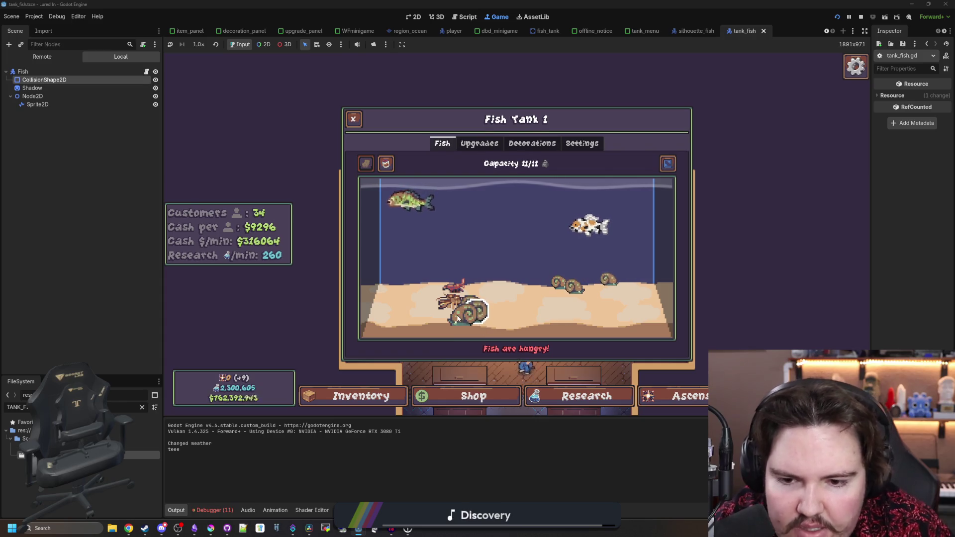
left_click(459, 322)
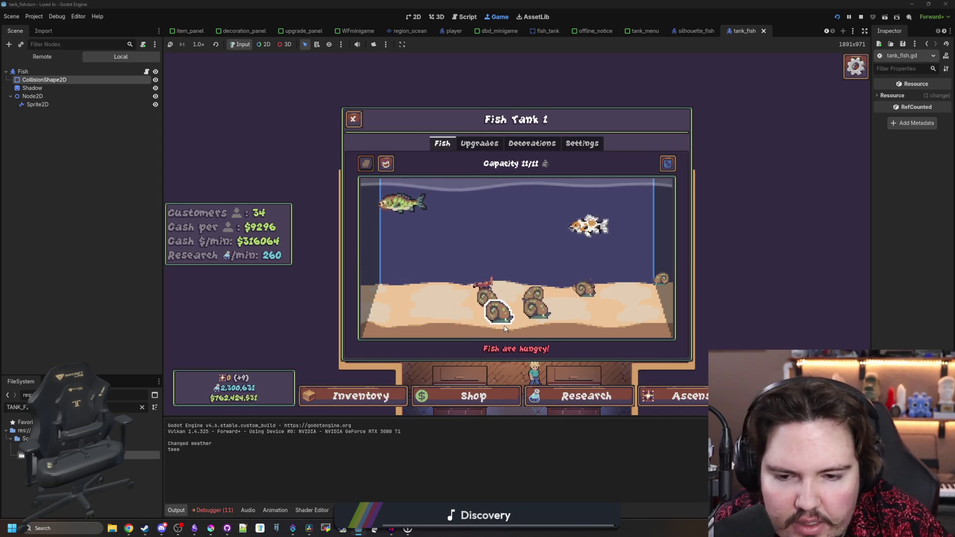
left_click(500, 317)
left_click(646, 279)
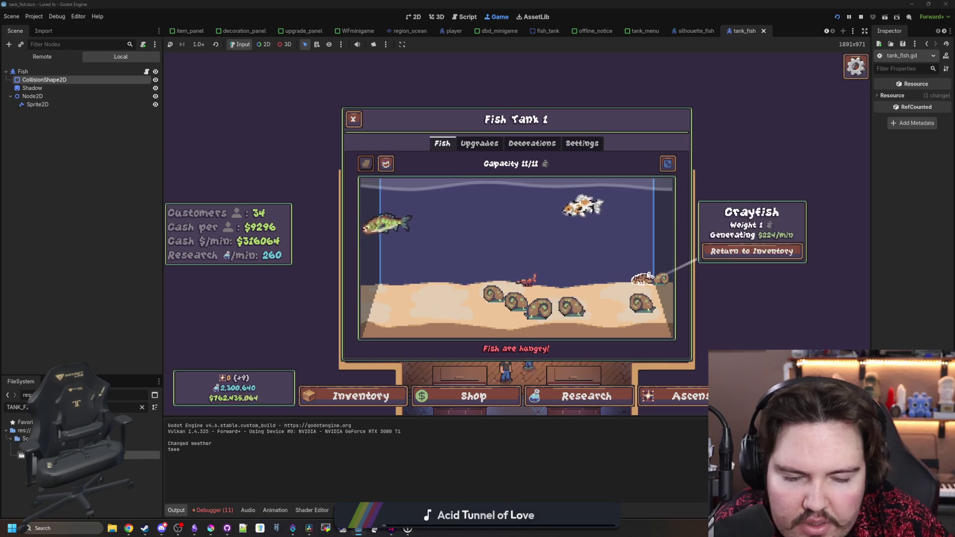
left_click(661, 279)
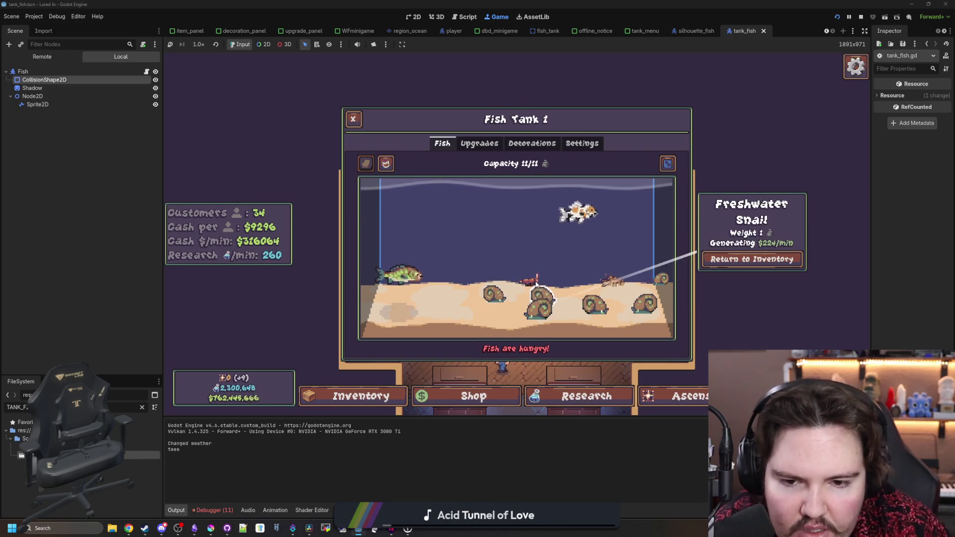
left_click(578, 223)
left_click(612, 281)
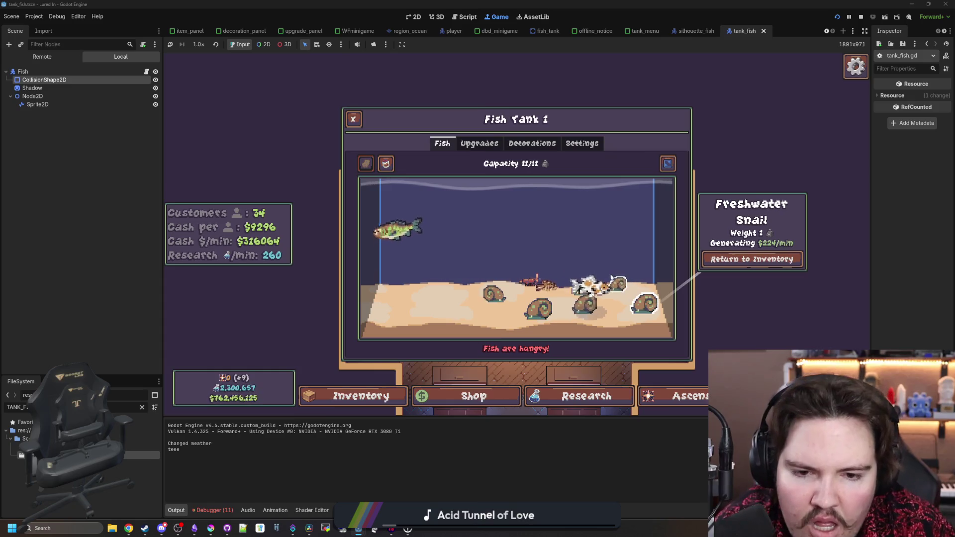
Check the koi and carp, then drop fish food into the tank to start the 90% income boost.
left_click(589, 280)
left_click(325, 195)
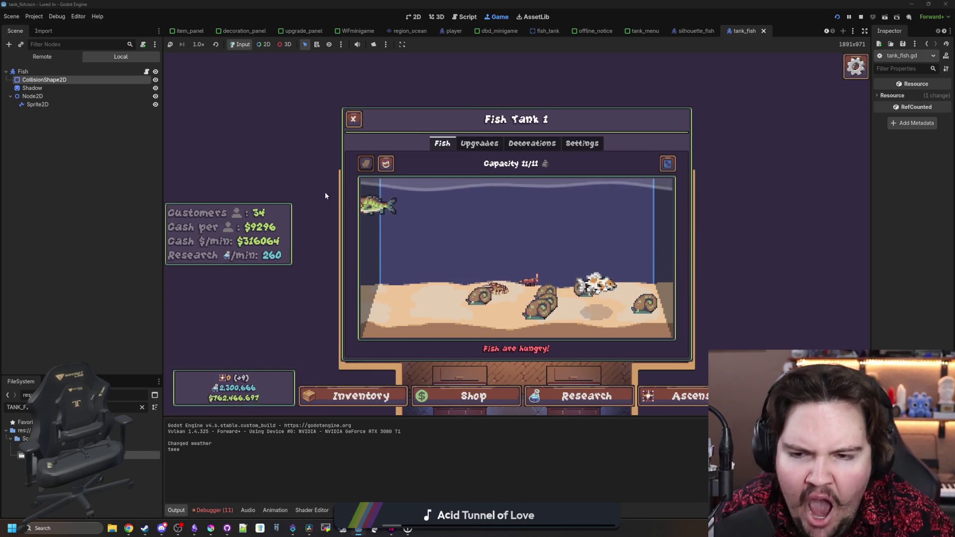
left_click(374, 204)
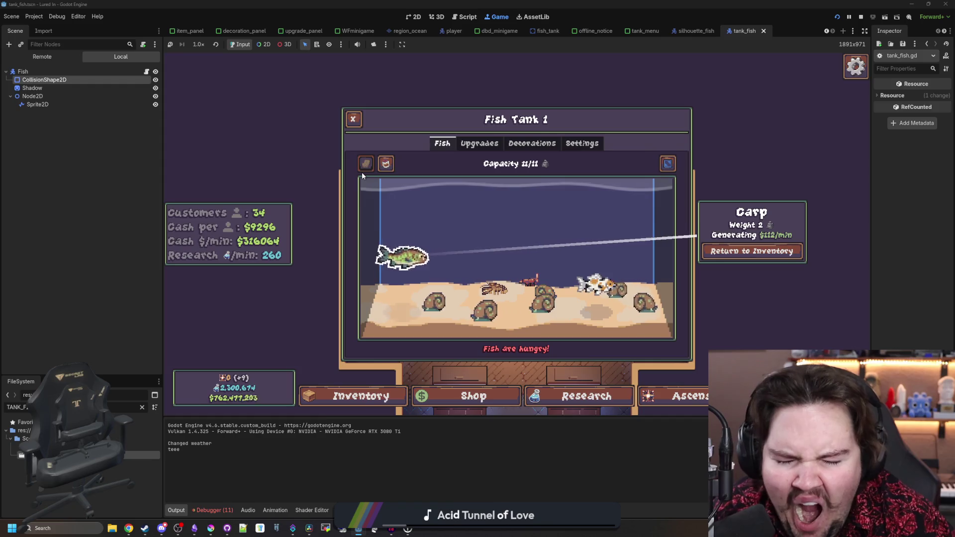
left_click(386, 163)
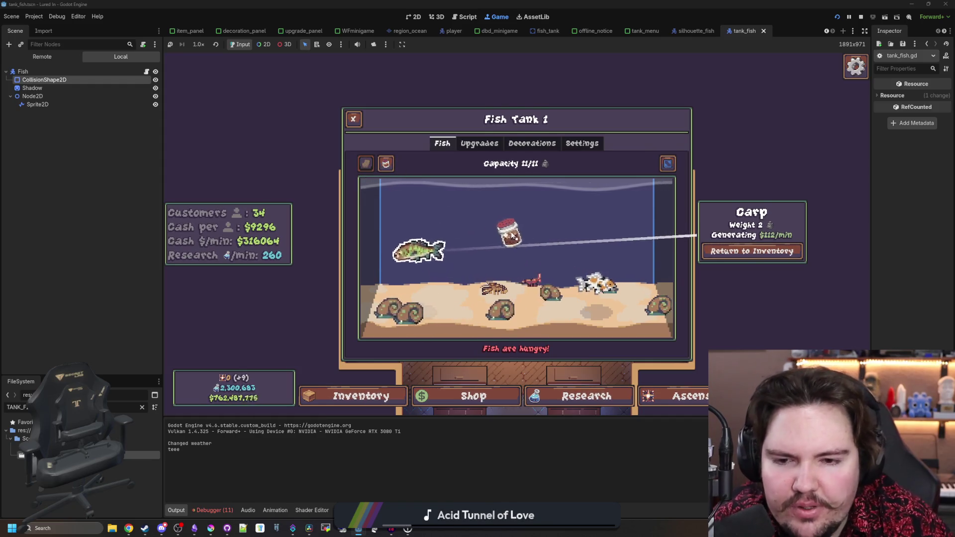
left_click(509, 233)
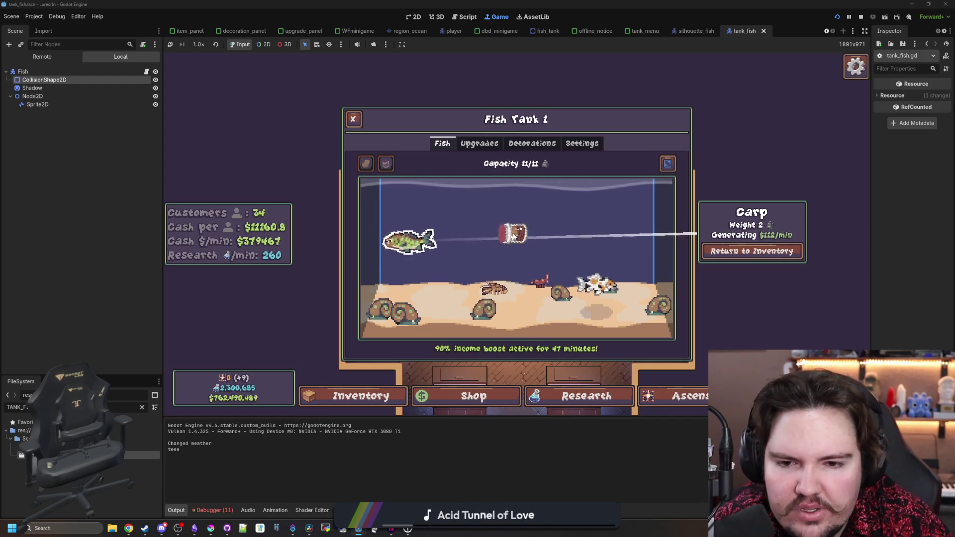
left_click(560, 225)
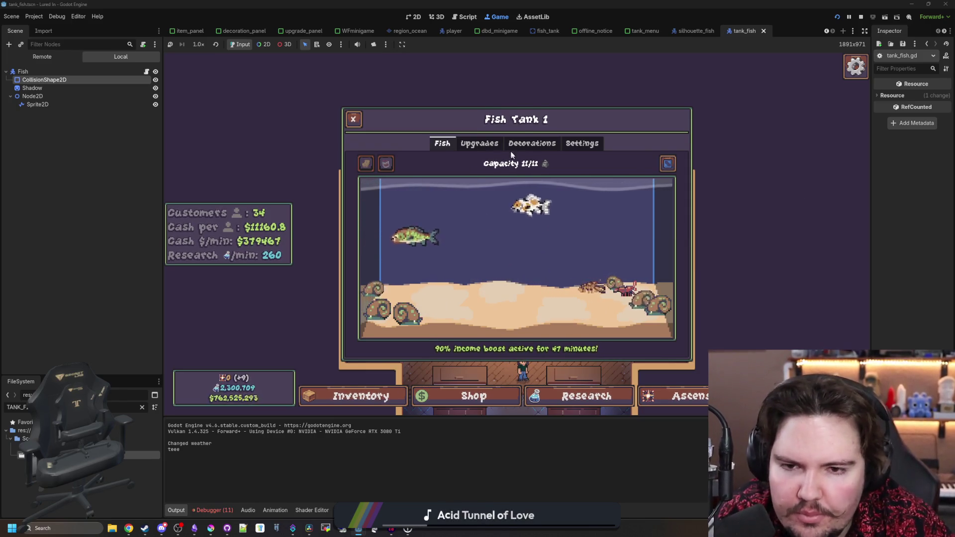
Buy a Diver decoration for Fish Tank 1 and try its Scale slider from maximum down to minimum.
left_click(485, 145)
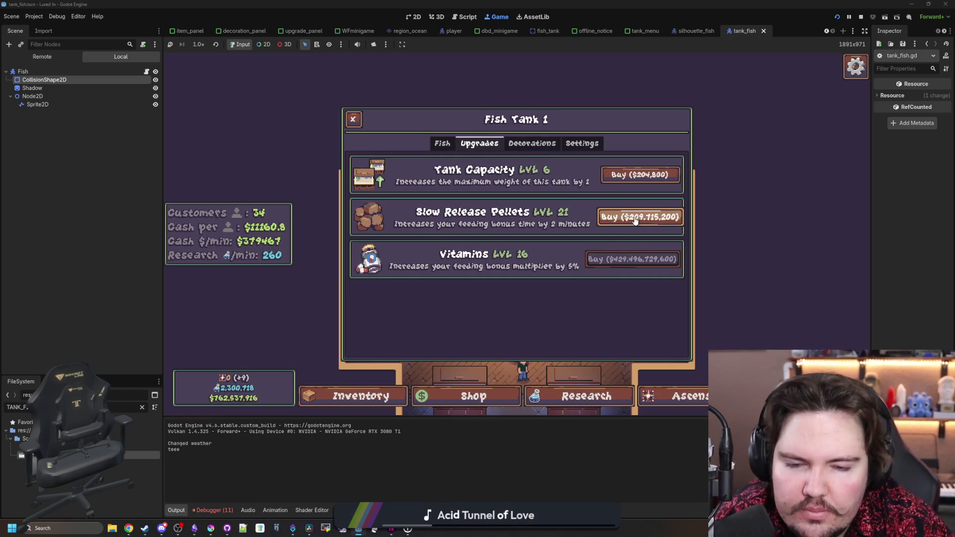
left_click(529, 146)
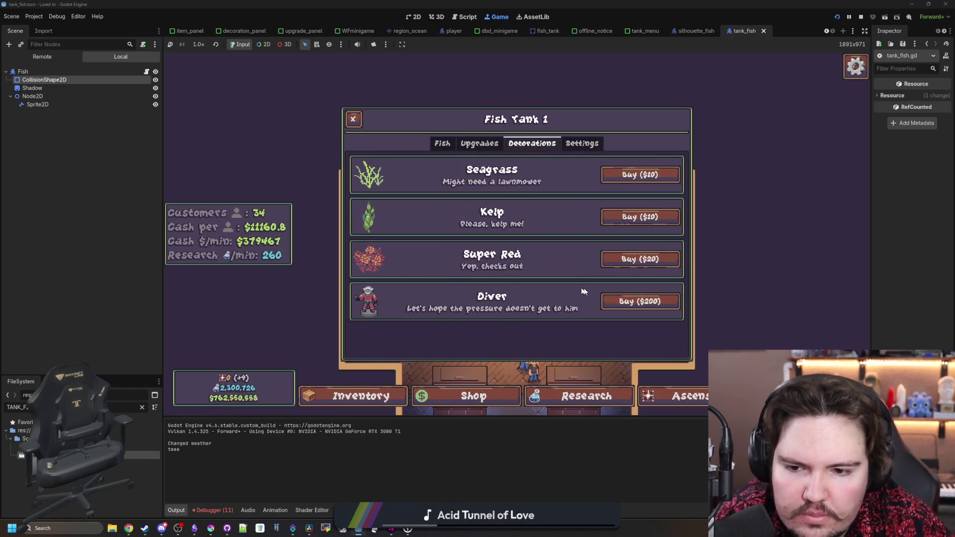
left_click(626, 301)
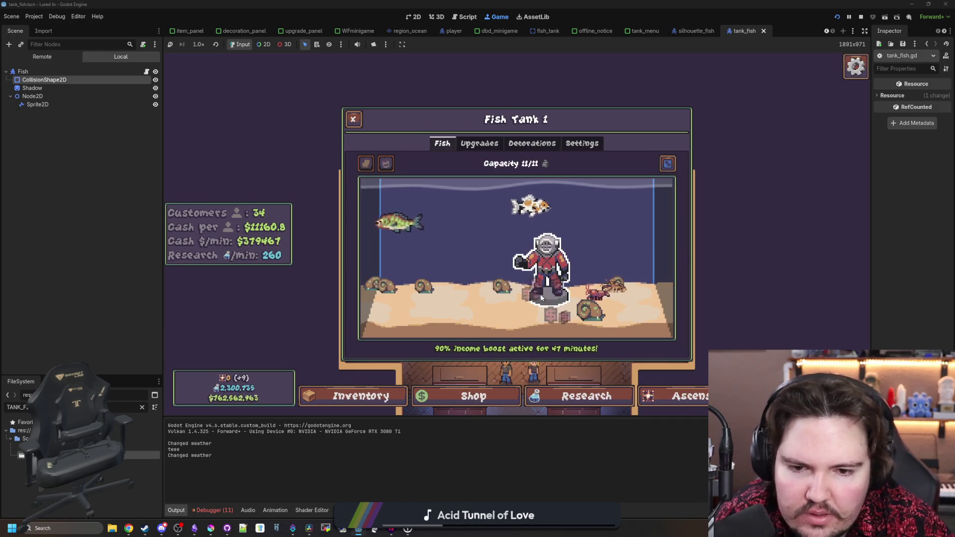
left_click(541, 297)
left_click_drag(736, 212, 852, 225)
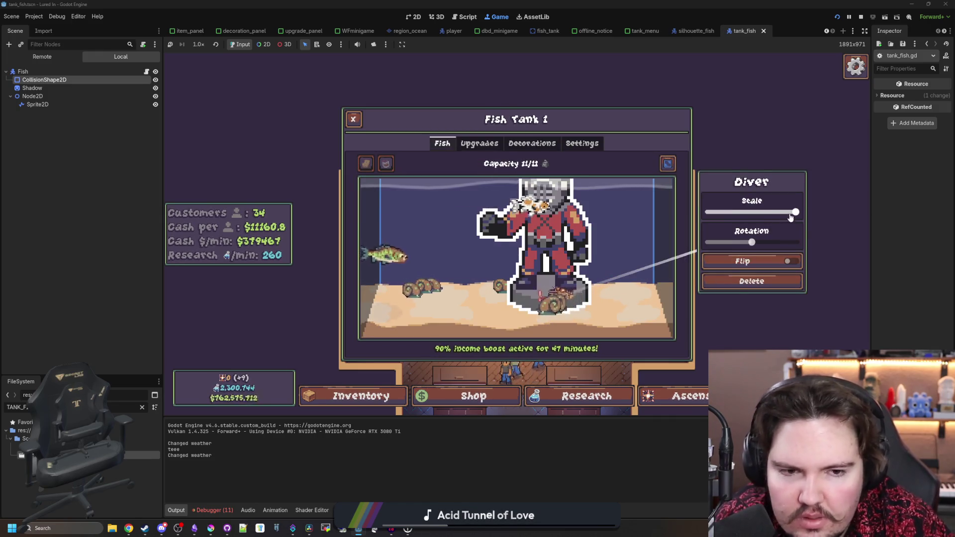
left_click_drag(791, 217, 623, 224)
left_click(637, 259)
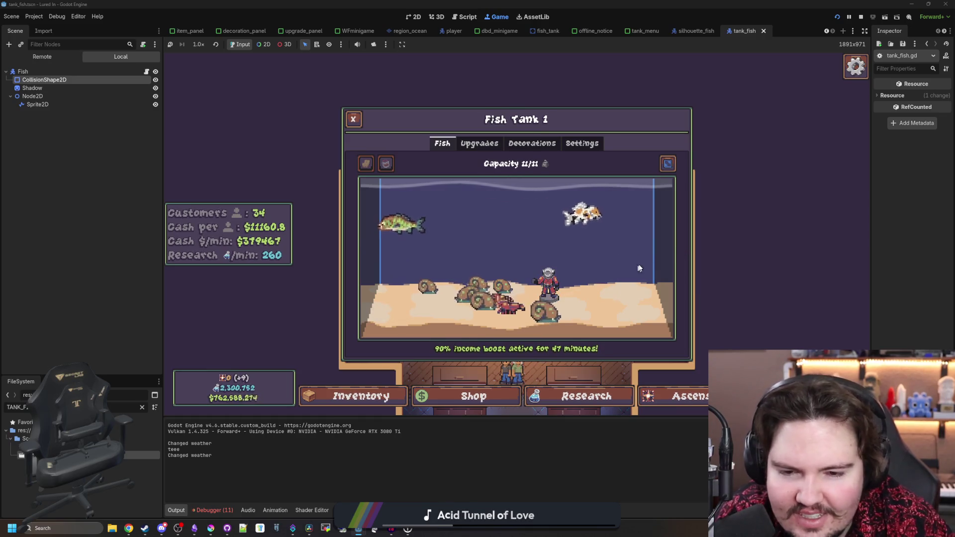
Buy a Seagrass decoration, place it in the tank and shrink it.
left_click(527, 146)
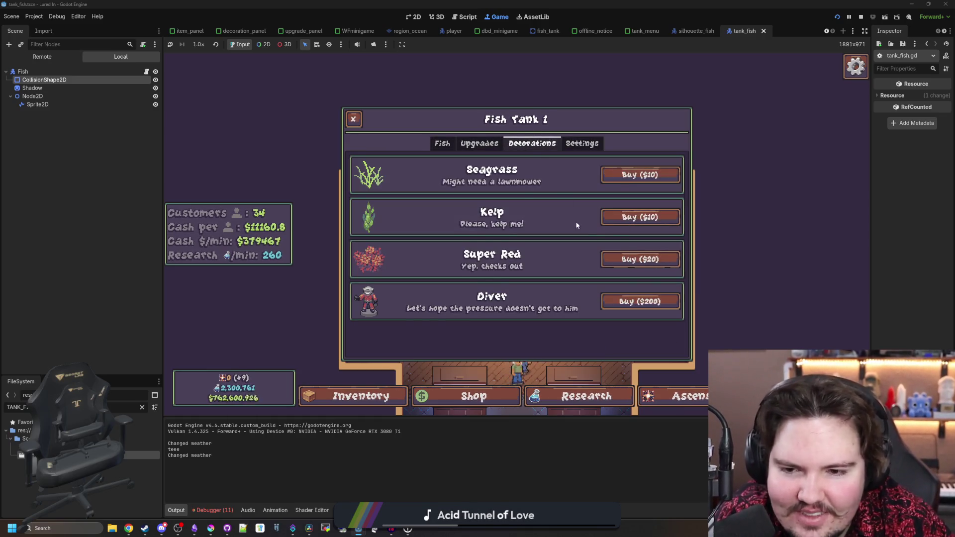
left_click(646, 178)
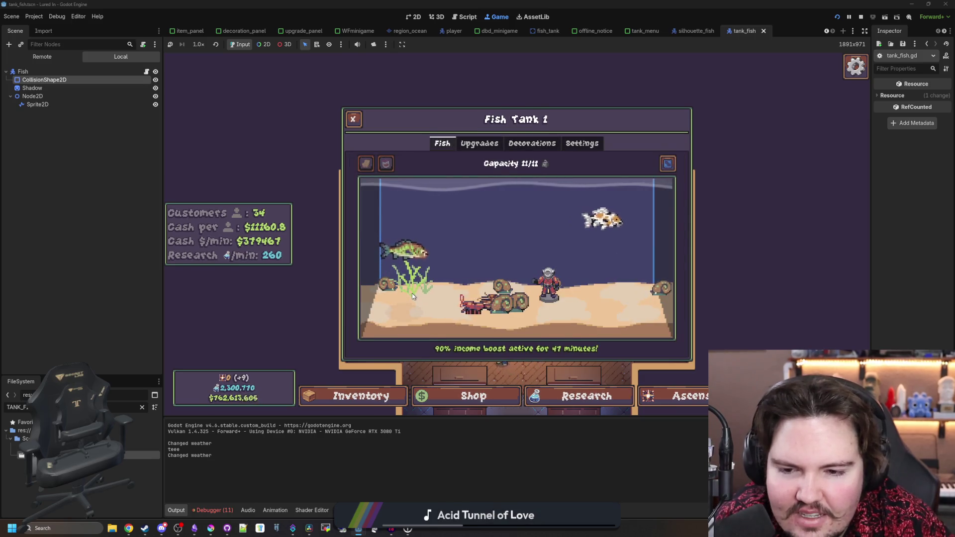
mouse_move(412, 294)
left_mouse_down()
mouse_move(421, 300)
mouse_move(403, 278)
left_mouse_up()
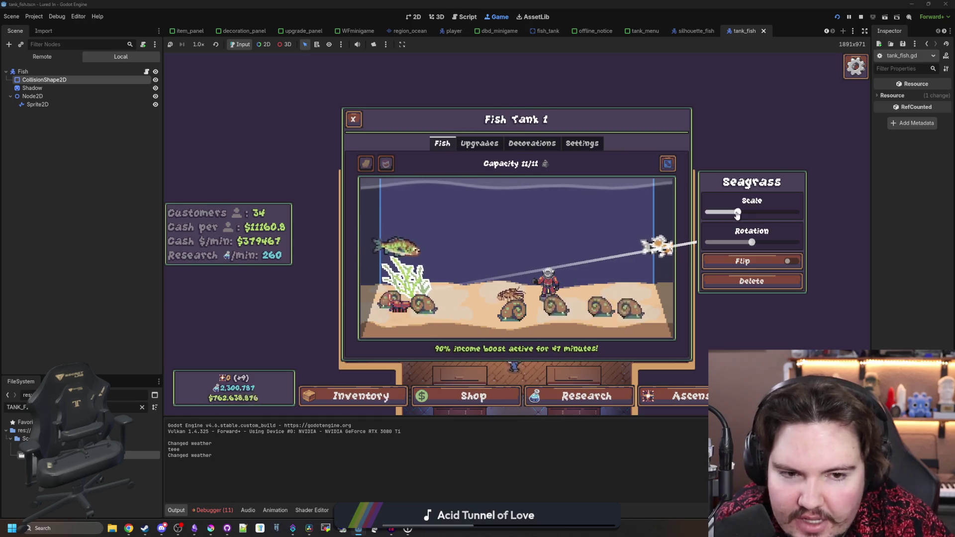
left_click_drag(737, 214, 524, 231)
Glance at a snail and the shrimp, then set the diver decoration to about medium size.
left_click(422, 300)
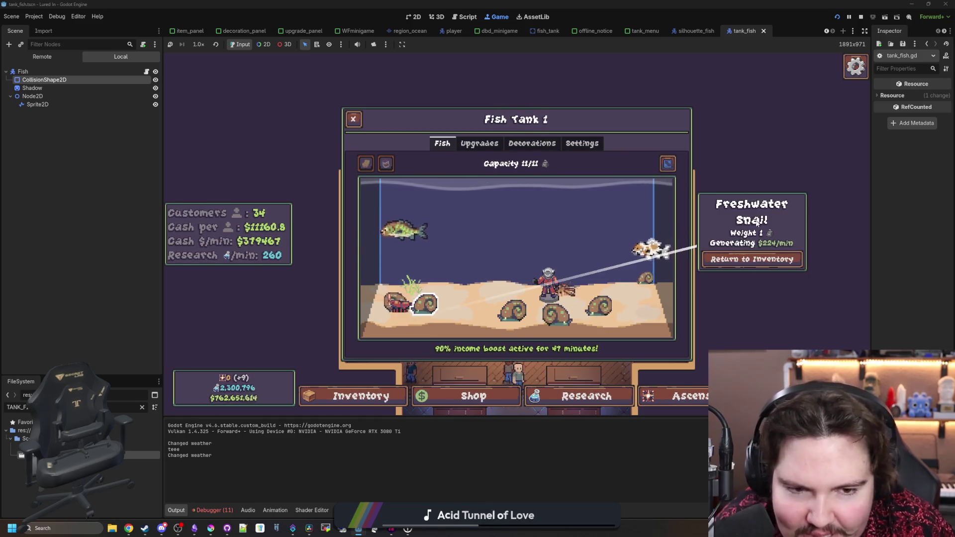
left_click(582, 269)
left_click(552, 280)
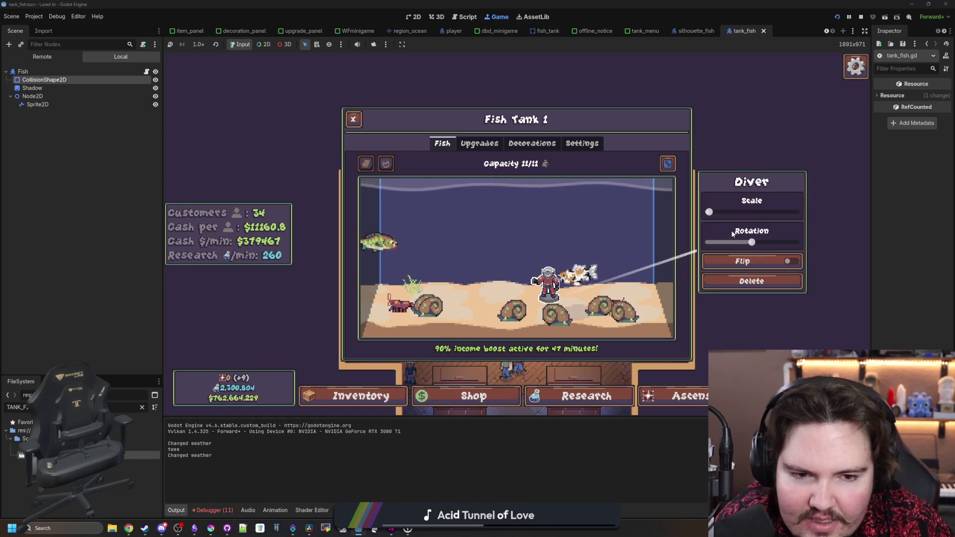
left_click_drag(709, 212, 750, 214)
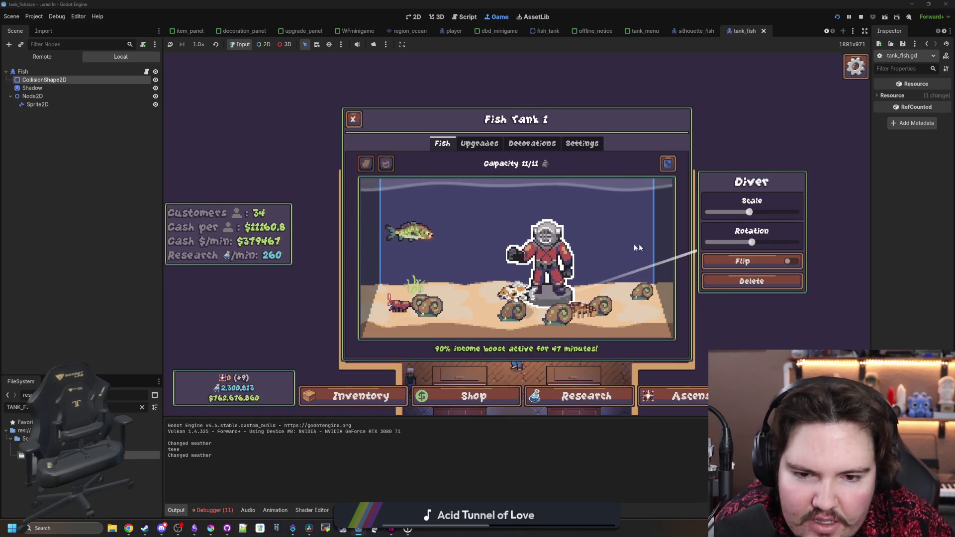
left_click(605, 244)
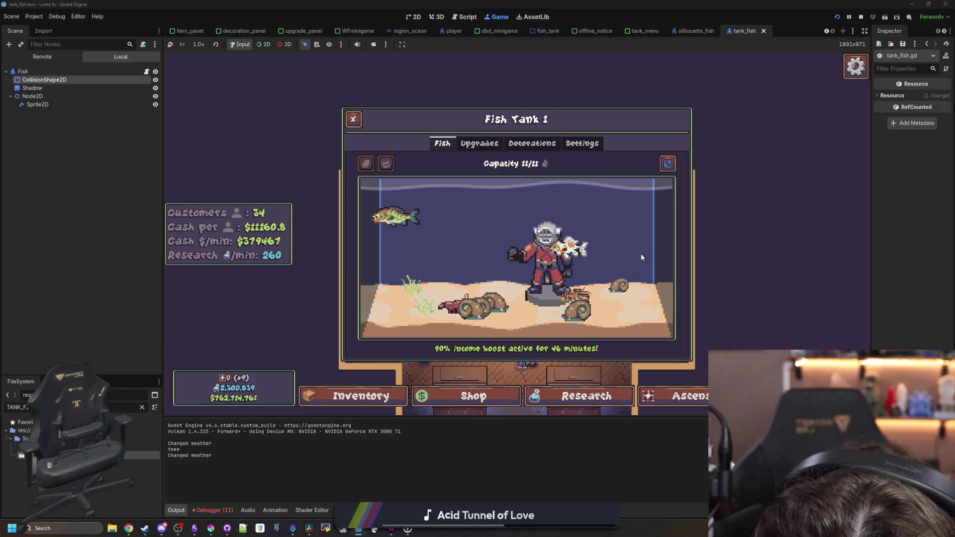
Buy another Seagrass decoration for Fish Tank 1 from its decoration shop.
left_click(555, 272)
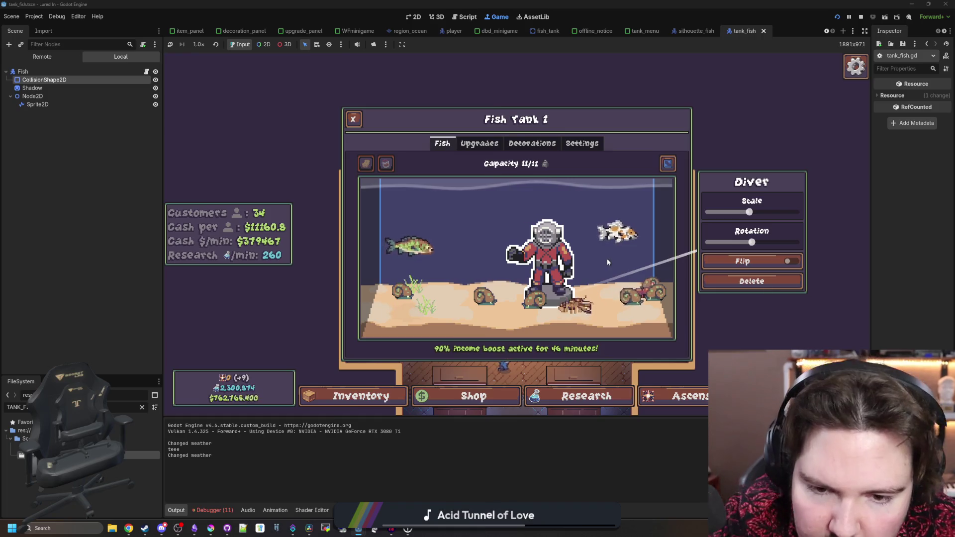
left_click(606, 261)
left_click(535, 142)
left_click(441, 143)
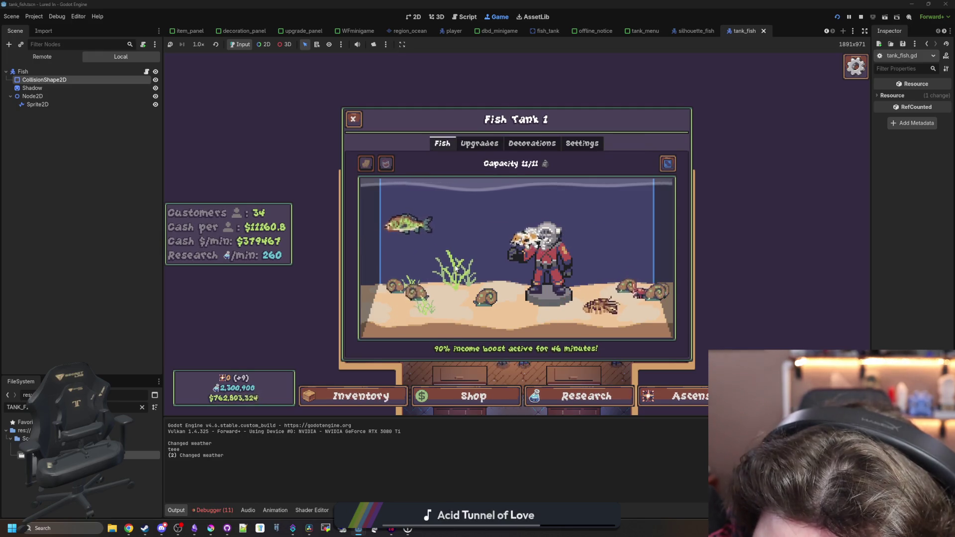
Drag the tall seagrass to the tank's front floor and return to the decoration shop.
mouse_move(456, 270)
left_mouse_down()
mouse_move(505, 334)
mouse_move(490, 343)
left_mouse_up()
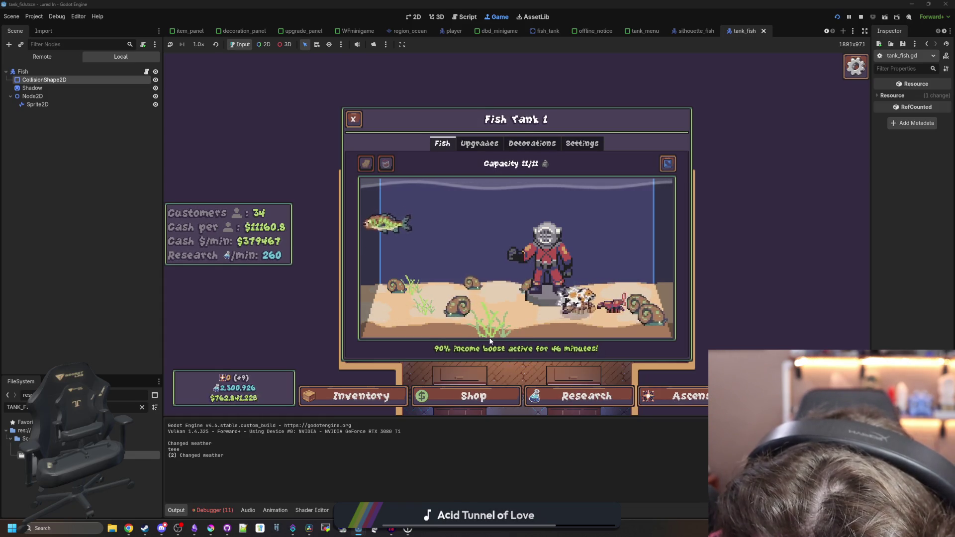
left_click_drag(491, 340, 466, 293)
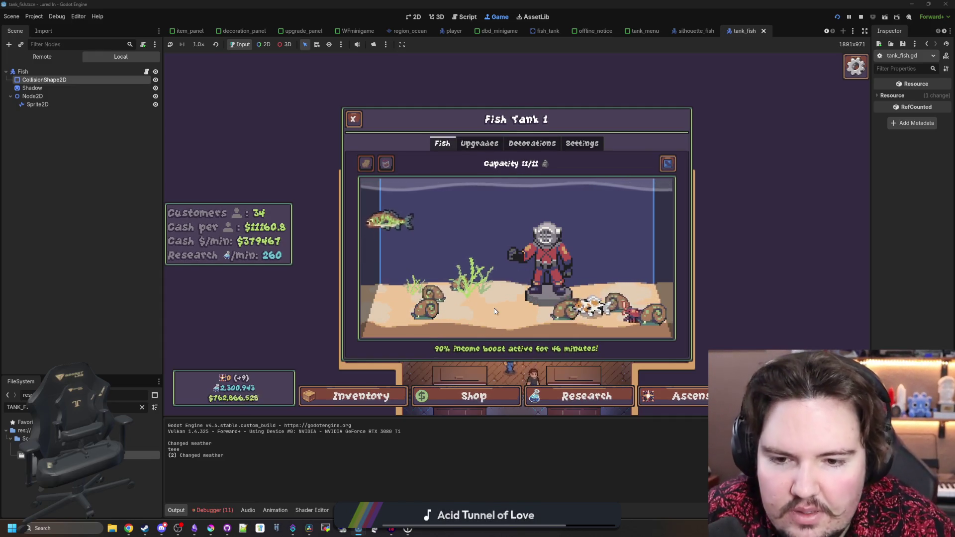
left_click(535, 144)
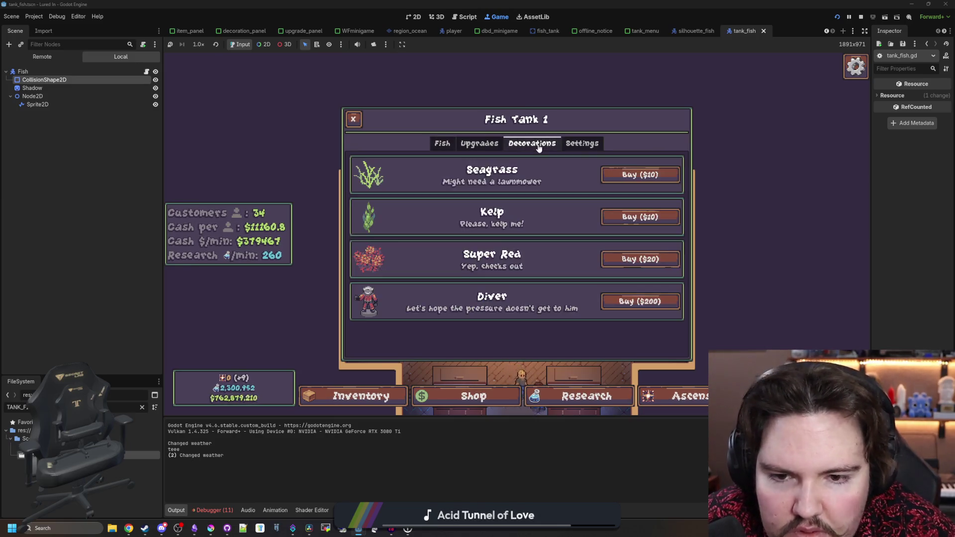
Buy the Super Red coral and place it on the tank's left side.
left_click(614, 259)
left_click_drag(613, 265, 365, 290)
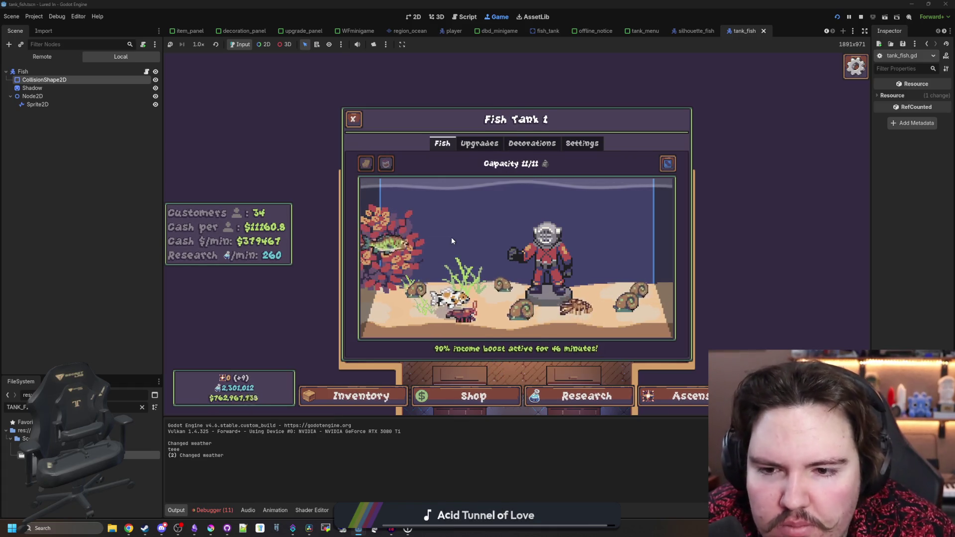
left_click(548, 145)
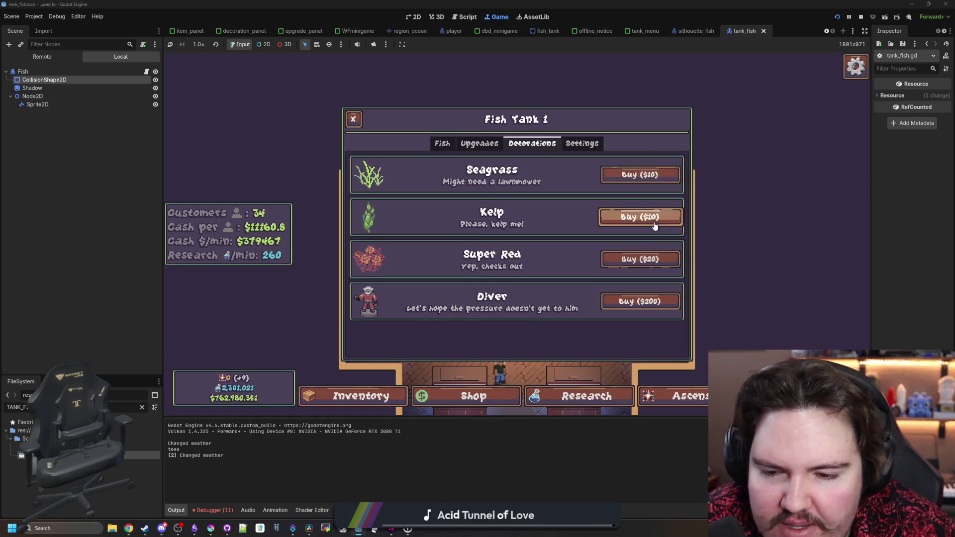
Buy a second Diver, move it beside the left plants, then remove it with a right-click.
left_click(640, 302)
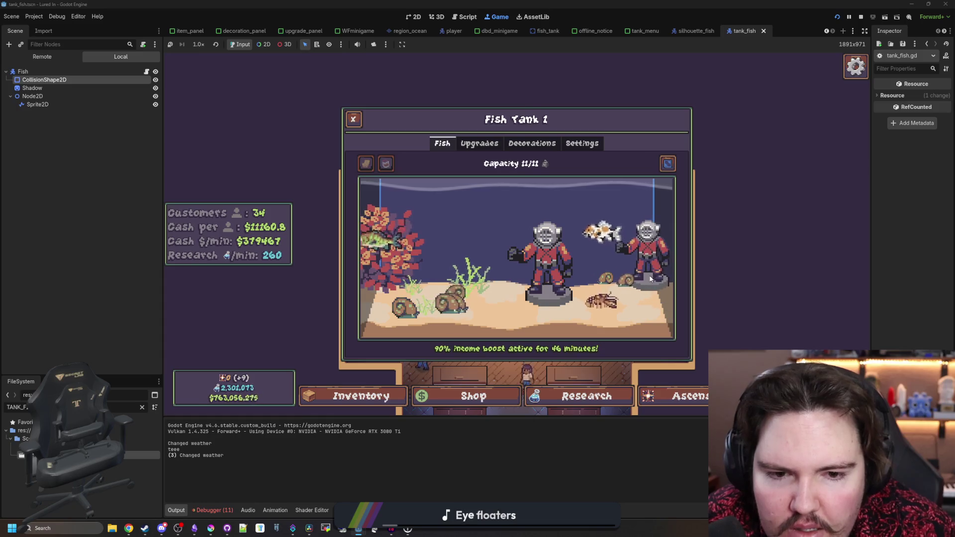
left_click_drag(651, 278, 429, 286)
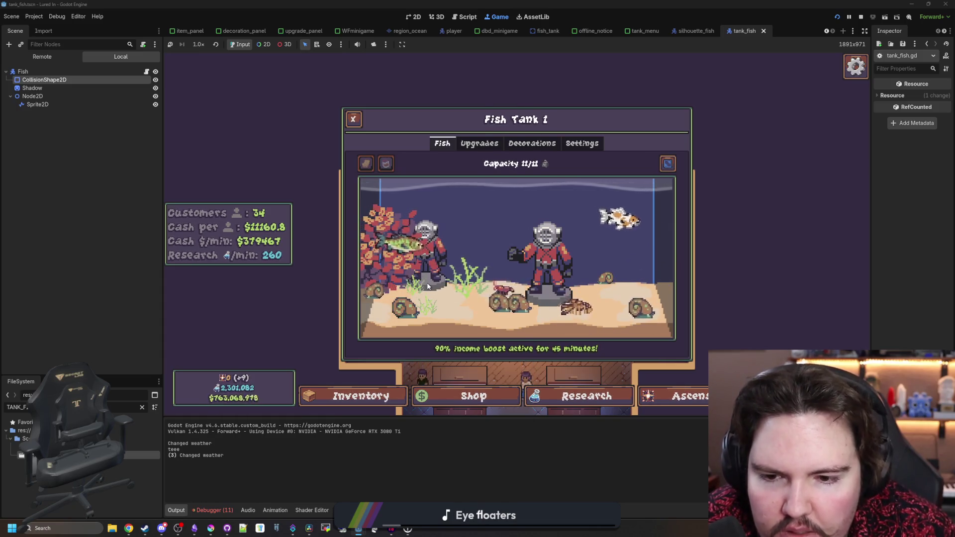
right_click(429, 286)
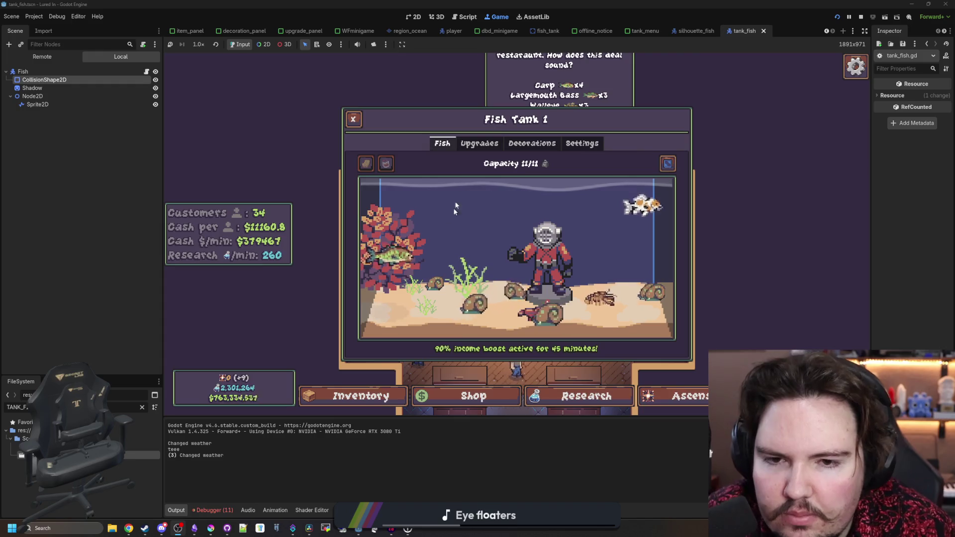
Glance through Fish Tank 1's upgrades and the Shop's Marketing and Equipment tabs.
left_click(499, 149)
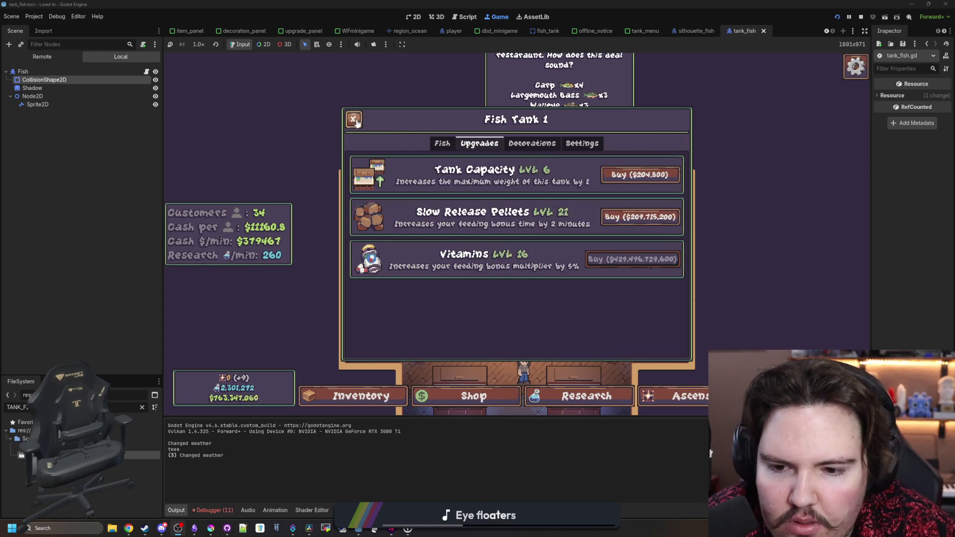
left_click(354, 120)
left_click(473, 395)
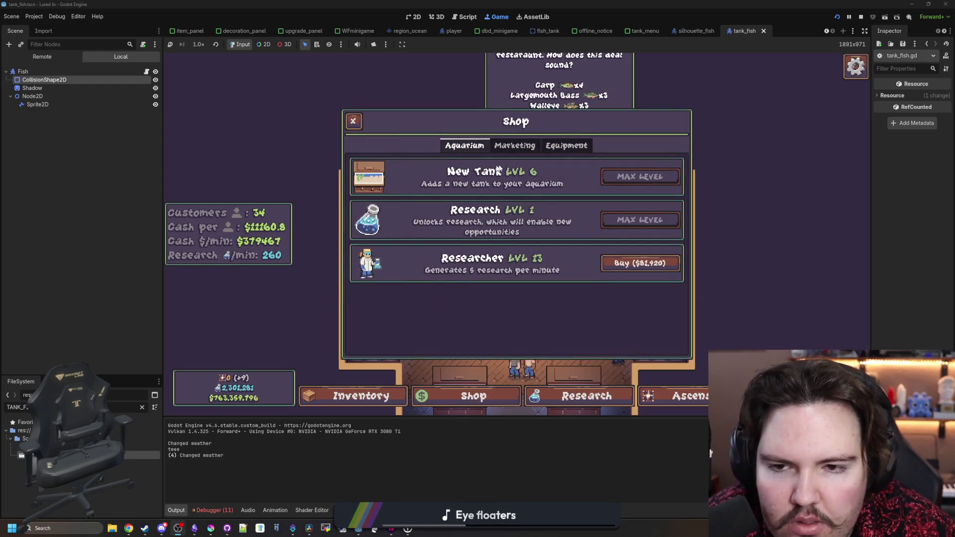
left_click(514, 146)
left_click(549, 153)
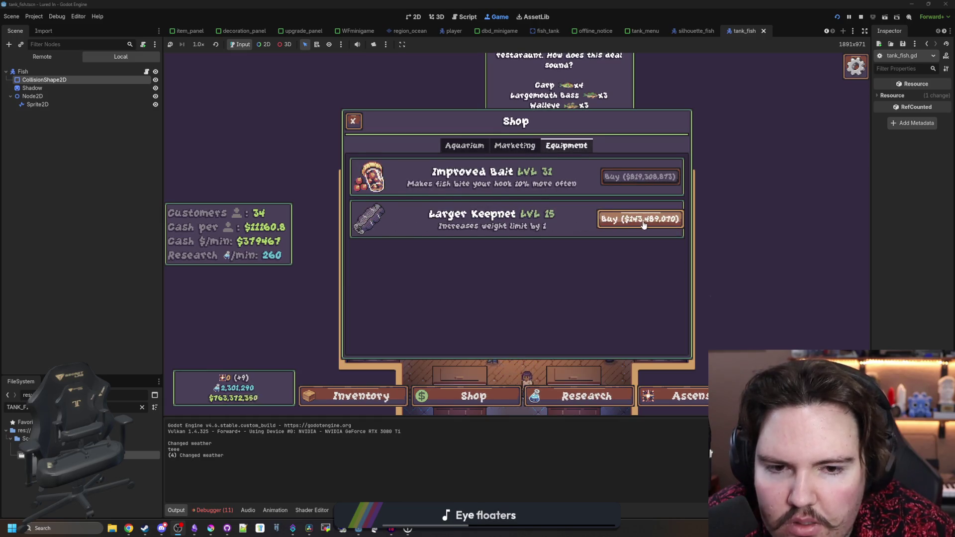
left_click(354, 120)
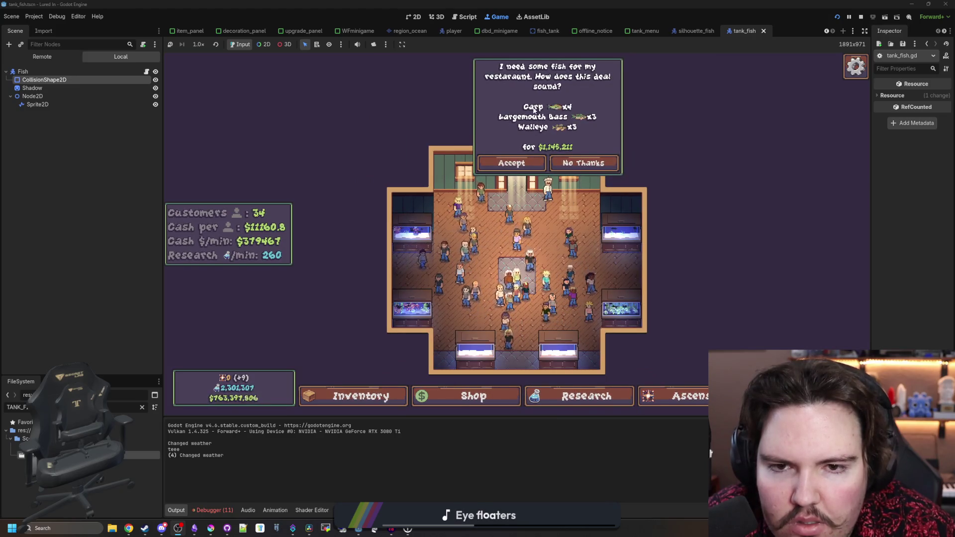
Decline the restaurant's fish deal, visit the Ascension tree, then return to Shop and Inventory.
left_click(584, 163)
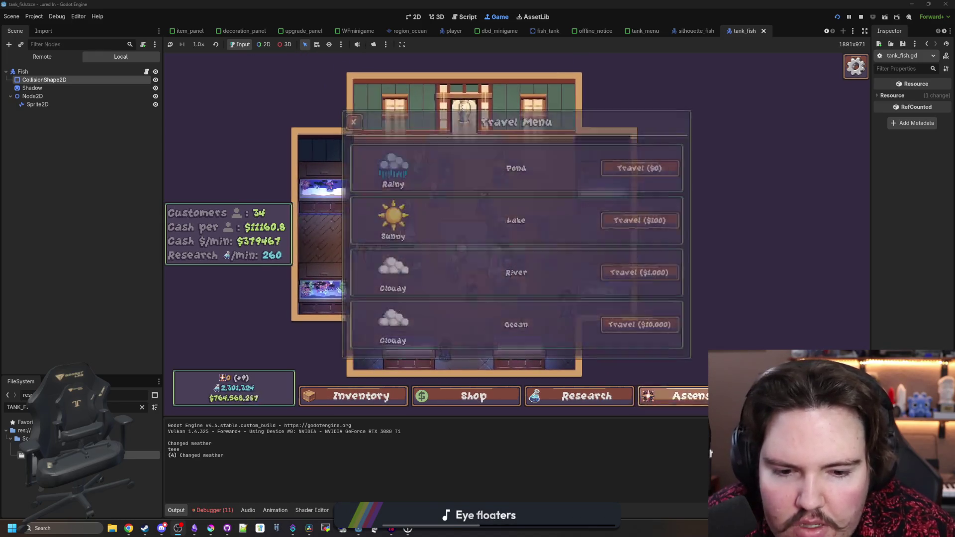
left_click(657, 395)
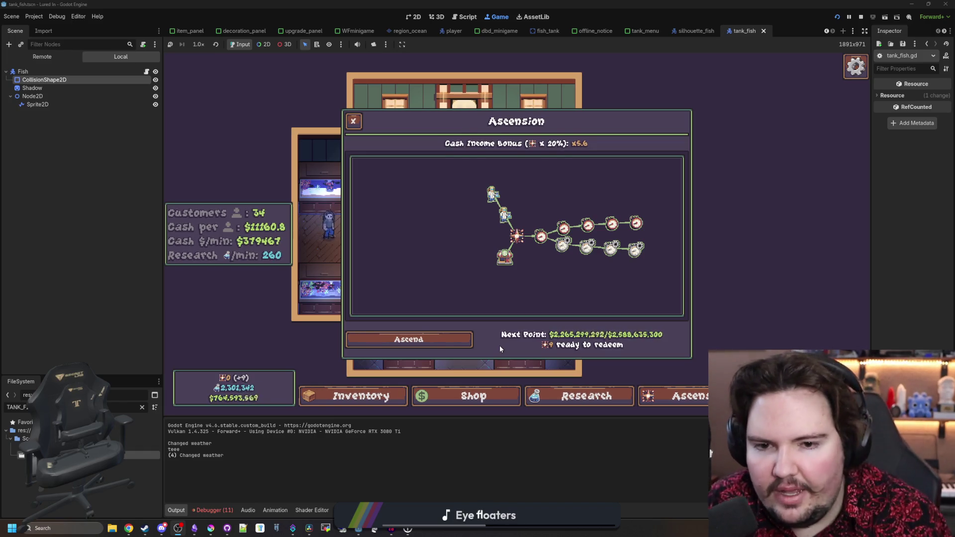
left_click(488, 391)
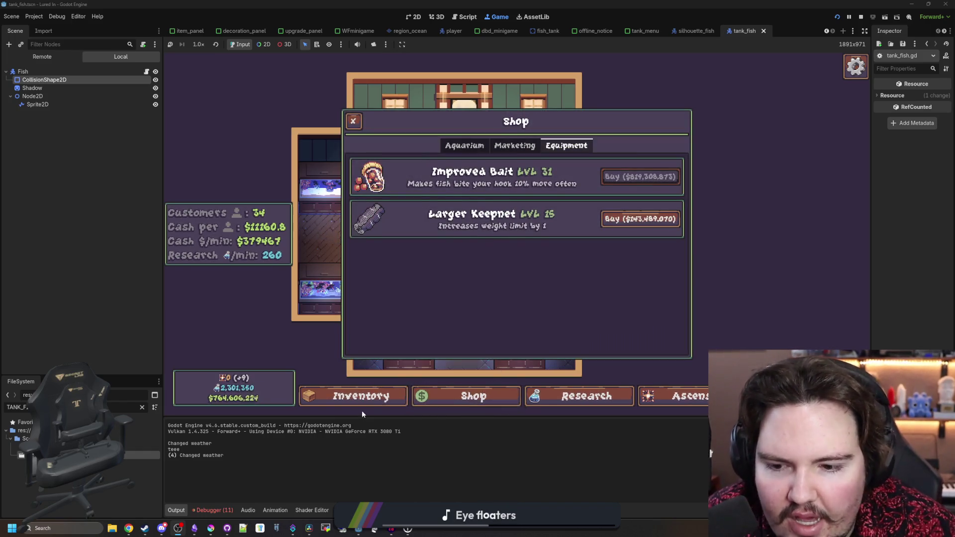
left_click(362, 399)
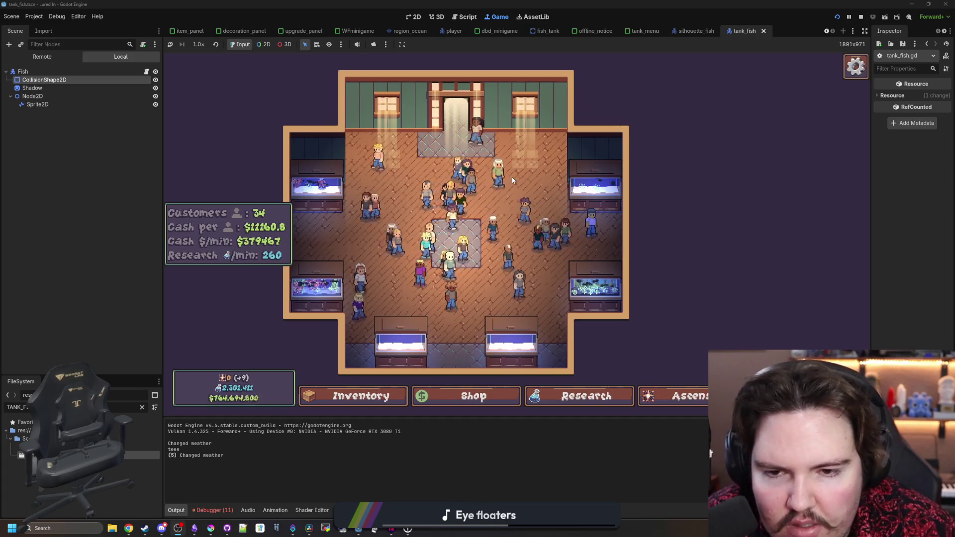
Scrub all the green algae out of Fish Tank 2 with the sponge.
left_click_drag(524, 178, 549, 220)
left_click(633, 207)
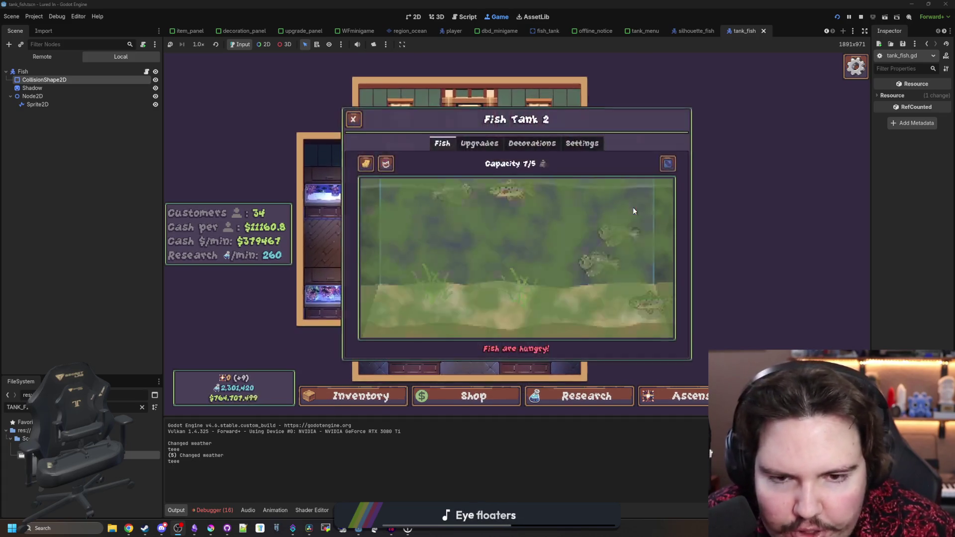
left_click_drag(525, 255, 482, 269)
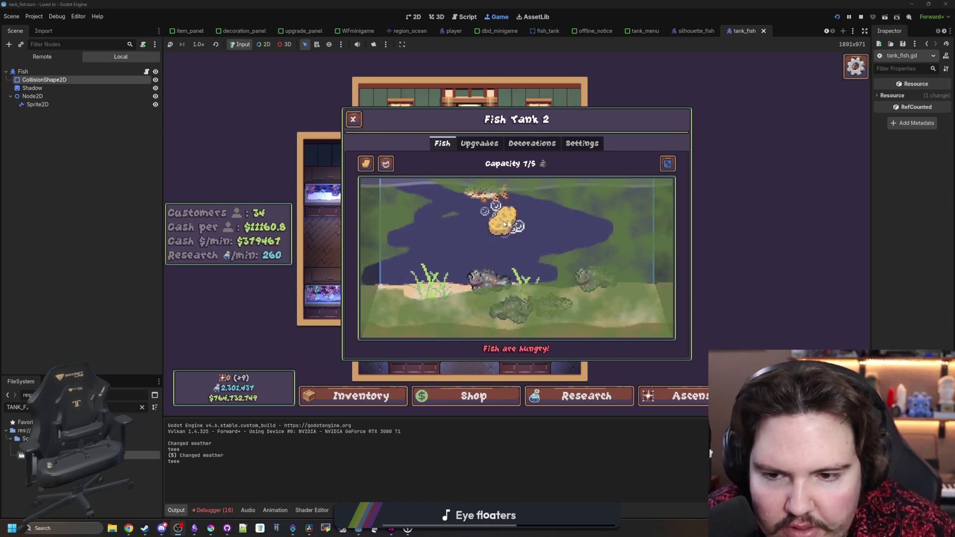
left_click_drag(505, 223, 521, 231)
mouse_move(421, 268)
left_mouse_down()
mouse_move(629, 309)
mouse_move(480, 294)
mouse_move(653, 354)
mouse_move(285, 312)
mouse_move(410, 231)
left_mouse_up()
mouse_move(445, 203)
left_mouse_down()
mouse_move(384, 203)
mouse_move(736, 185)
mouse_move(575, 239)
mouse_move(377, 207)
left_mouse_up()
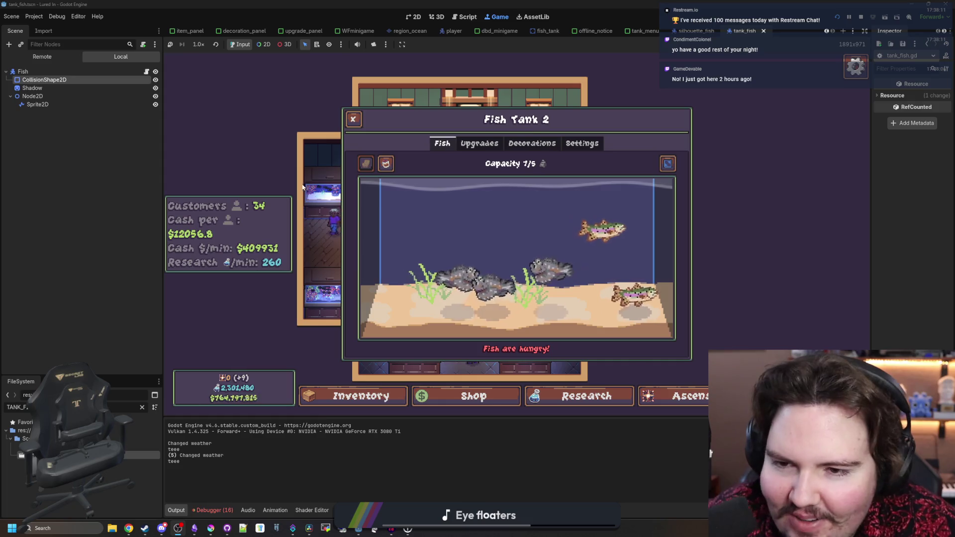
Feed Fish Tank 2's fish for the 10% income boost, then briefly check the Inventory.
left_click(385, 162)
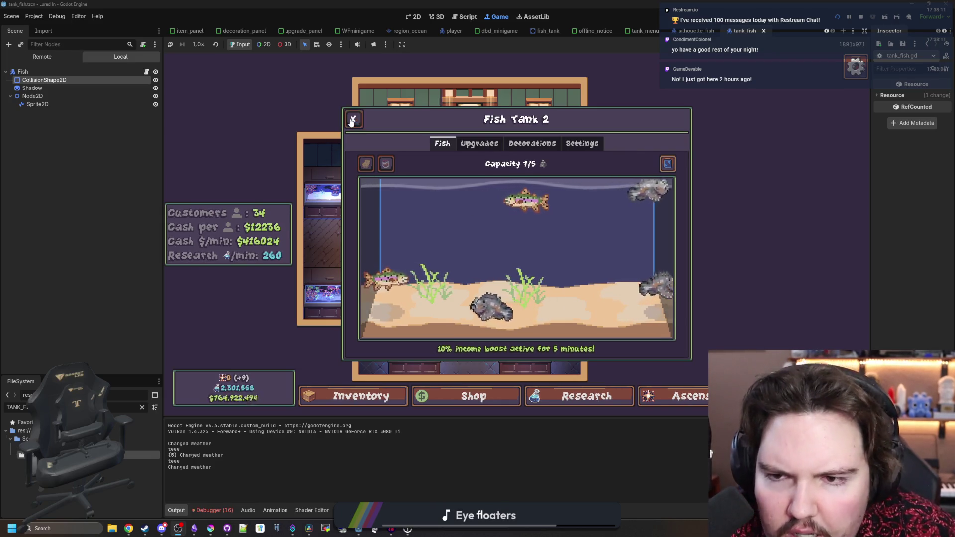
left_click(361, 396)
scroll(531, 325, "down", 10)
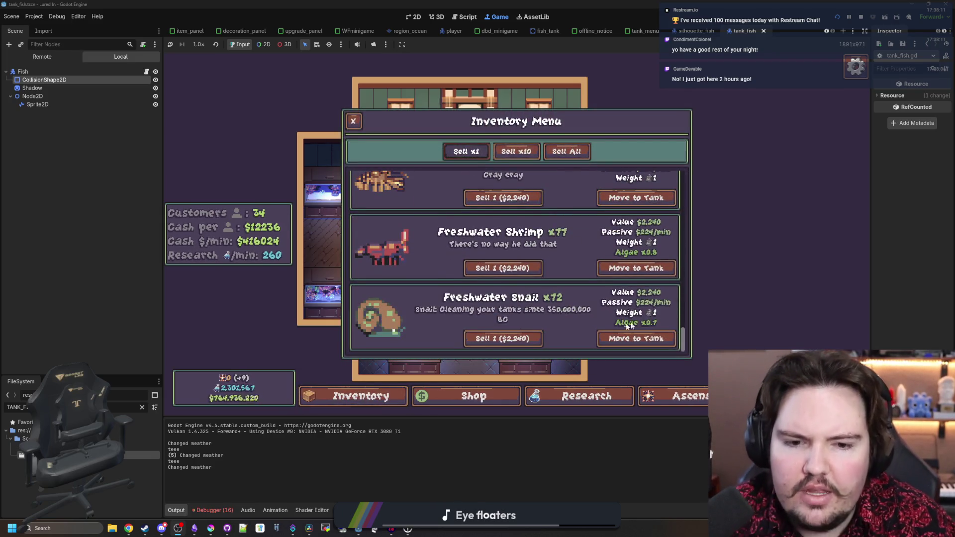
left_click(352, 121)
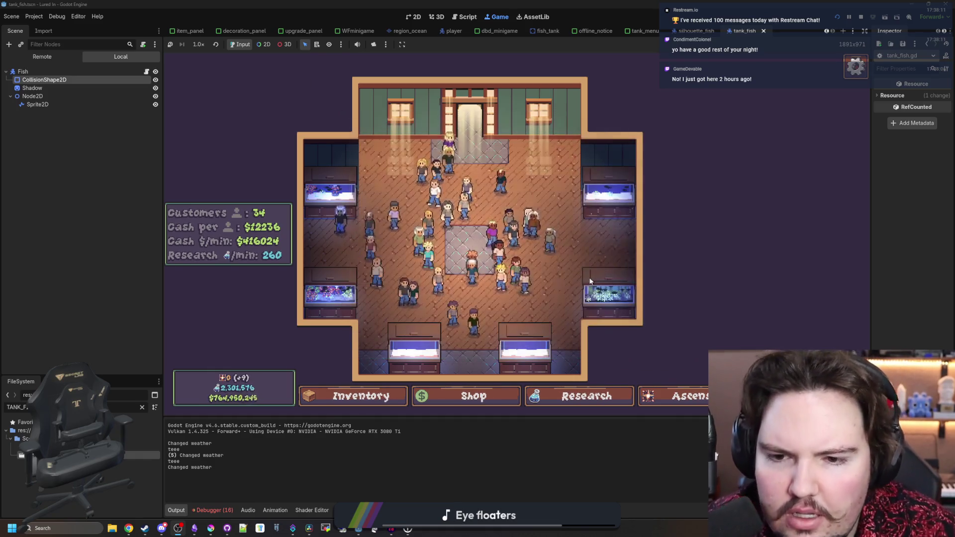
Reopen Fish Tank 1 (11/11, 90% boost) and switch to its decorations list.
left_click(336, 191)
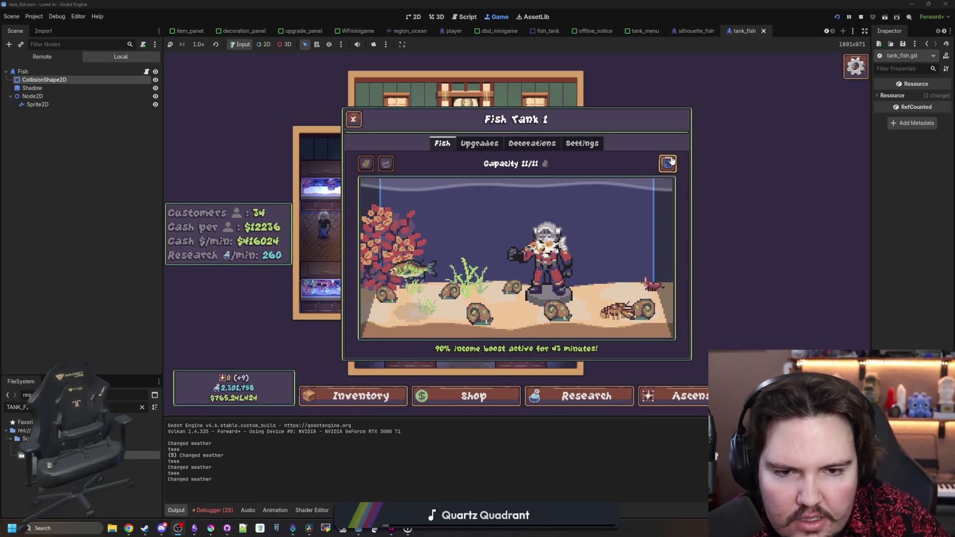
left_click(513, 144)
left_click(468, 144)
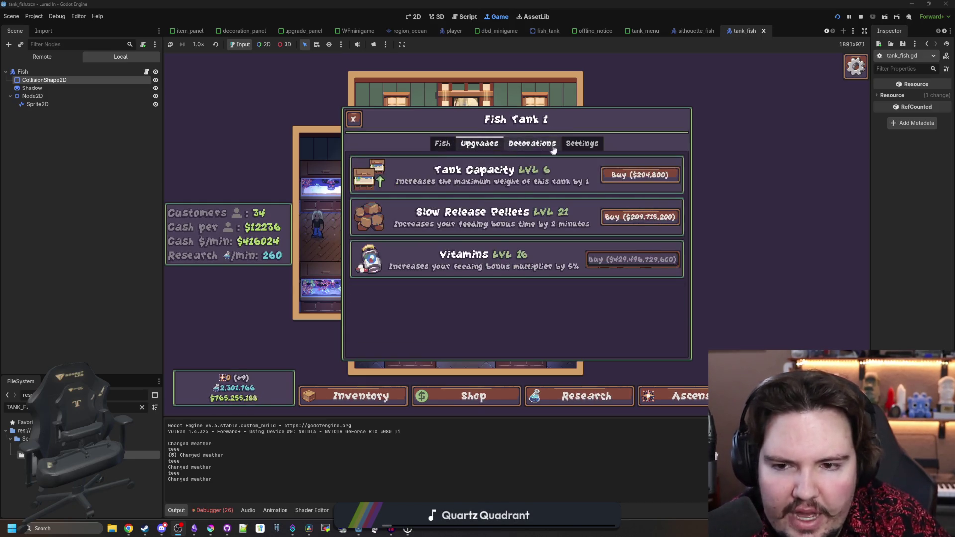
left_click(543, 146)
left_click(443, 144)
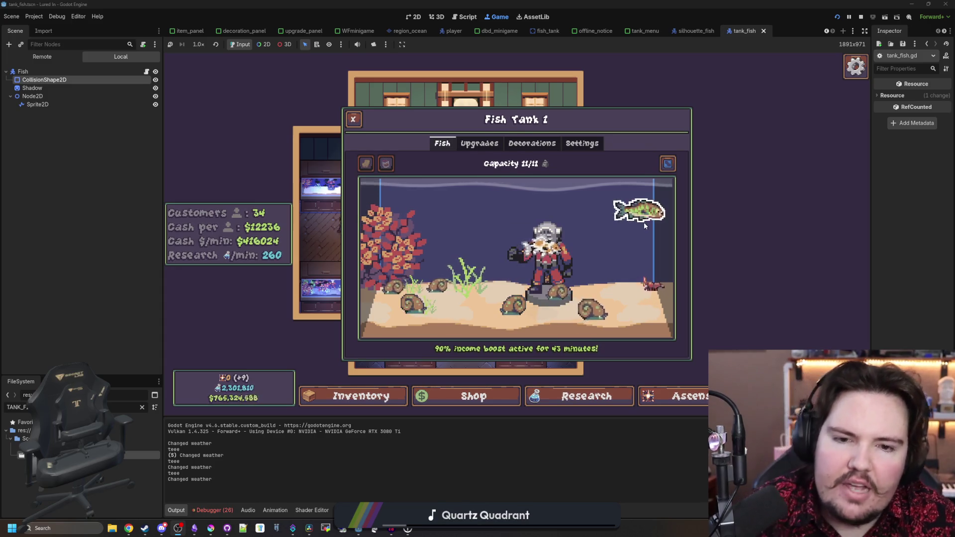
left_click(644, 223)
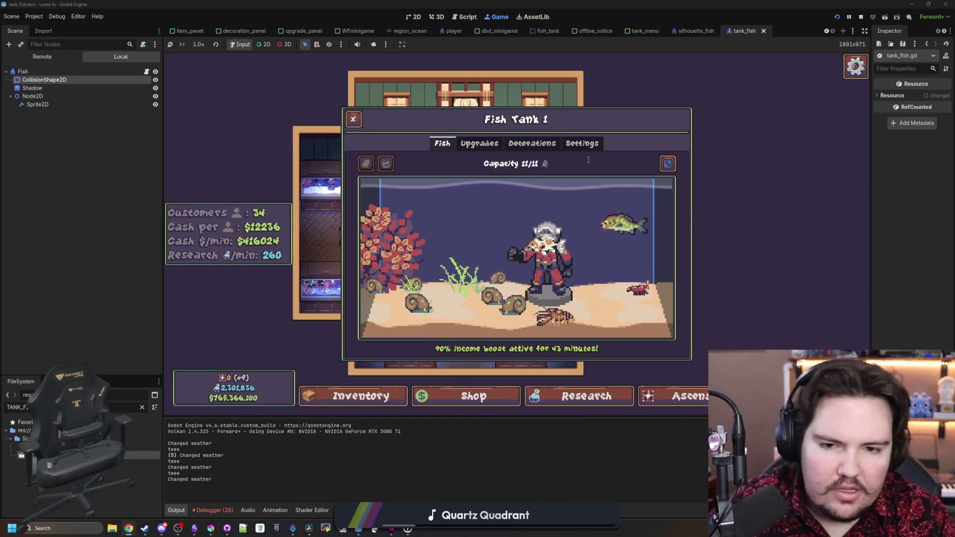
key("super+2")
type("dolphins")
Run the dolphins image search full-screen and preview the NOAA Fisheries dolphin image.
key("Return")
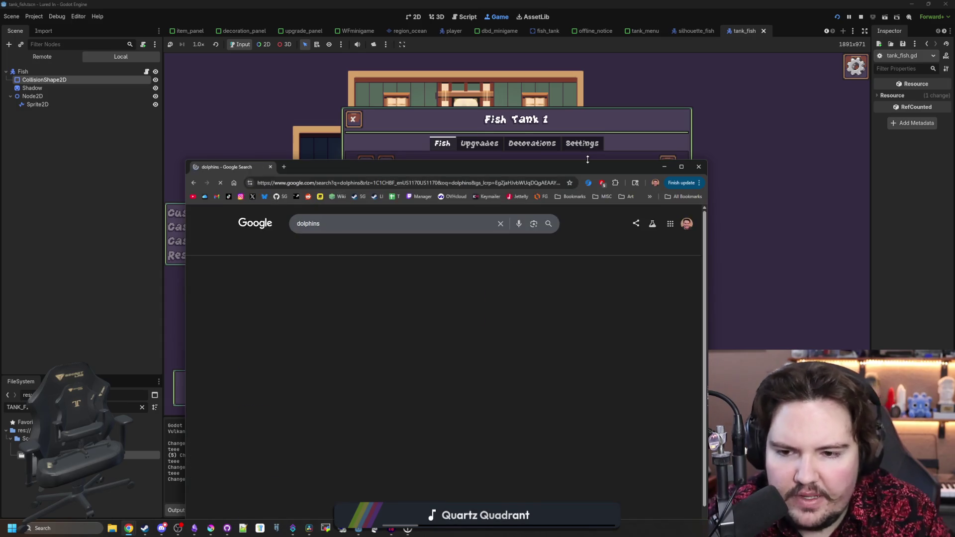
left_click(259, 246)
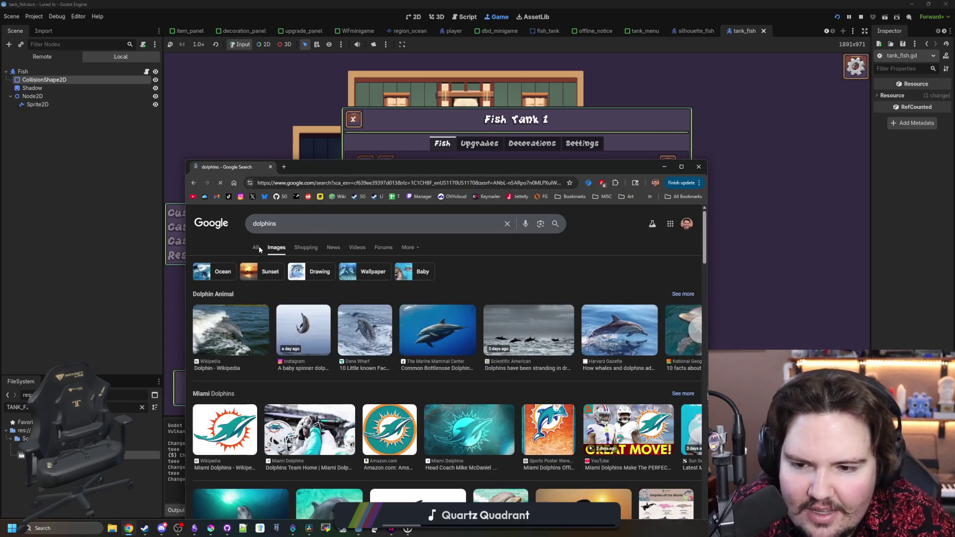
double_click(413, 165)
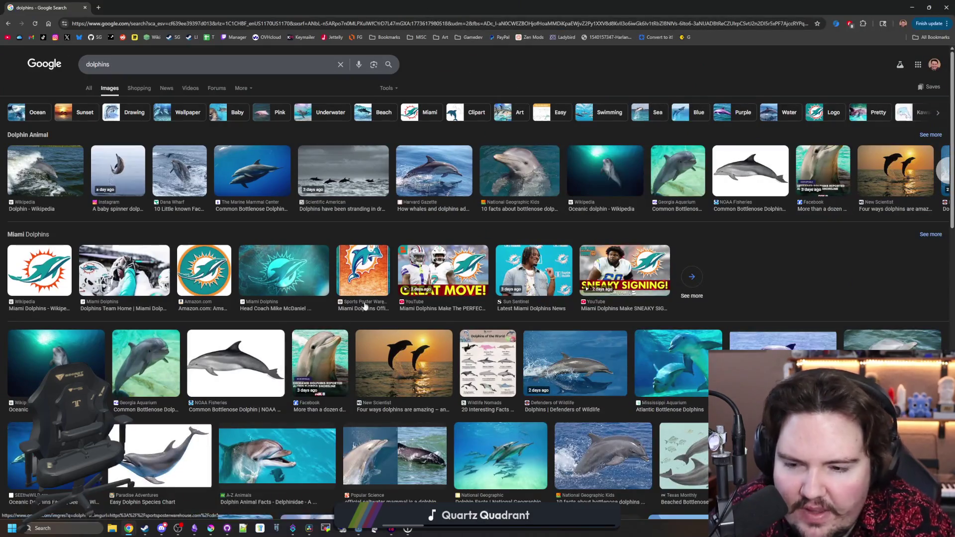
left_click(256, 381)
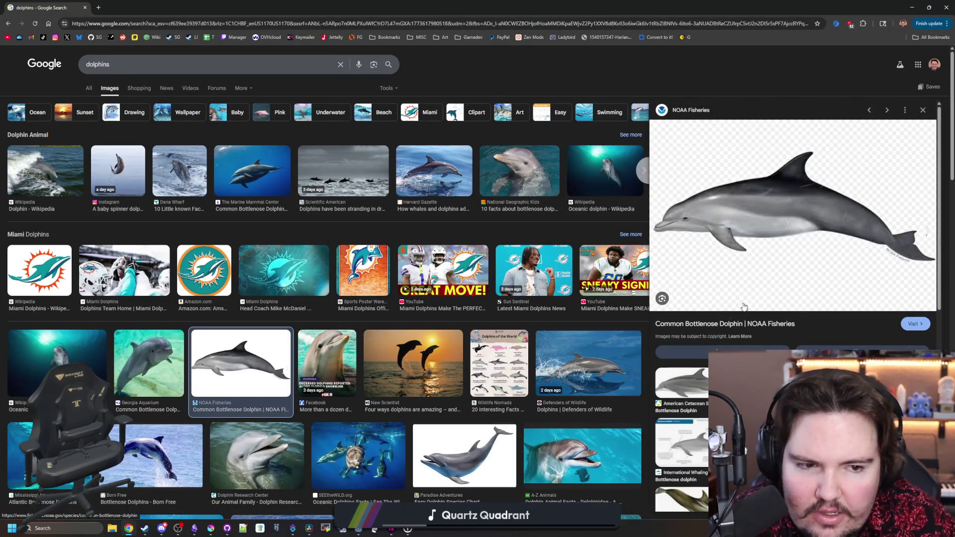
scroll(405, 195, "down", 3)
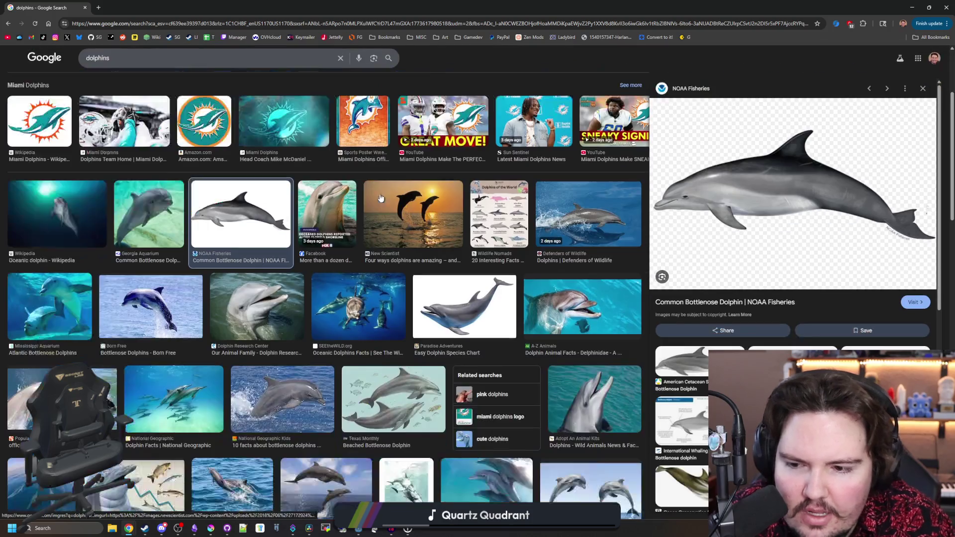
scroll(378, 187, "down", 3)
After glancing at the game, preview the Easy Dolphin Species Chart and select the address bar.
double_click(478, 8)
left_click(696, 261)
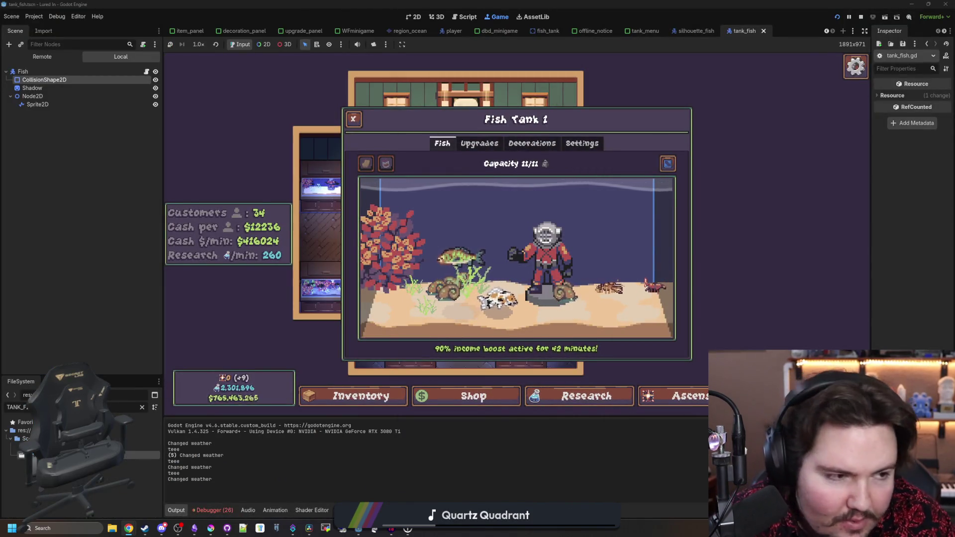
key("alt+Tab")
key("super+Up")
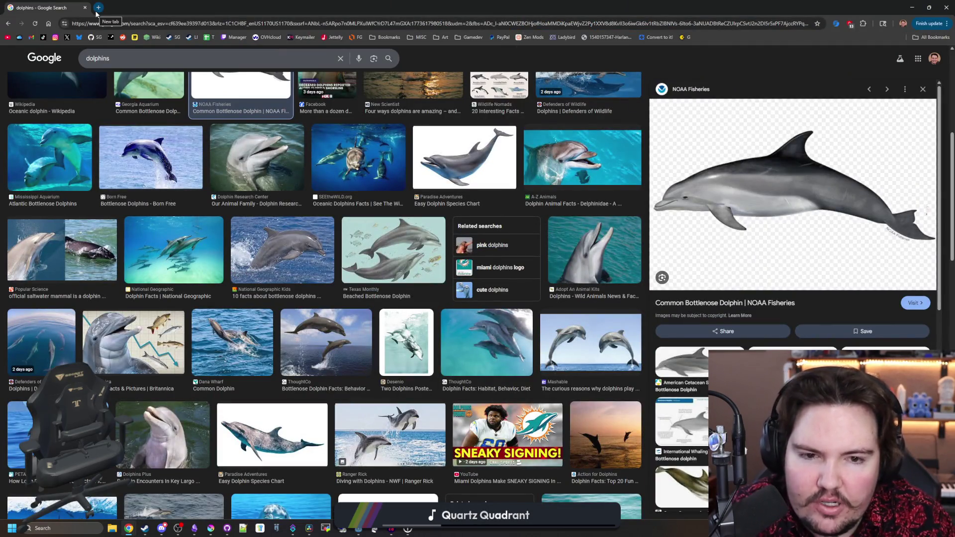
scroll(266, 183, "up", 3)
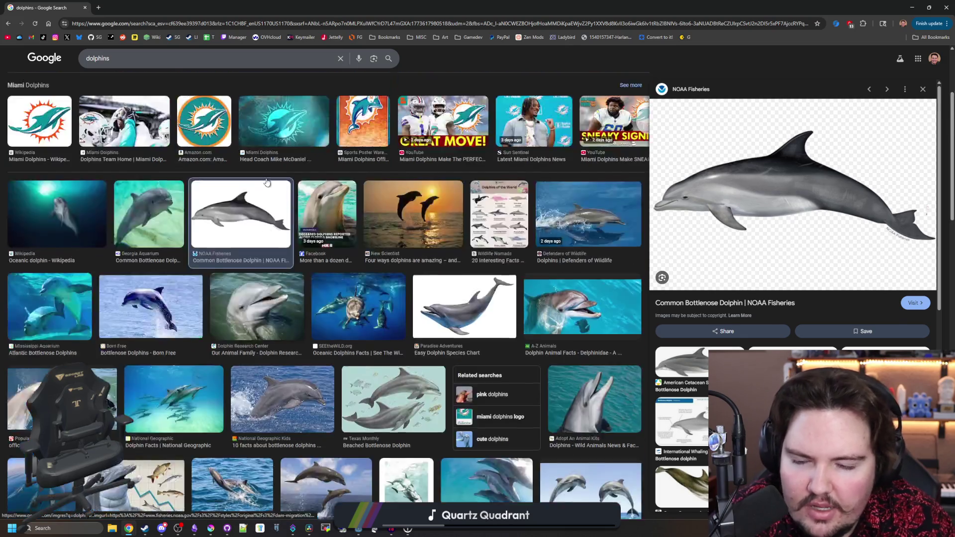
scroll(445, 343, "down", 2)
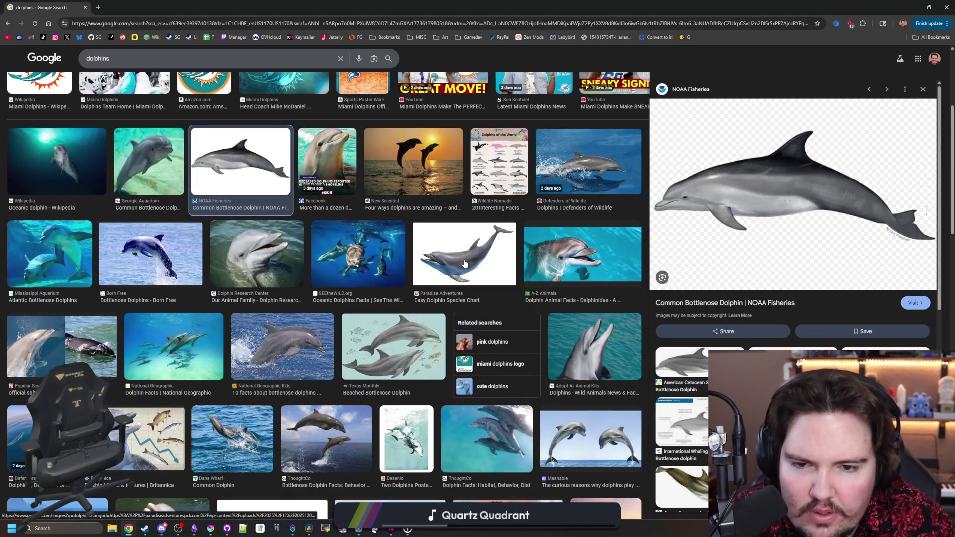
left_click(464, 263)
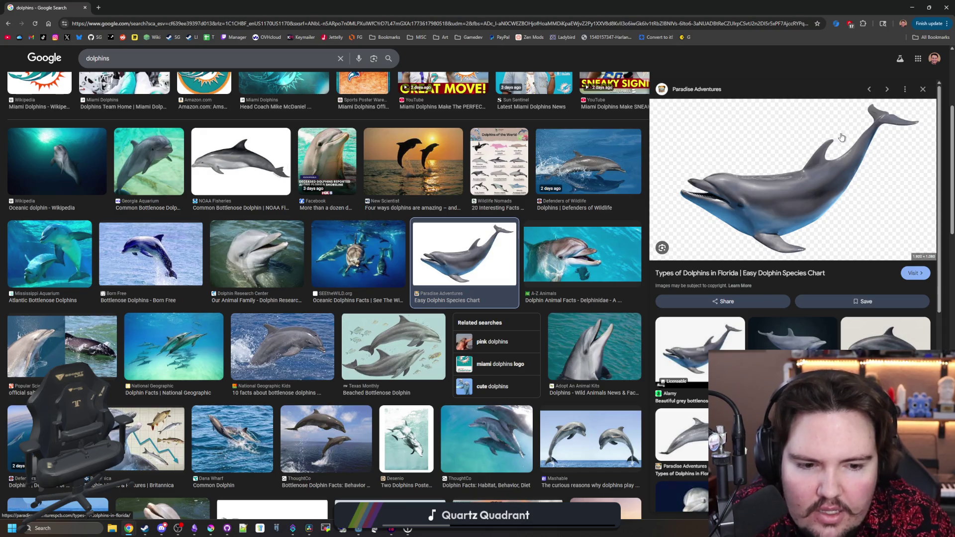
left_click(266, 24)
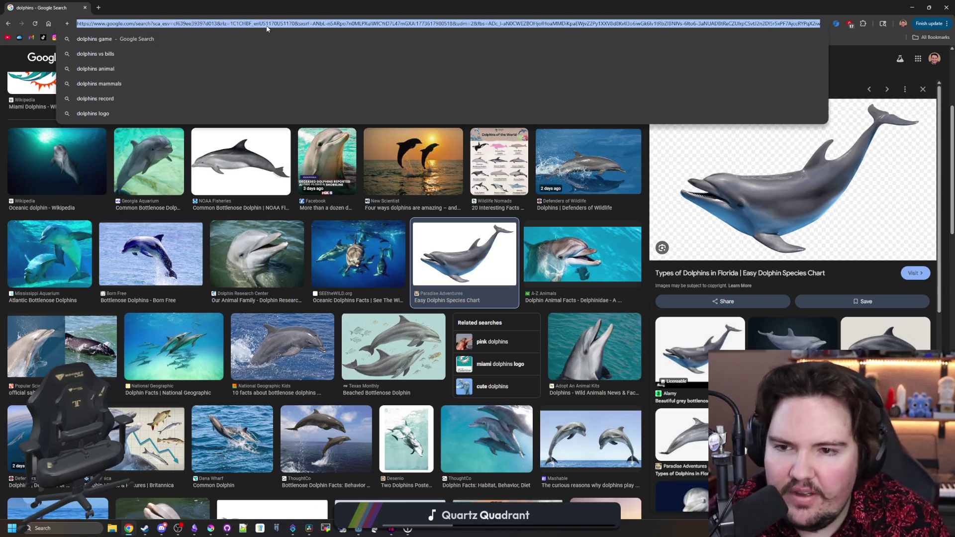
type("blue whale")
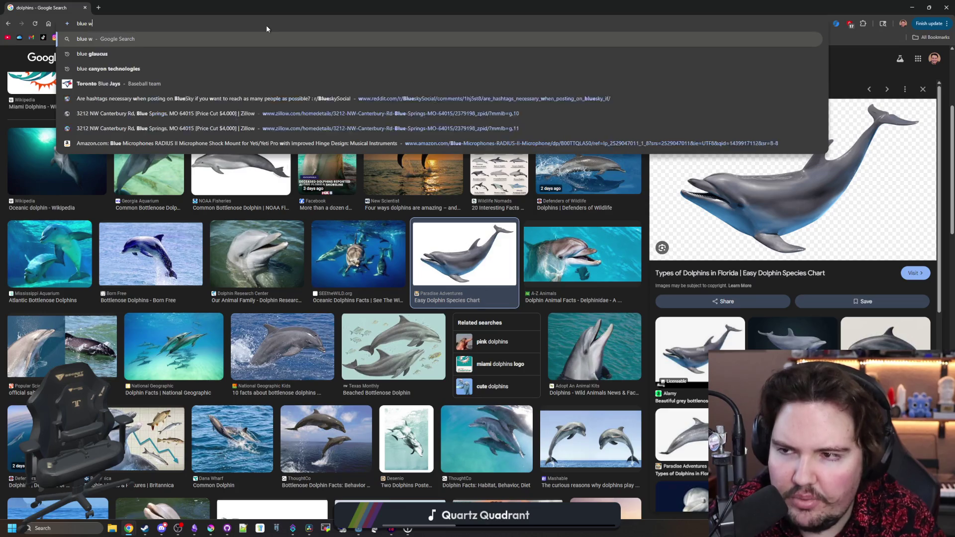
Search blue whale images and preview NOAA, Marine Mammal Center, Britannica, StockCake and Environment.co pictures.
key("Return")
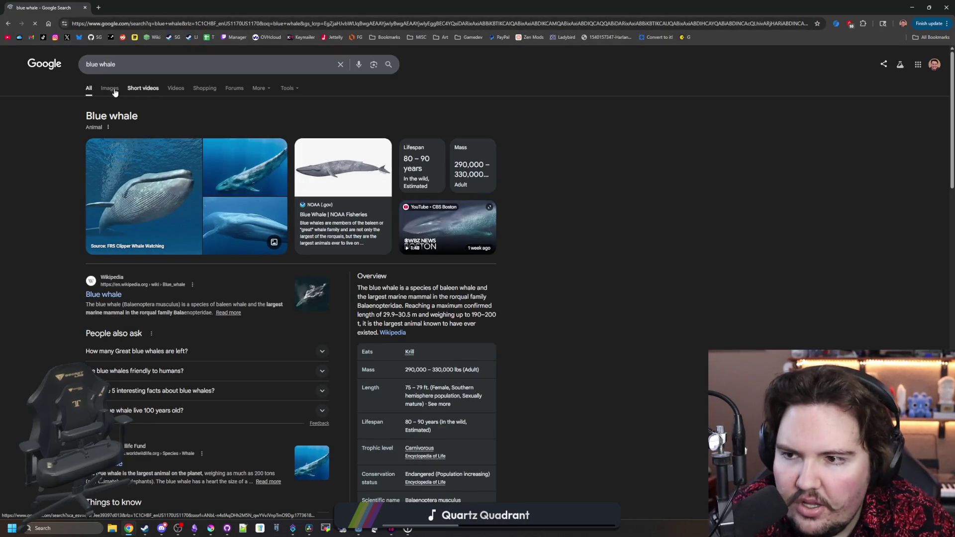
left_click(110, 88)
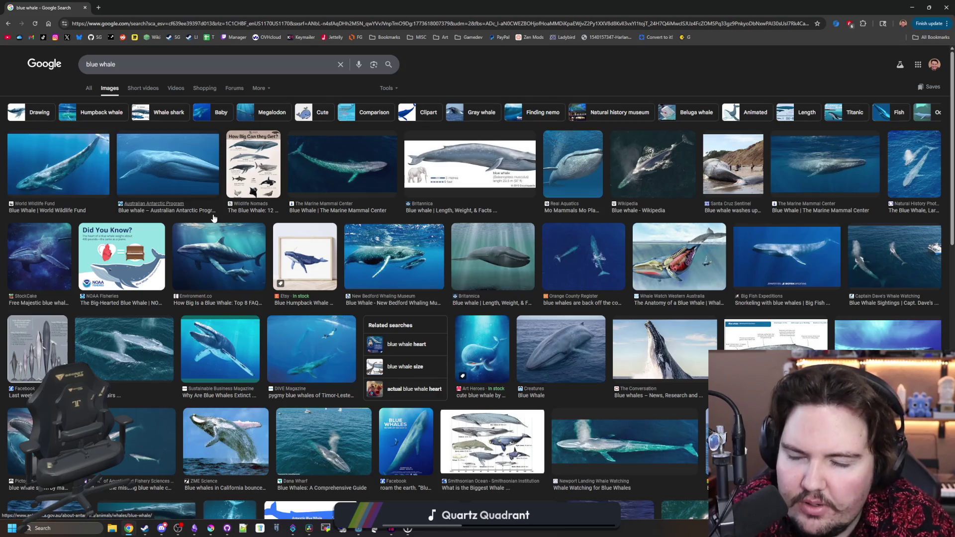
left_click(153, 270)
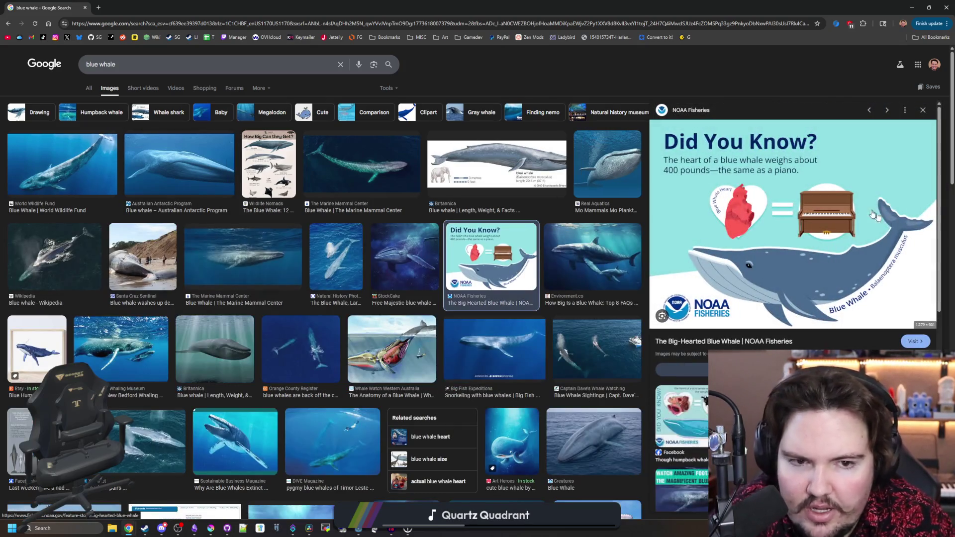
left_click(348, 171)
left_click(473, 167)
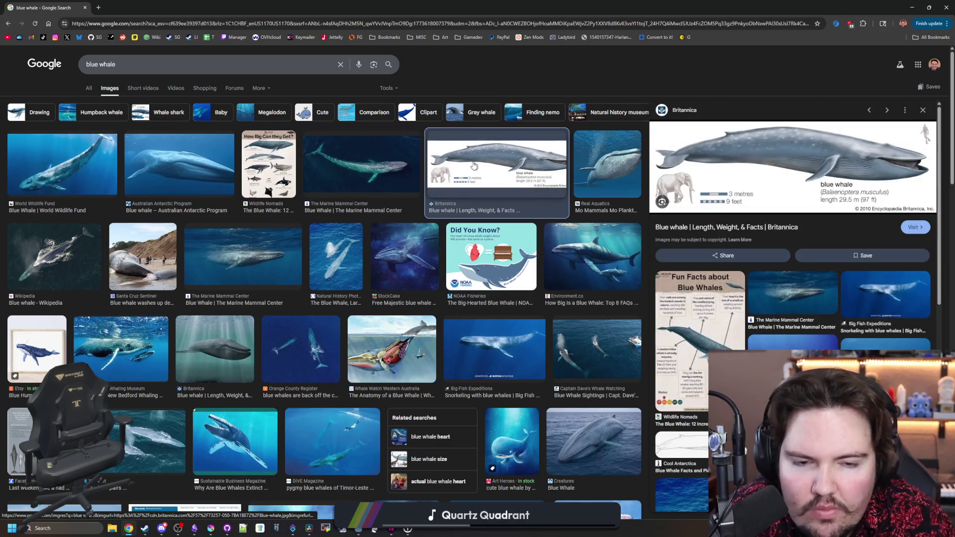
left_click(405, 256)
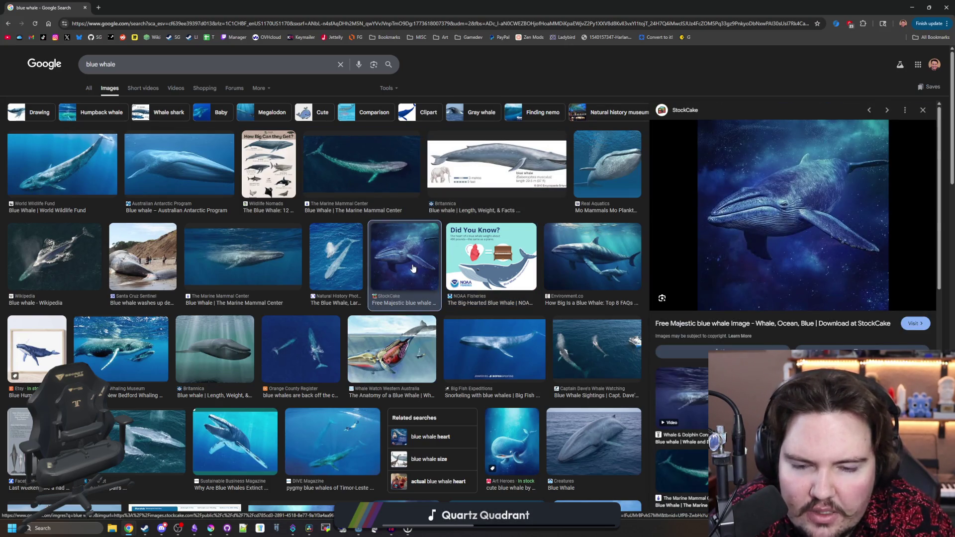
left_click(494, 349)
left_click(593, 263)
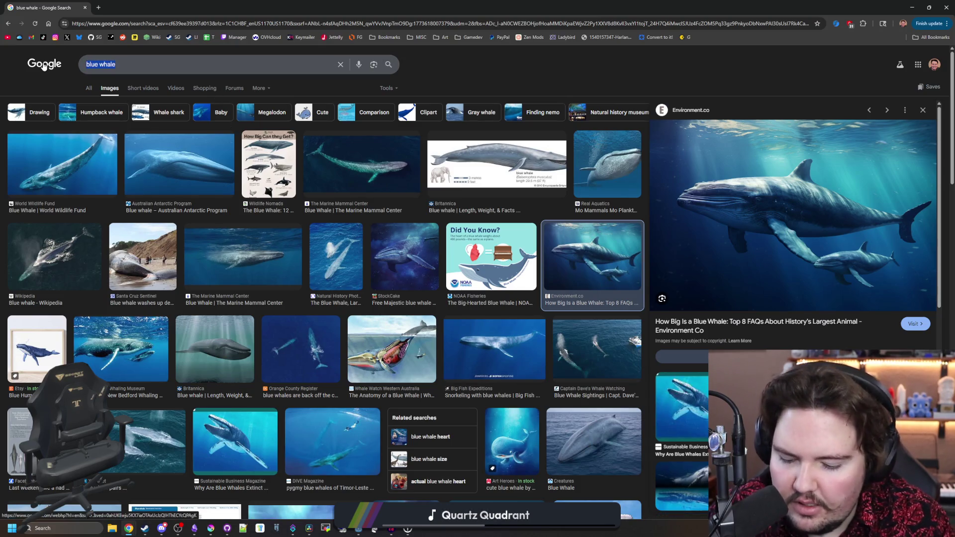
type("sharkl")
Search shark images, preview megalodon, whale shark and blue shark, ending on megalodon; select the query.
key("Return")
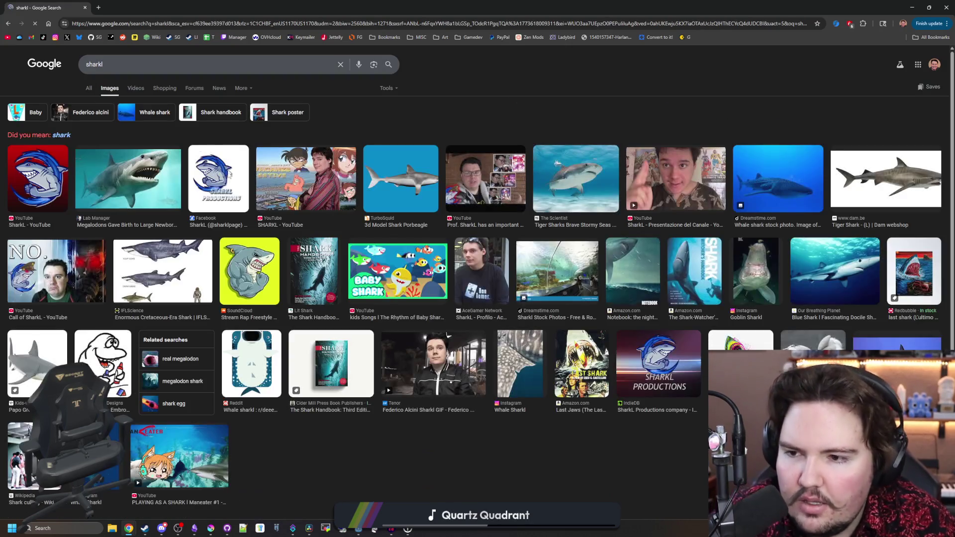
left_click(163, 192)
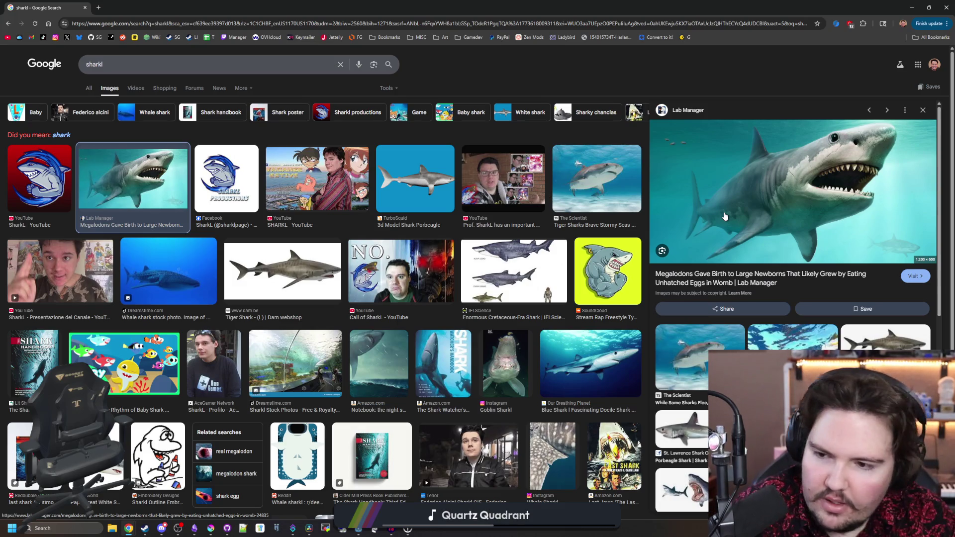
left_click(188, 303)
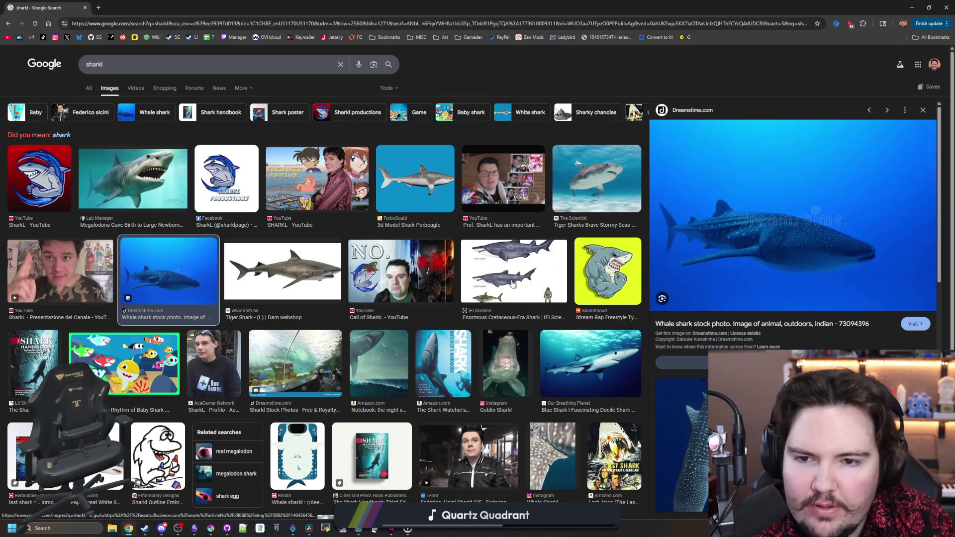
scroll(553, 295, "down", 1)
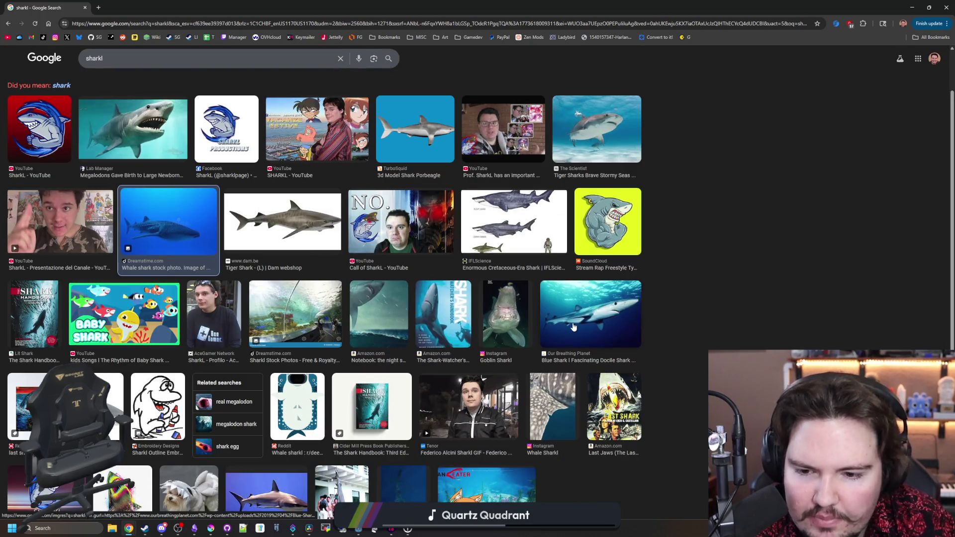
left_click(572, 326)
scroll(572, 326, "down", 1)
scroll(178, 320, "up", 2)
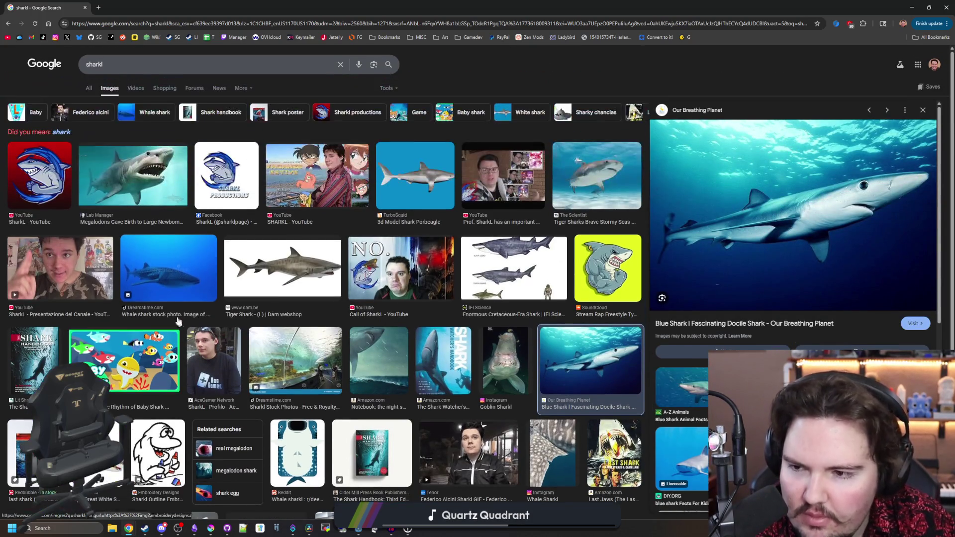
left_click(170, 186)
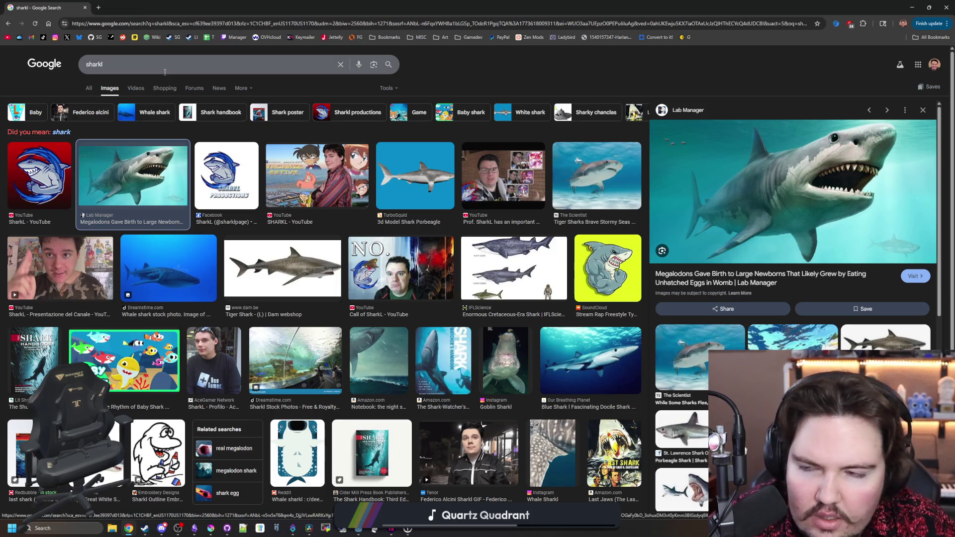
key("ctrl+a")
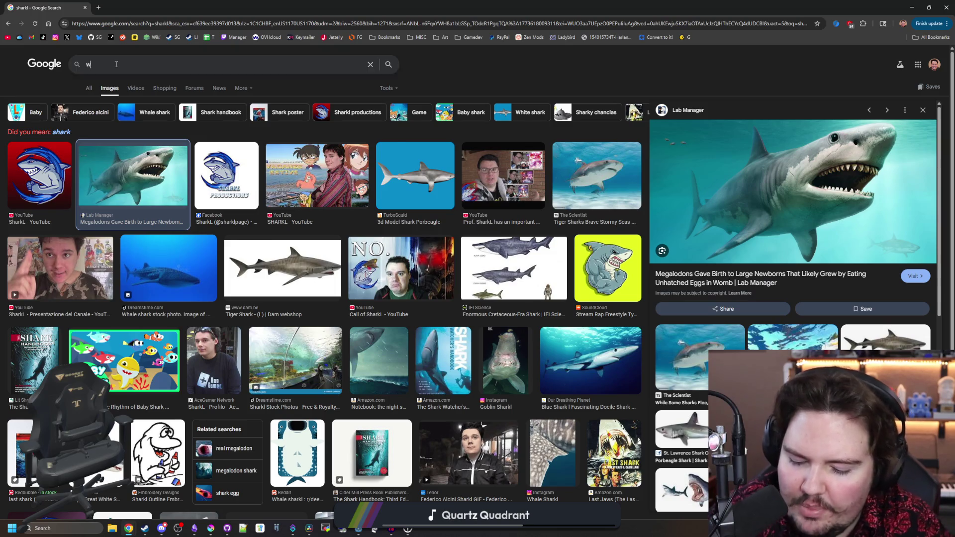
type("whale")
Search whale images and preview humpback, whale shark and two beluga pictures.
key("Return")
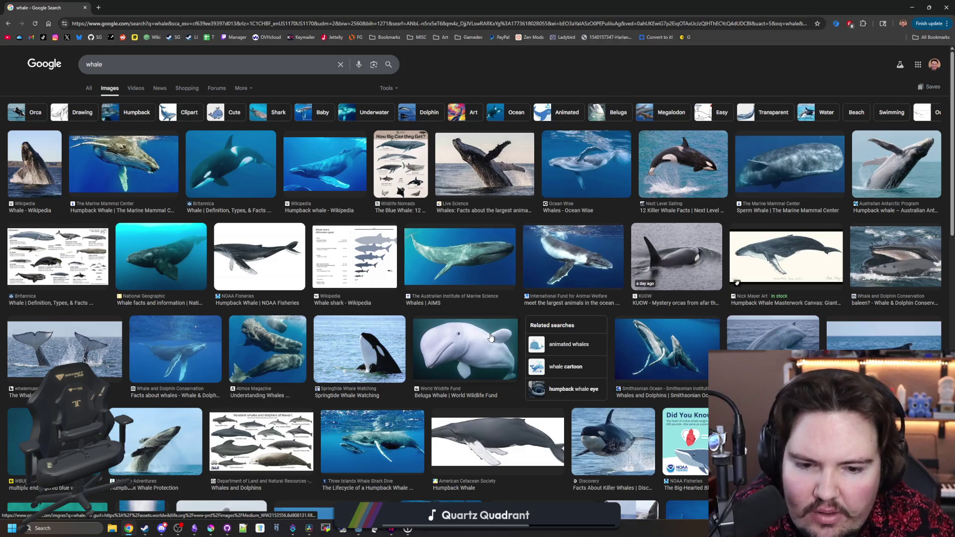
left_click(522, 444)
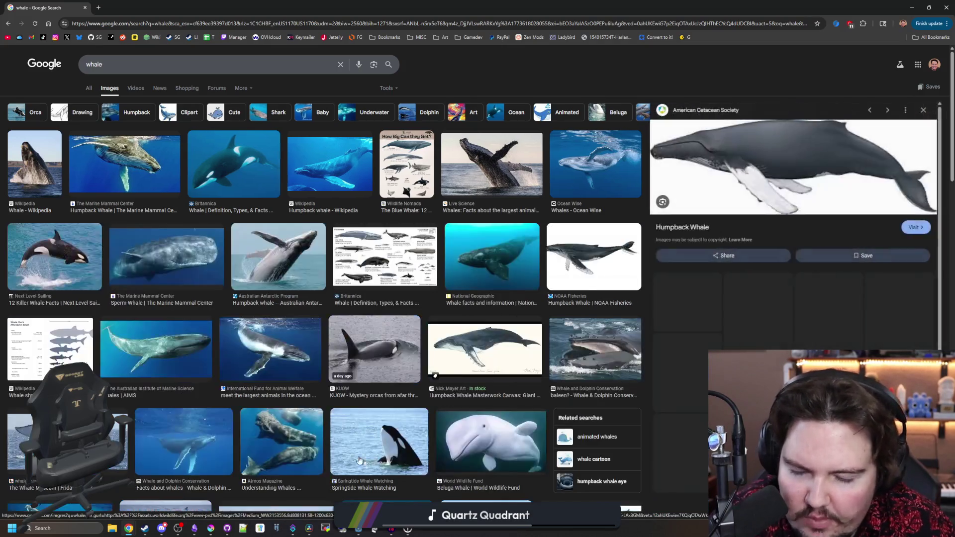
scroll(346, 365, "down", 2)
scroll(347, 364, "down", 1)
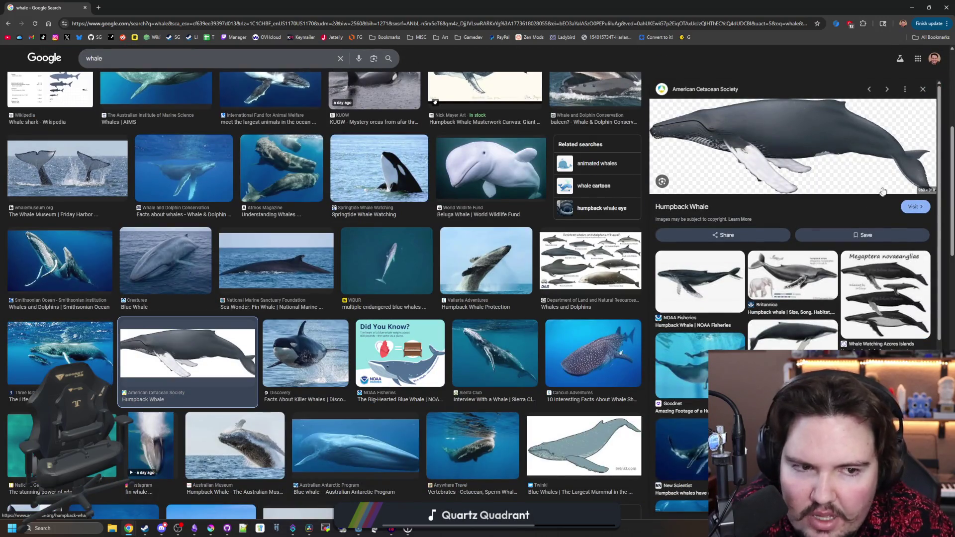
left_click(612, 349)
left_click(488, 171)
scroll(439, 306, "down", 2)
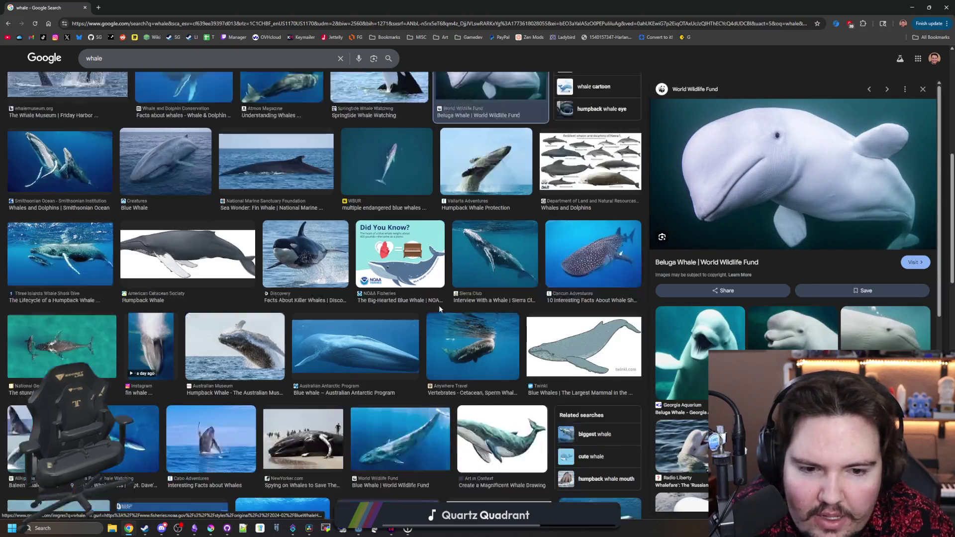
scroll(439, 305, "down", 1)
left_click(699, 329)
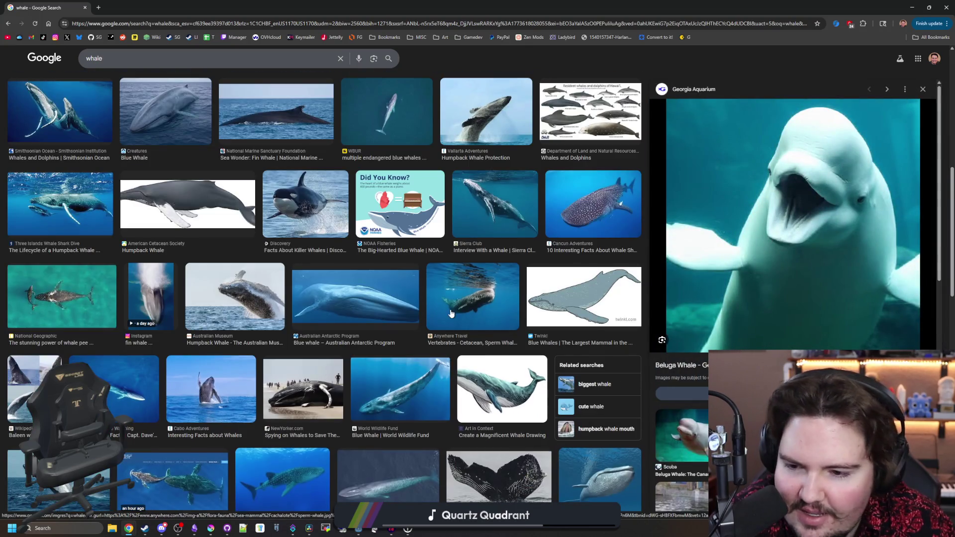
scroll(451, 314, "down", 2)
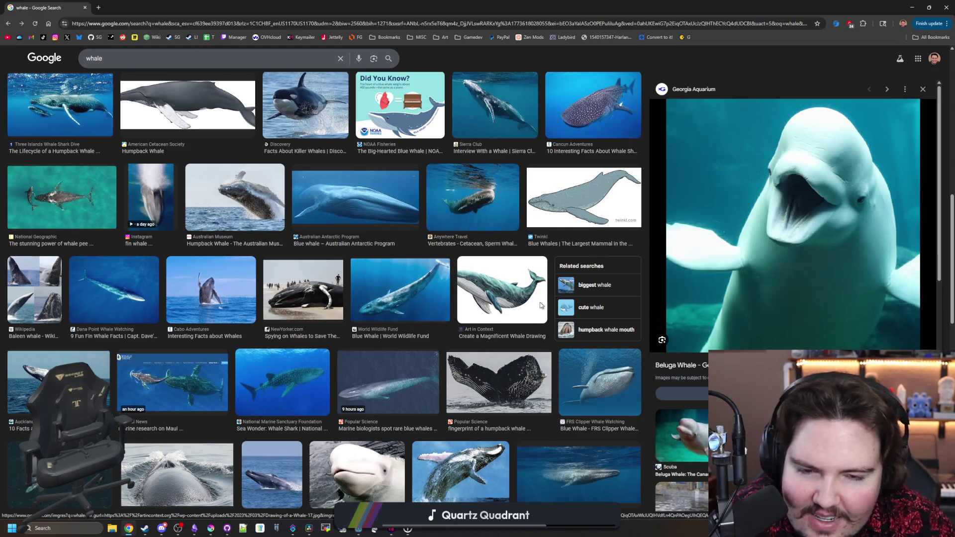
Preview the whale drawing, rare blue whales and Dana Point blue whale, then minimize the browser.
left_click(542, 305)
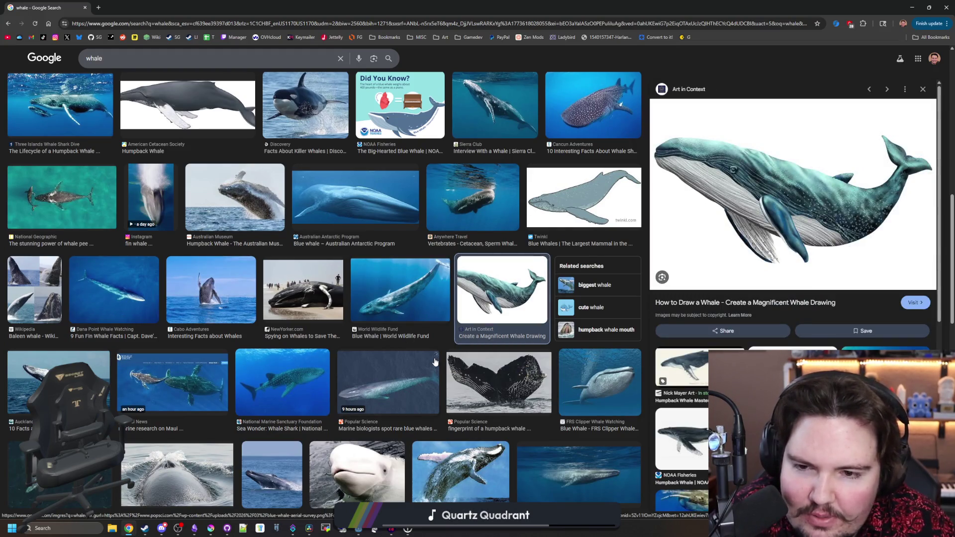
left_click(392, 379)
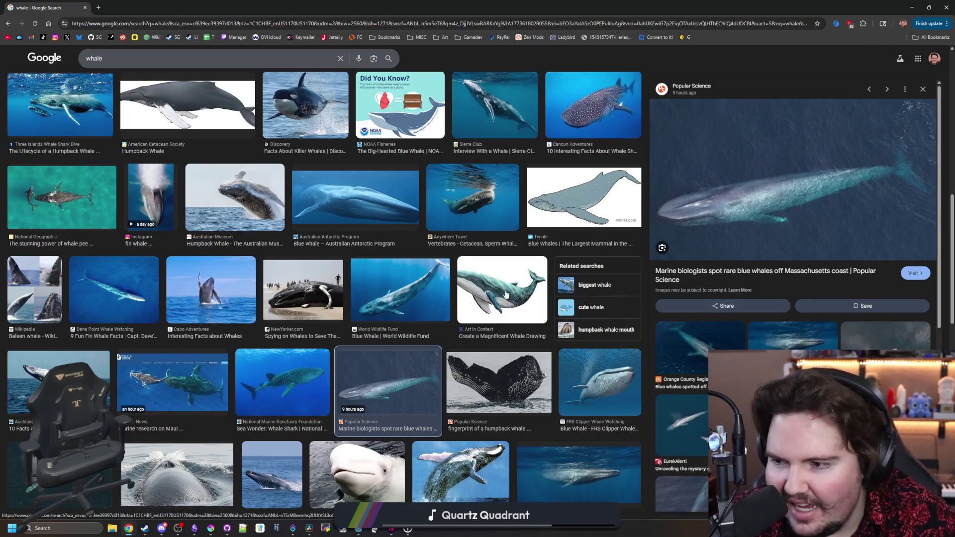
scroll(338, 294, "down", 2)
scroll(332, 291, "down", 1)
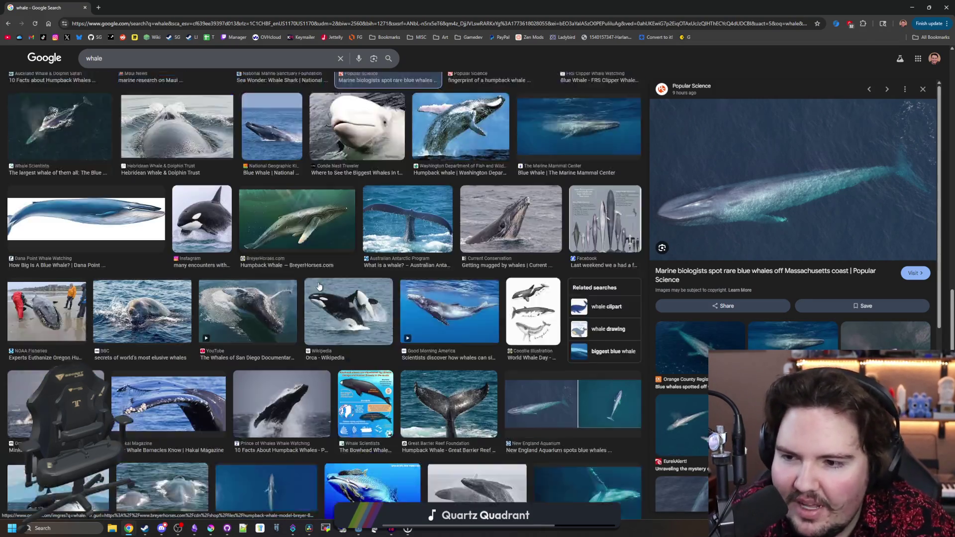
scroll(298, 224, "down", 1)
left_click(112, 120)
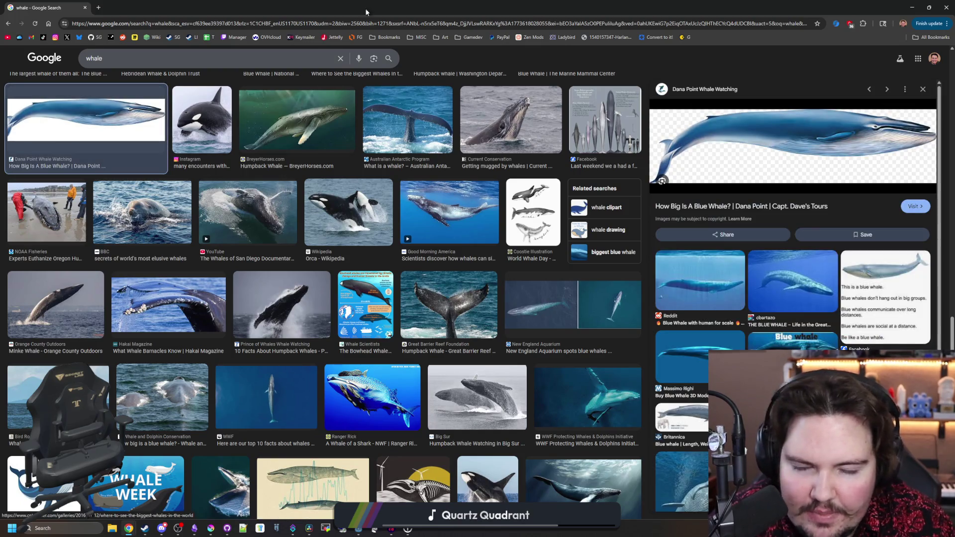
key("super+Down")
key("super+Down")
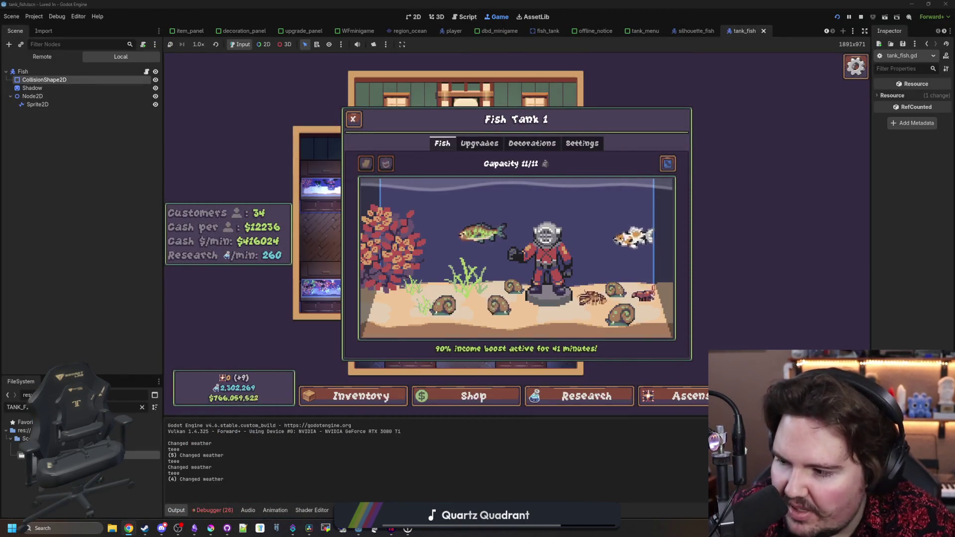